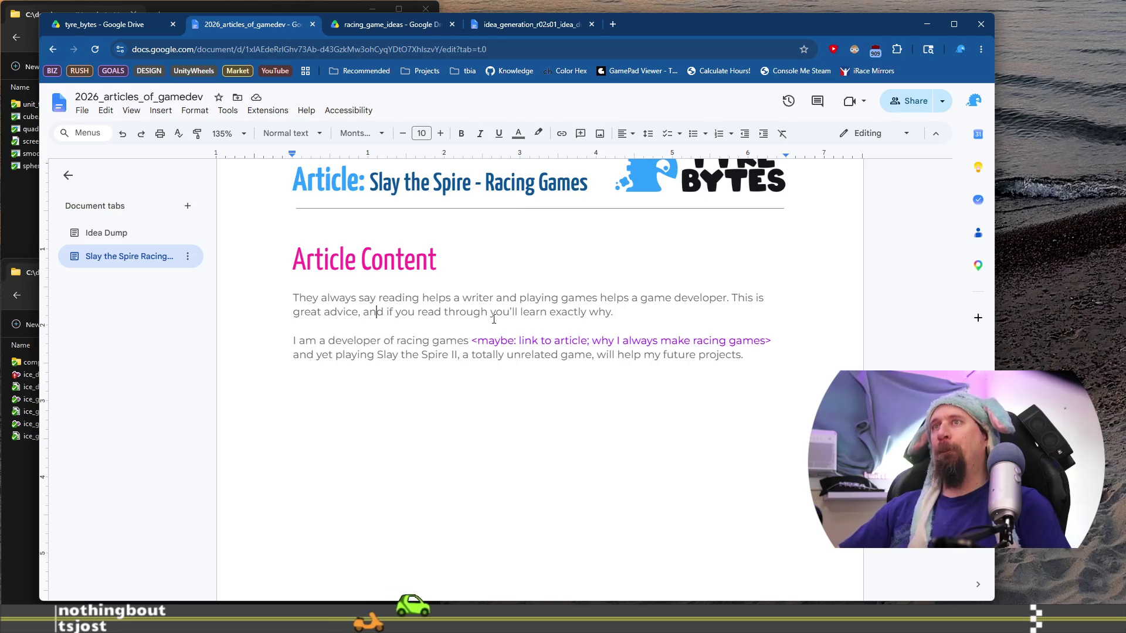
Step: Copy the article outline from Warning through Conclude and paste it below the intro paragraphs
{"action": "left_click", "coordinate": [358, 355]}
{"action": "key", "text": "End"}
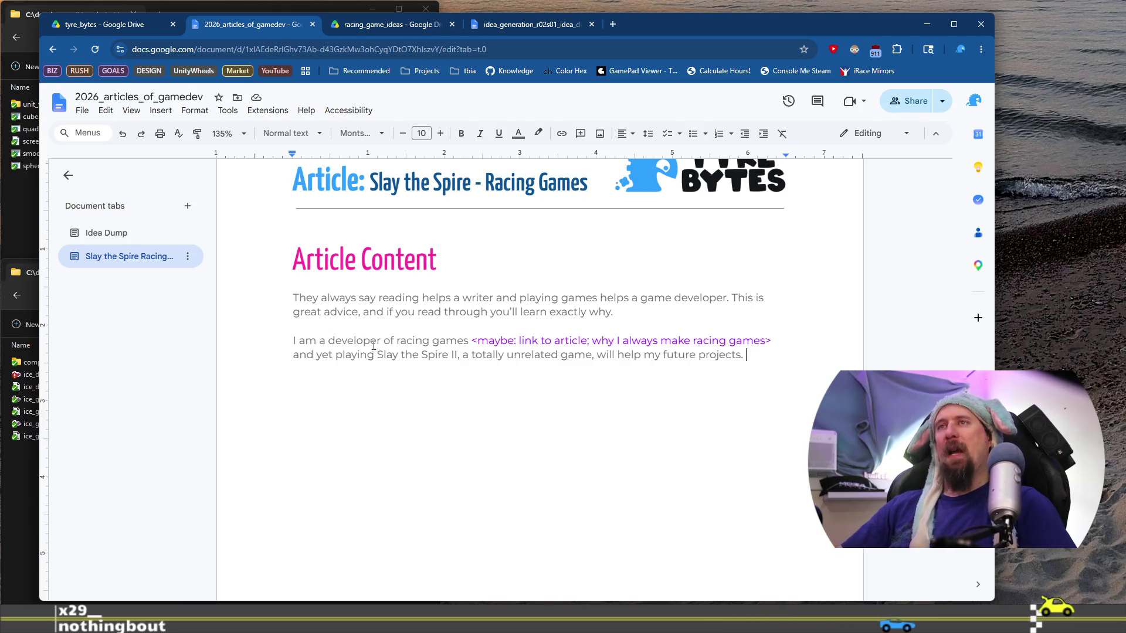
{"action": "scroll", "coordinate": [454, 340], "scroll_direction": "up", "scroll_amount": 10}
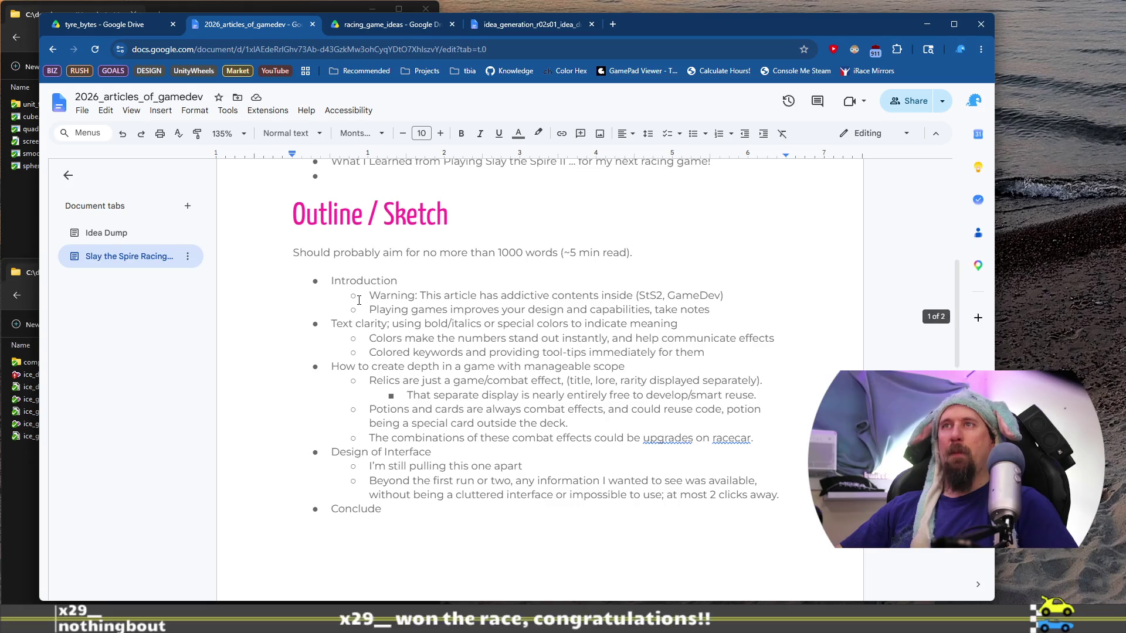
{"action": "scroll", "coordinate": [385, 356], "scroll_direction": "down", "scroll_amount": 2}
{"action": "left_click", "coordinate": [403, 390], "text": "shift"}
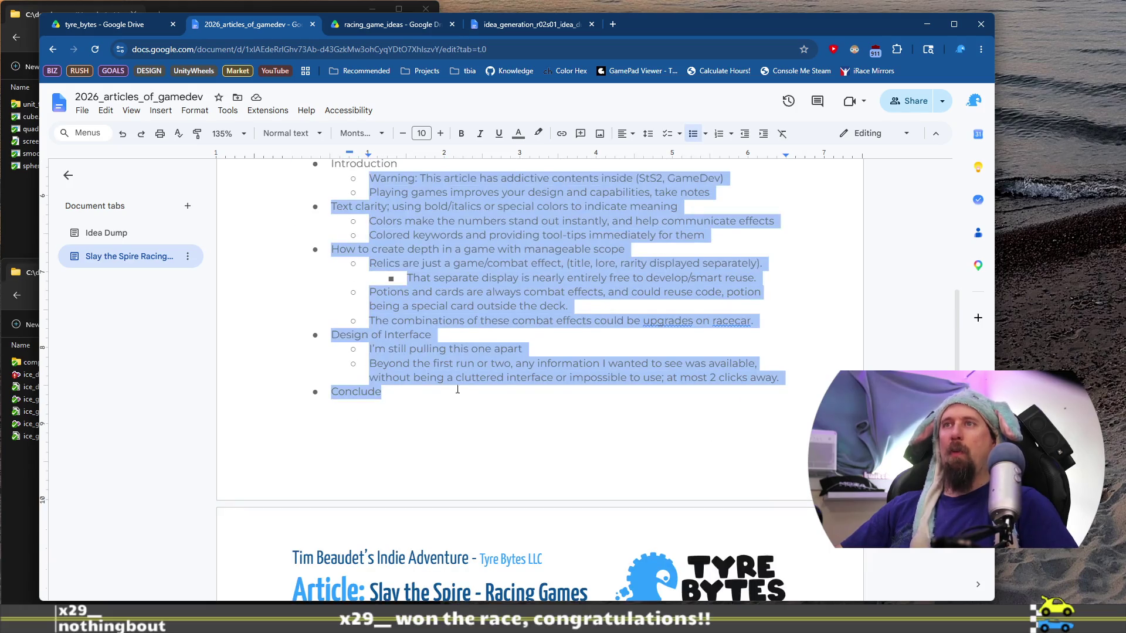
{"action": "left_click_drag", "start_coordinate": [771, 388], "coordinate": [794, 375]}
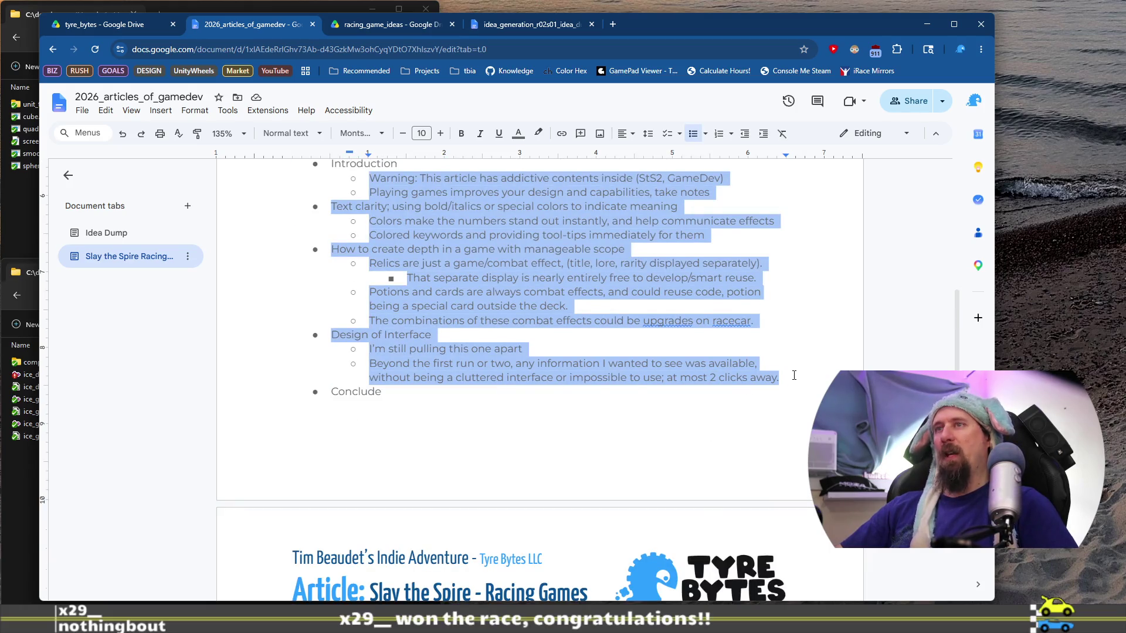
{"action": "scroll", "coordinate": [785, 411], "scroll_direction": "down", "scroll_amount": 5}
{"action": "left_click", "coordinate": [773, 447]}
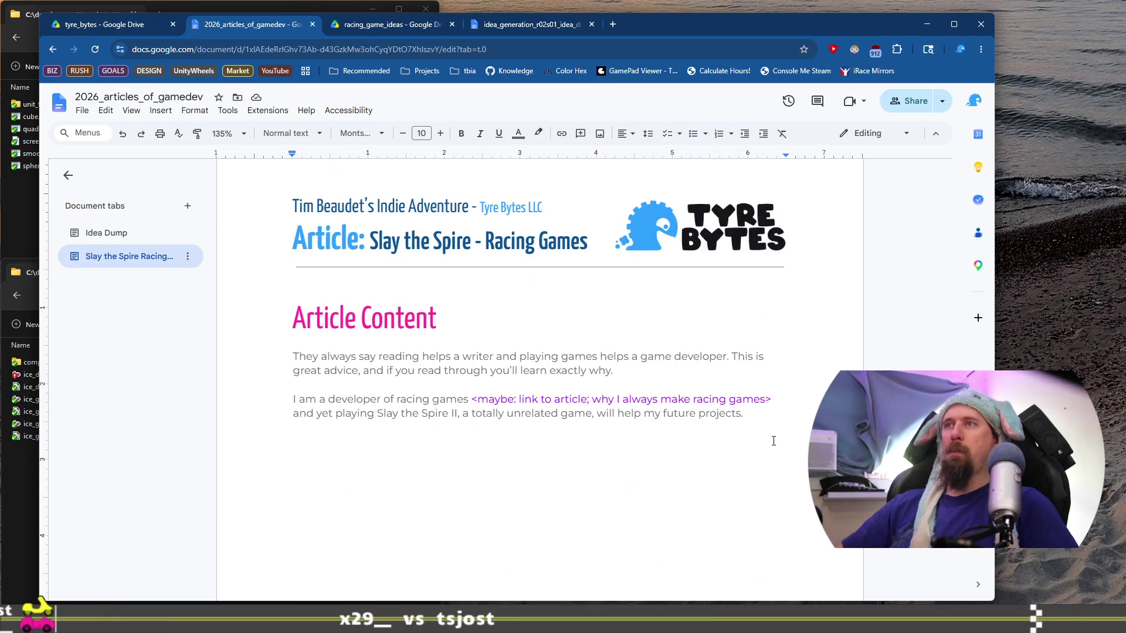
{"action": "type", "text": "Warning: This article has addictive contents inside (StS2, GameDev) Playing games improves your design and capabilities, take notes Text clarity; using bold/italics or special colors to indicate meaning Colors make the numbers stand out instantly, and help communicate effects Colored keywords and providing tool-tips immediately for them How to create depth in a game with manageable scope Relics are just a game/combat effect, (title, lore, rarity displayed separately). That separate display is nearly entirely free to develop/smart reuse. Potions and cards are always combat effects, and could reuse code, potion being a special card outside the deck. The combinations of these combat effects could be upgrades on racecar. Design of Interface I’m still pulling this one apart Beyond the first run or two, any information I wanted to see was available, without being a cluttered interface or impossible to use; at most 2 clicks away."}
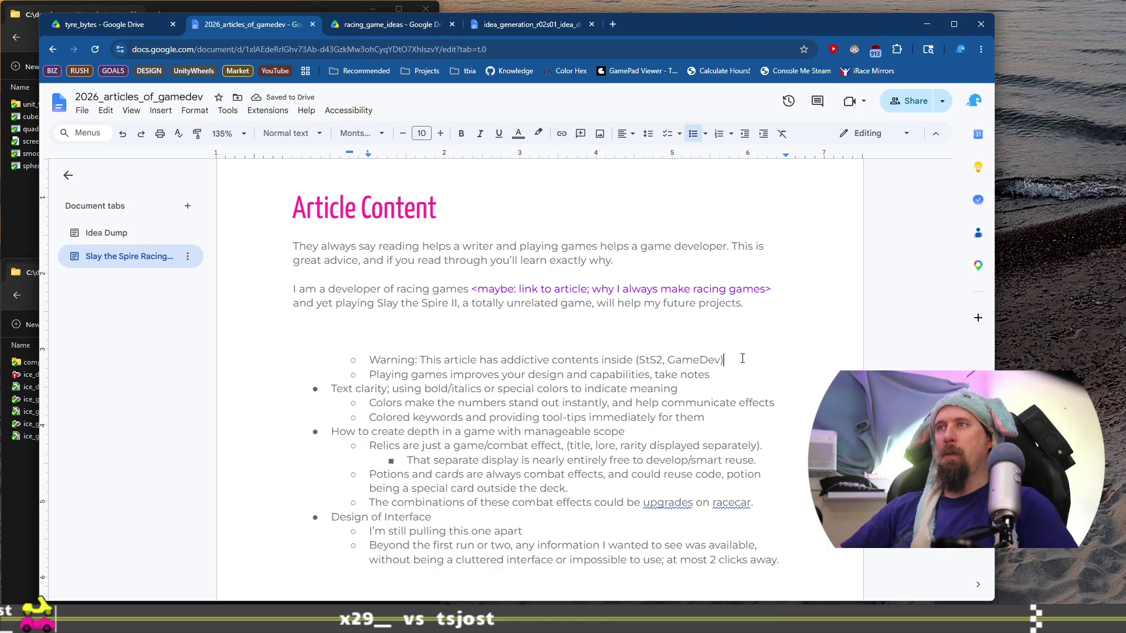
Step: Paste the Warning line, without its bullet, on a new line above the intro paragraph
{"action": "left_click", "coordinate": [371, 361], "text": "shift"}
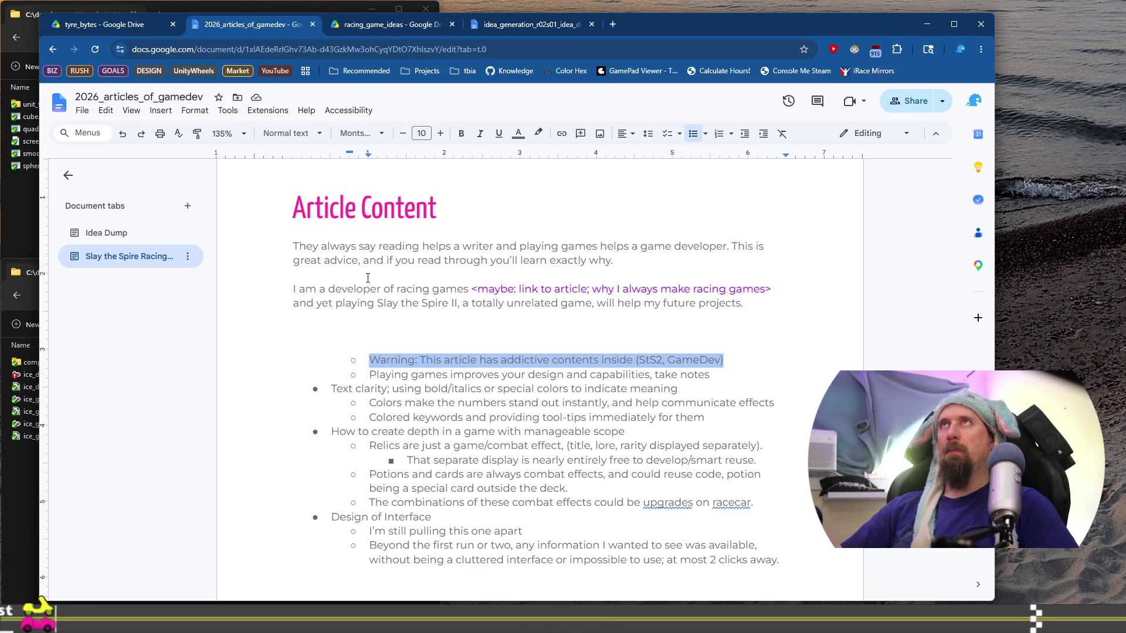
{"action": "left_click_drag", "start_coordinate": [376, 247], "coordinate": [312, 246]}
{"action": "key", "text": "Left"}
{"action": "key", "text": "Return"}
{"action": "key", "text": "Up"}
{"action": "type", "text": "Warning: This article has addictive contents inside (StS2, GameDev)"}
{"action": "key", "text": "Home"}
{"action": "key", "text": "BackSpace"}
Step: Try changing 'has' to 'contains' in the Warning line, then revert it to 'has'
{"action": "key", "text": "ctrl+shift+Right"}
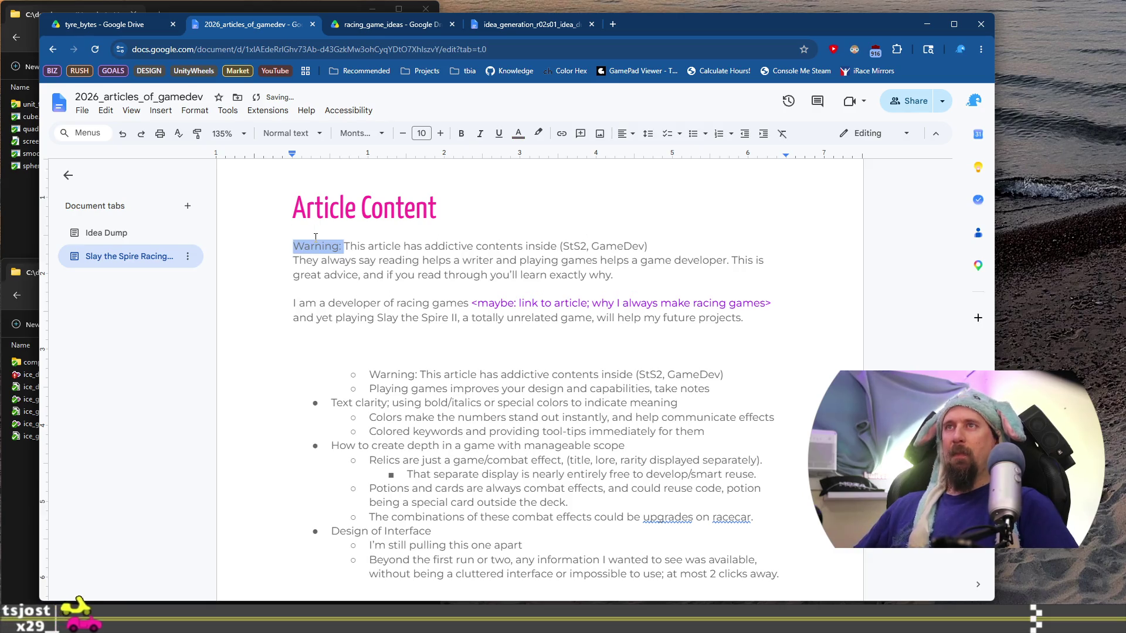
{"action": "key", "text": "ctrl+Right"}
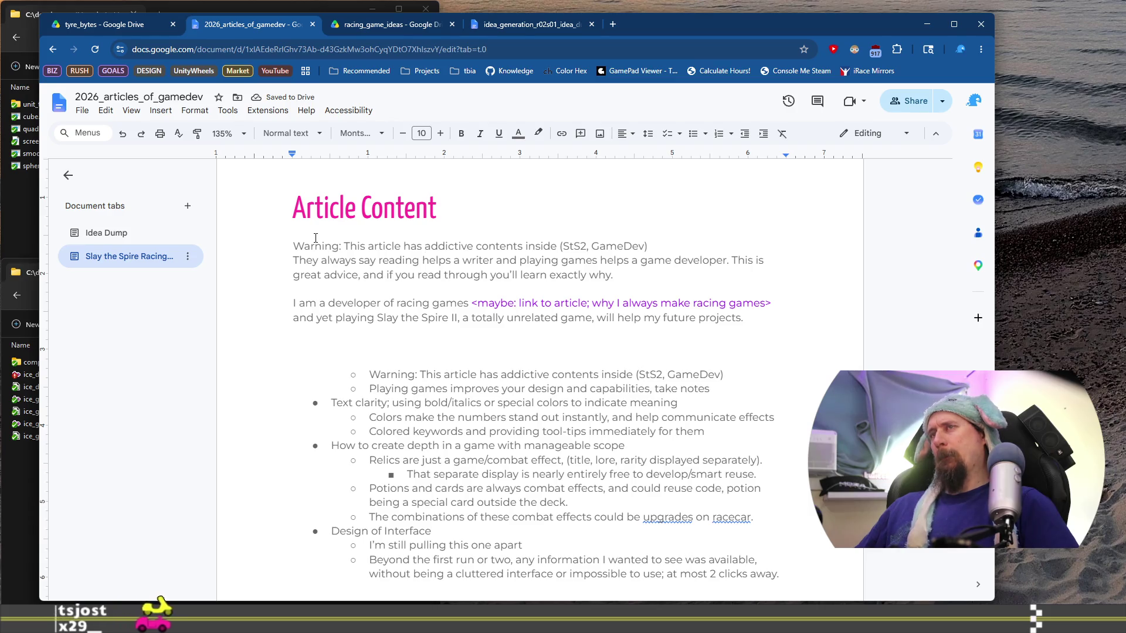
{"action": "key", "text": "ctrl+Right"}
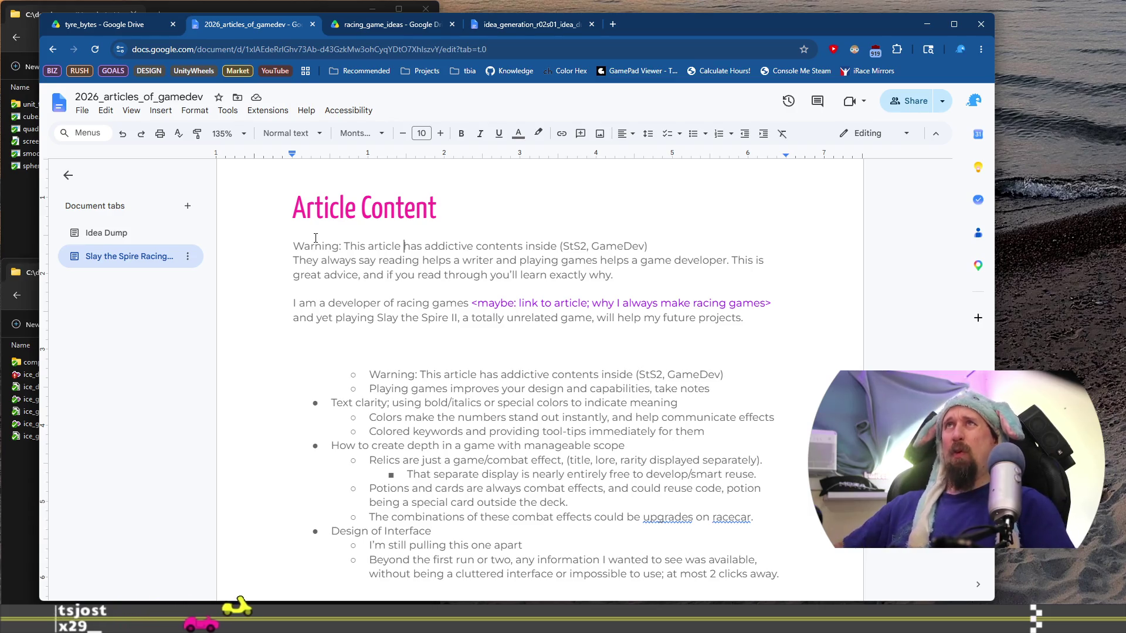
{"action": "type", "text": "contains"}
{"action": "key", "text": "ctrl+shift+Right"}
{"action": "key", "text": "Delete"}
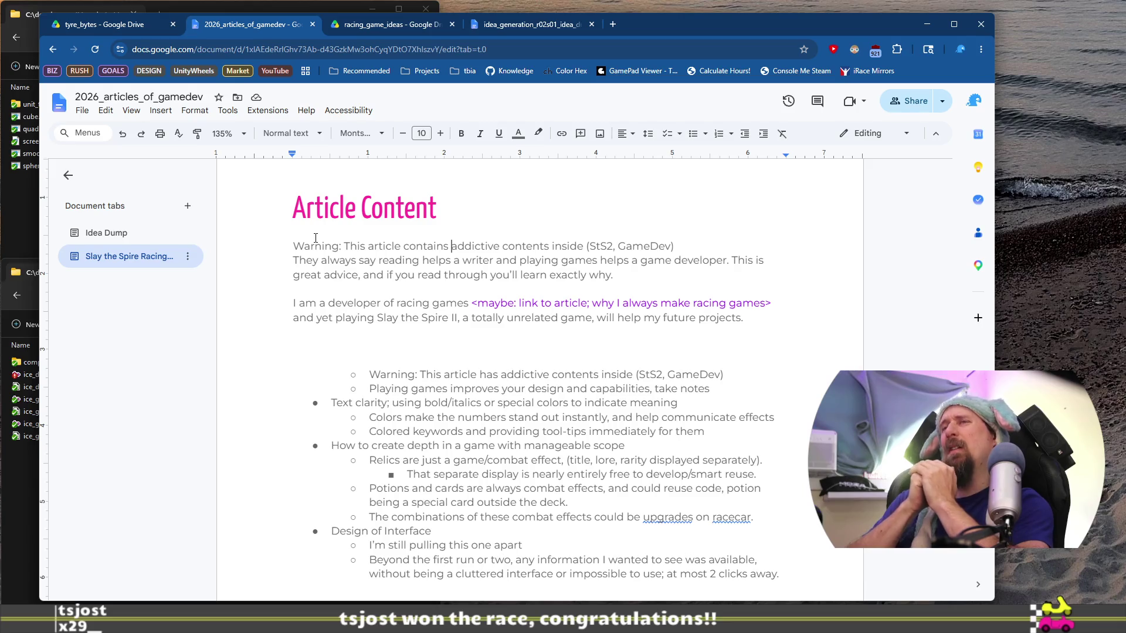
{"action": "key", "text": "ctrl+shift+Left"}
{"action": "type", "text": "has"}
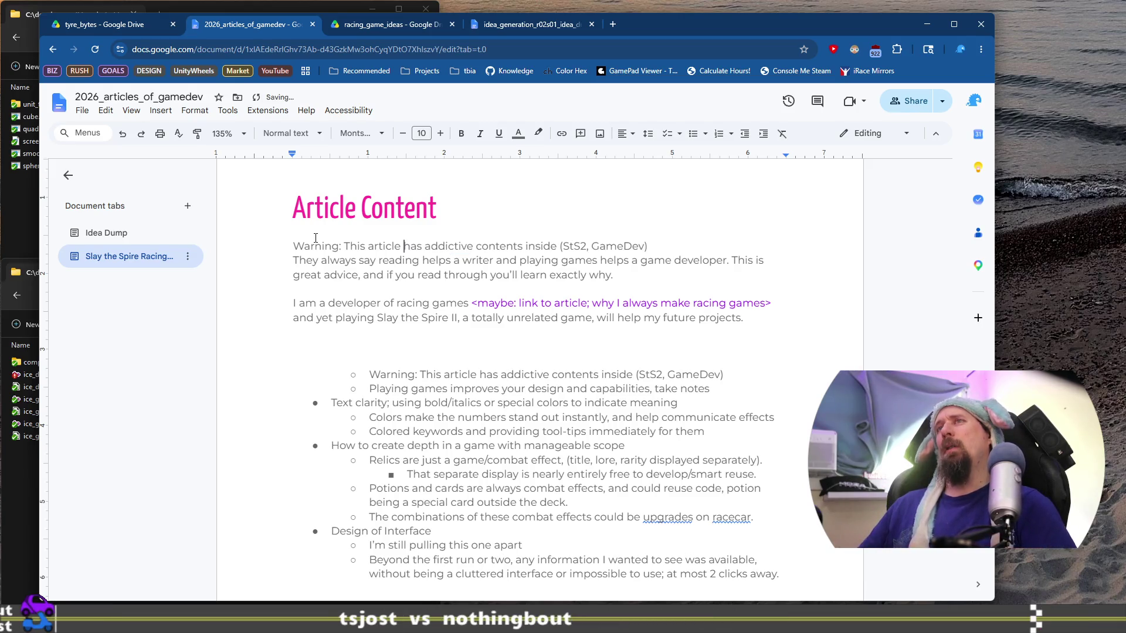
Step: Separate the Warning line from the intro paragraph with an extra line break
{"action": "key", "text": "Home"}
{"action": "key", "text": "BackSpace"}
{"action": "key", "text": "Return"}
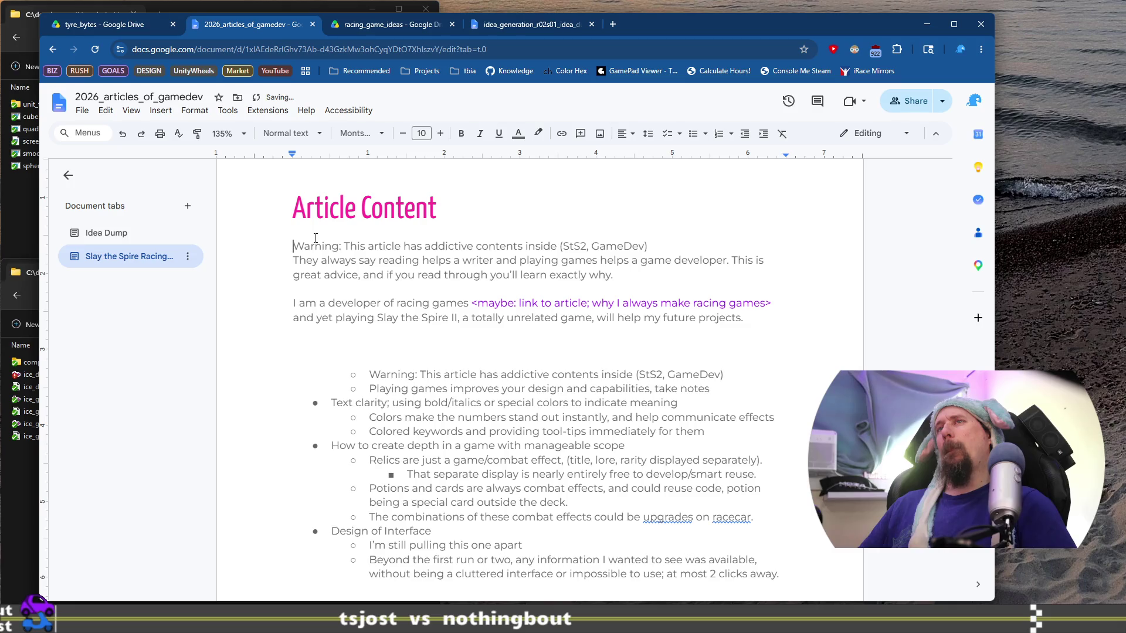
{"action": "key", "text": "Return"}
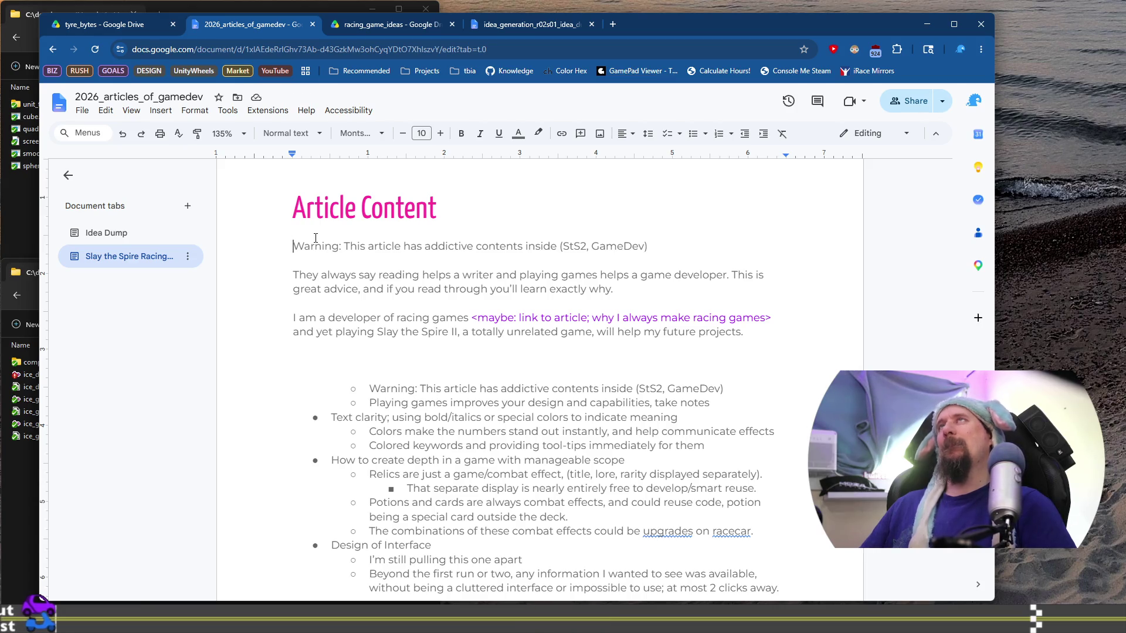
{"action": "key", "text": "ctrl+shift+n"}
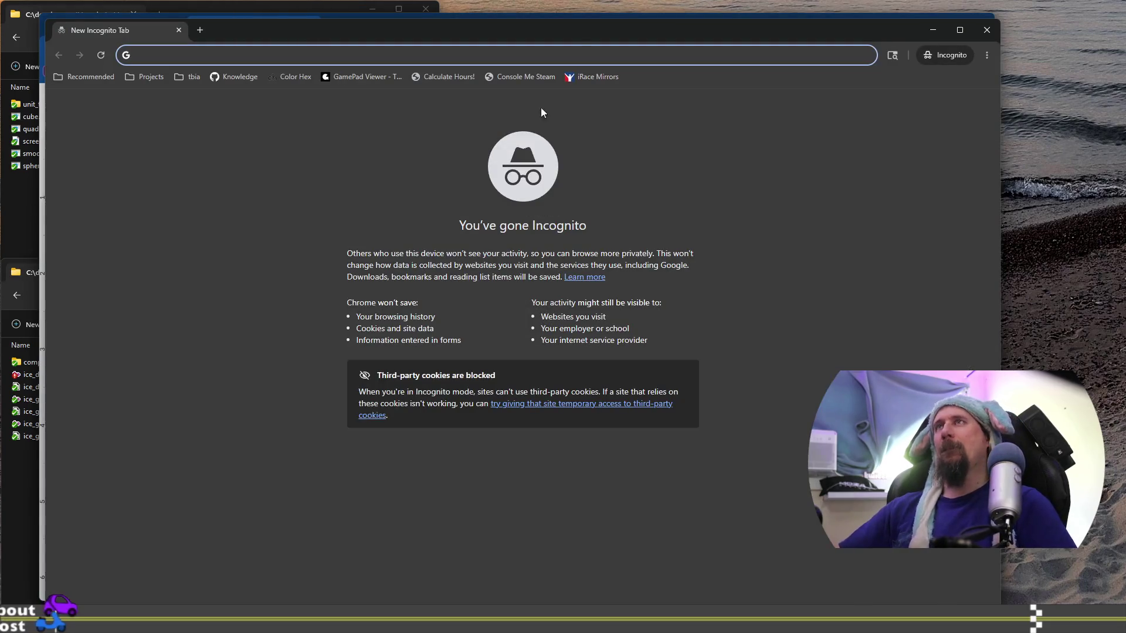
Step: Close the Incognito window and click back into the article's Warning line
{"action": "key", "text": "ctrl+w"}
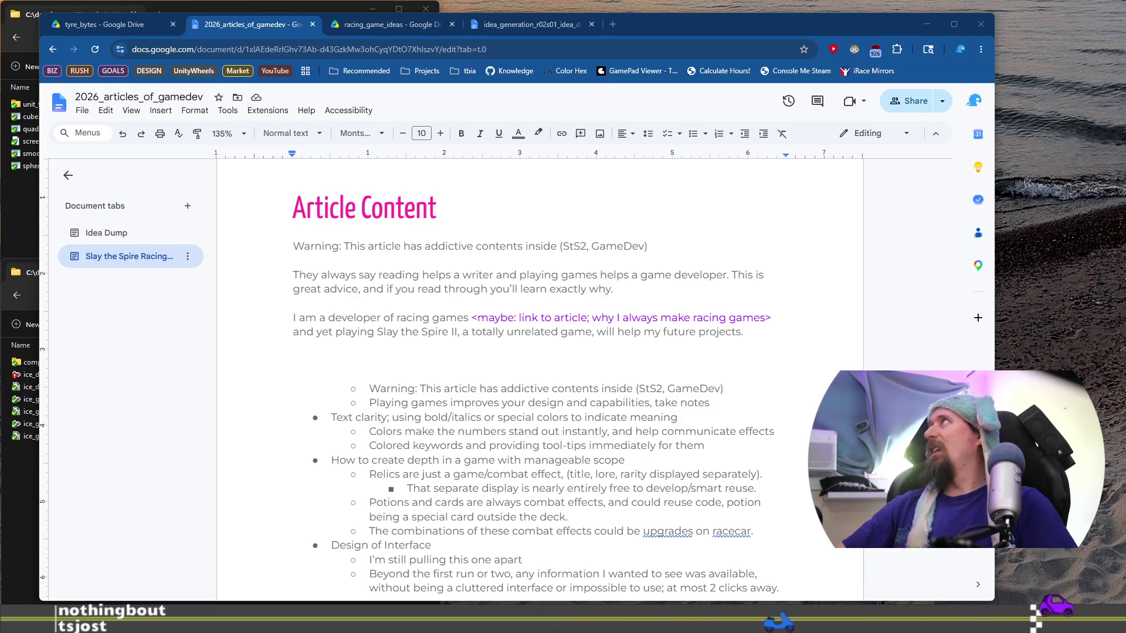
{"action": "left_click", "coordinate": [293, 246]}
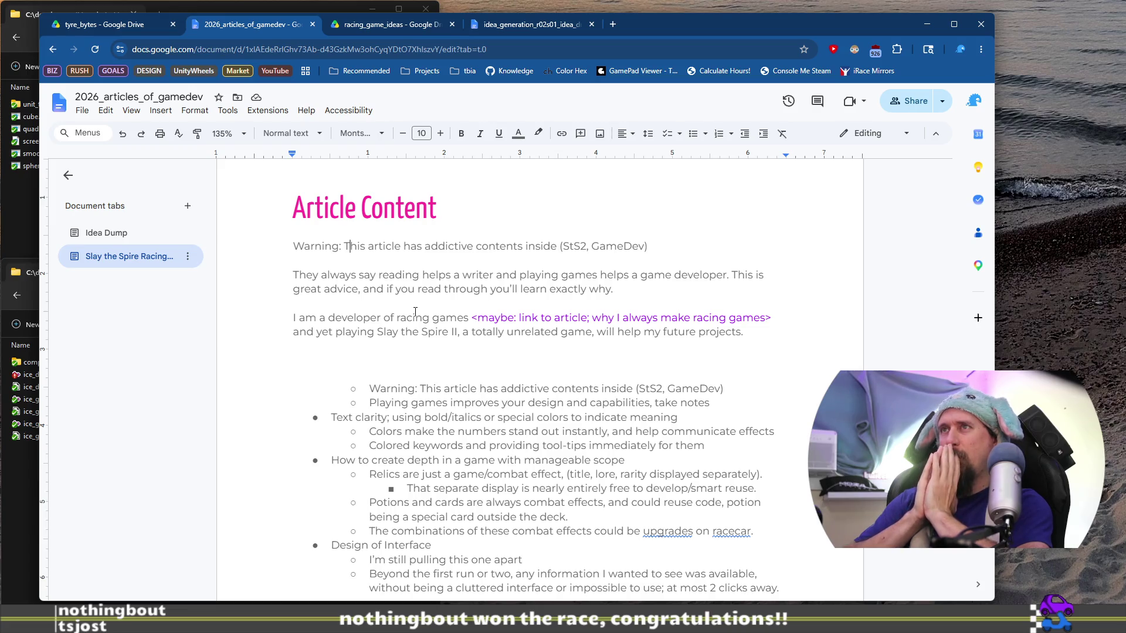
Step: Reword the warning to 'contains addictive components like game development and playing games.'
{"action": "key", "text": "BackSpace"}
{"action": "key", "text": "BackSpace"}
{"action": "key", "text": "BackSpace"}
{"action": "type", "text": "contain"}
{"action": "key", "text": "ctrl+Right"}
{"action": "key", "text": "Left"}
{"action": "type", "text": "s"}
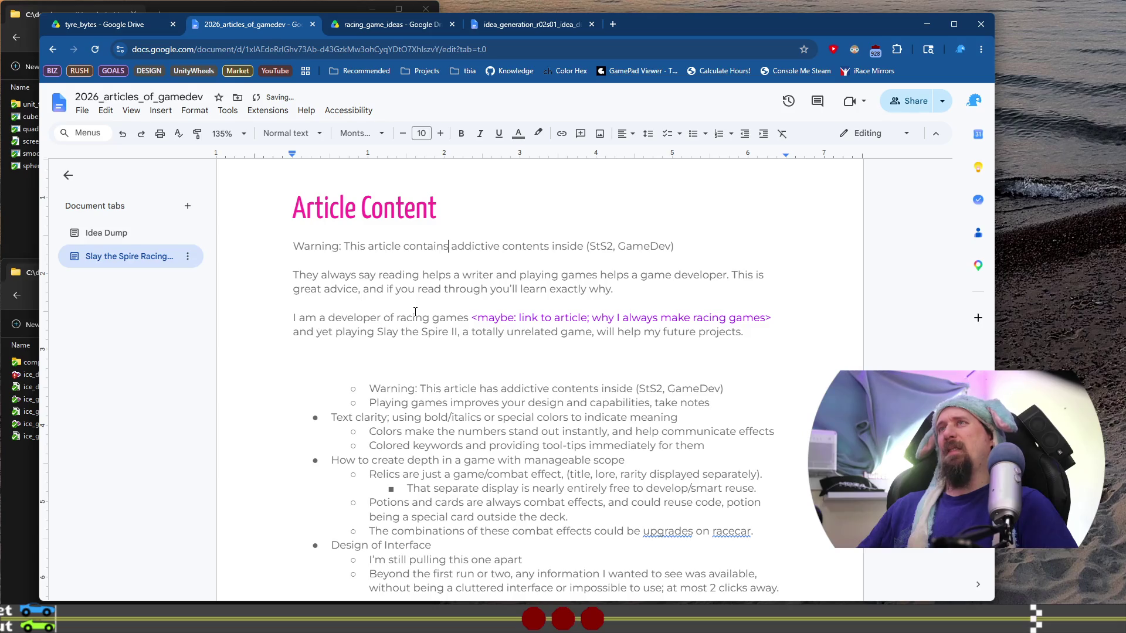
{"action": "type", "text": "componen"}
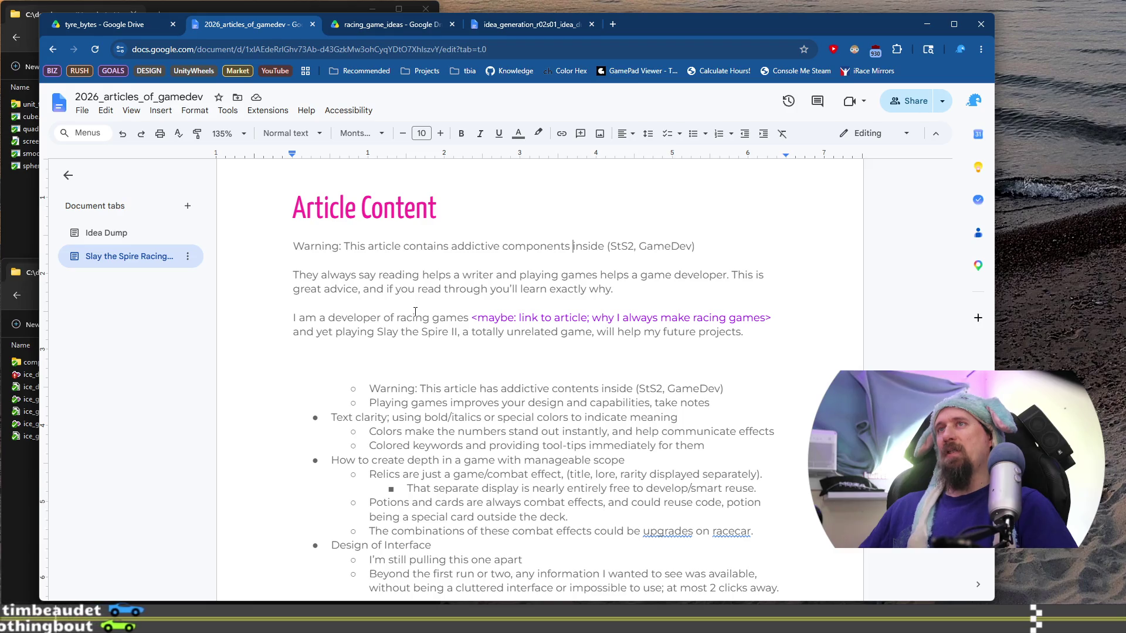
{"action": "type", "text": "like "}
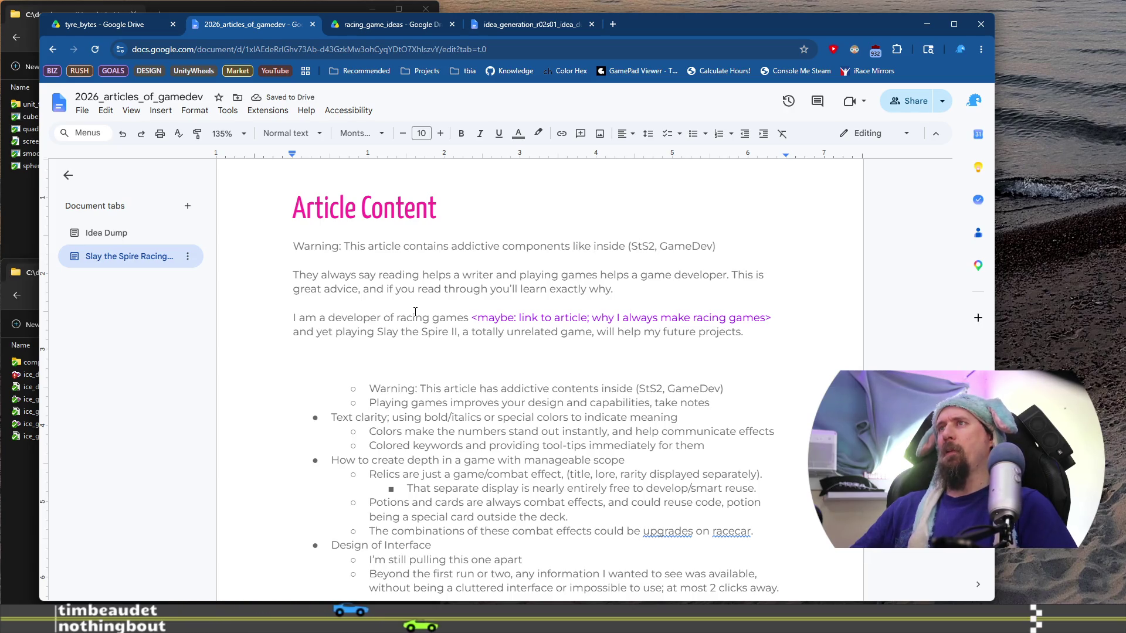
{"action": "type", "text": "game dev"}
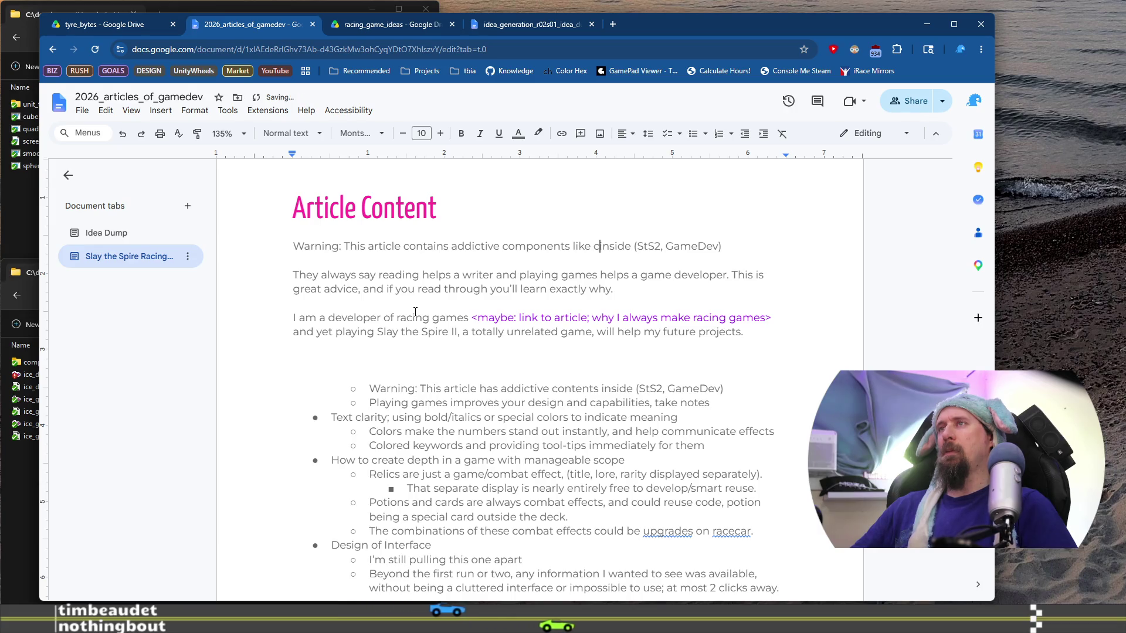
{"action": "type", "text": "elopment and p"}
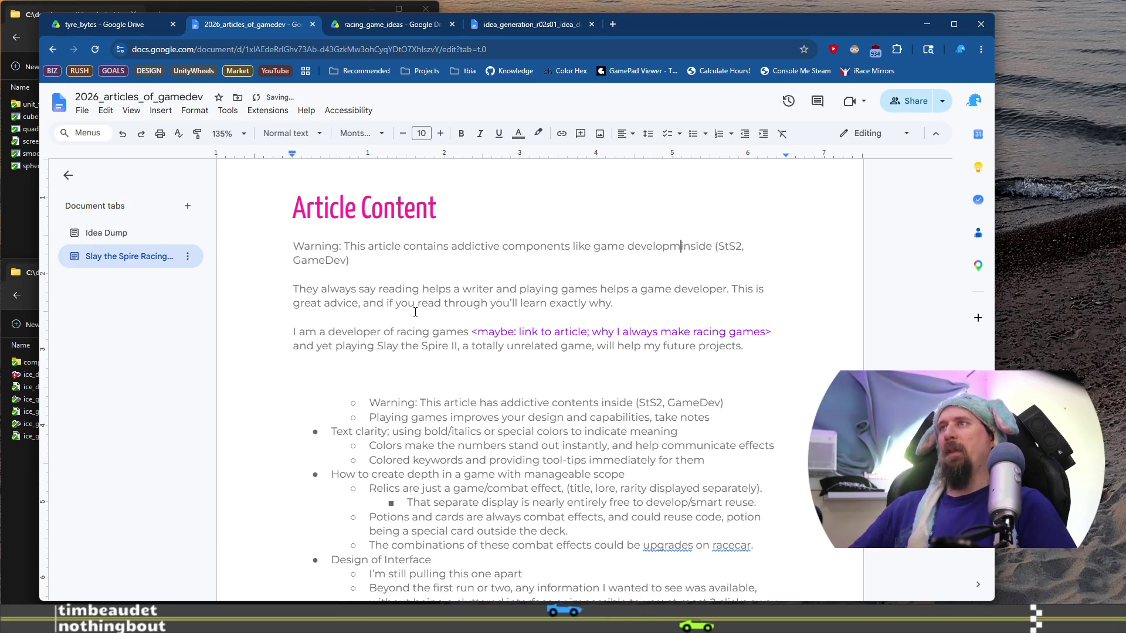
{"action": "type", "text": "laying game"}
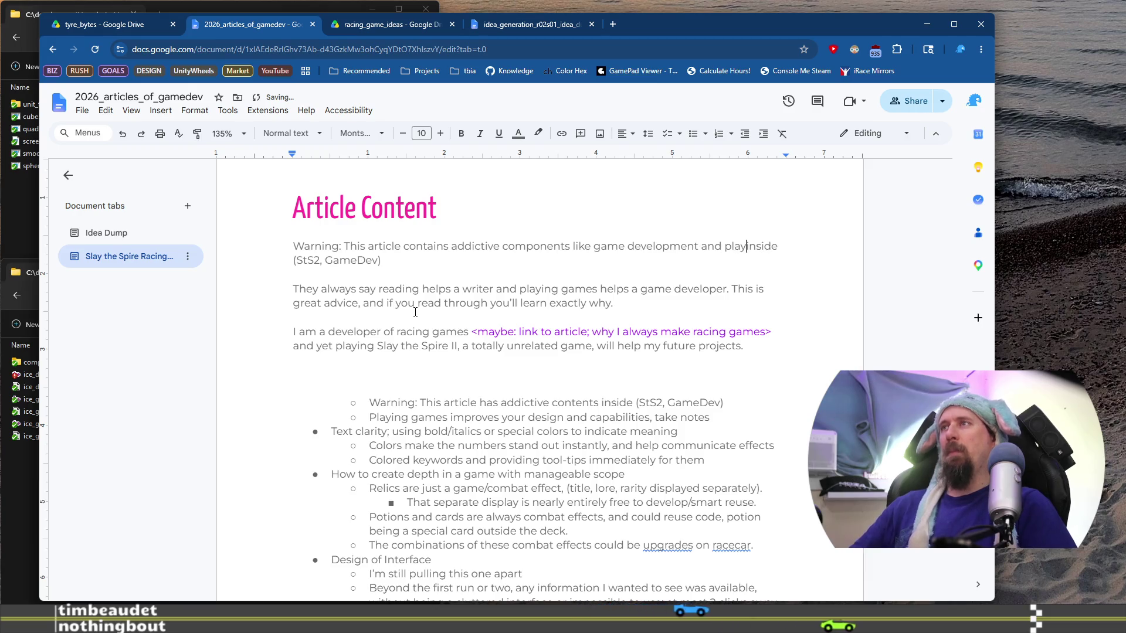
{"action": "type", "text": "s"}
{"action": "key", "text": "shift+End"}
{"action": "type", "text": "."}
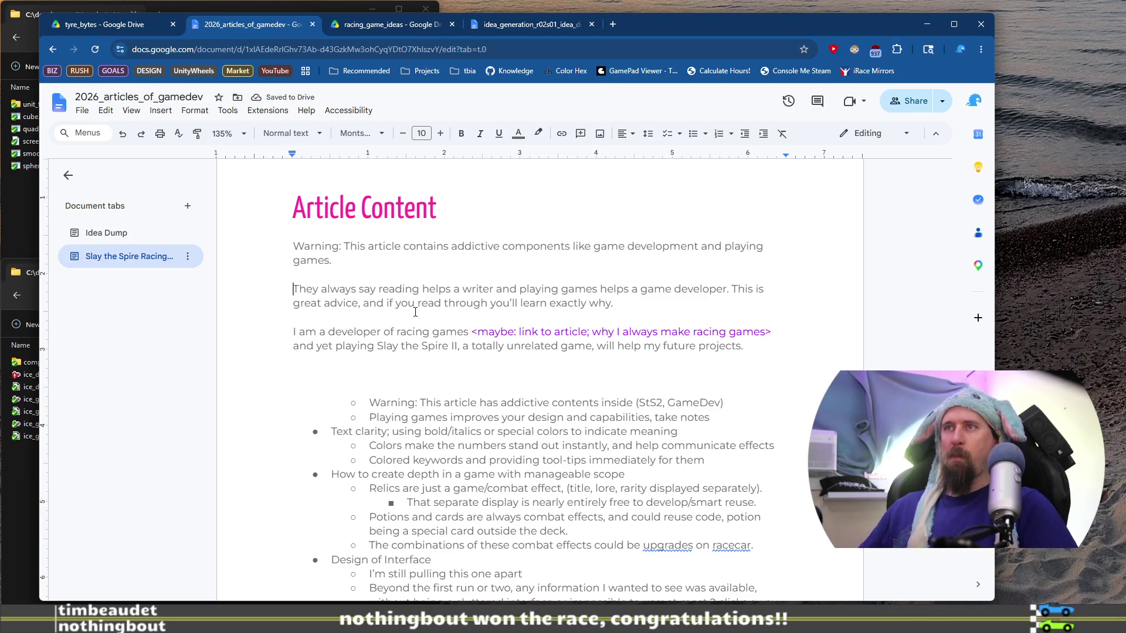
Step: Delete the duplicate Warning sub-bullet, italicize the warning sentence and bold 'Warning:'
{"action": "key", "text": "shift+Home"}
{"action": "key", "text": "BackSpace"}
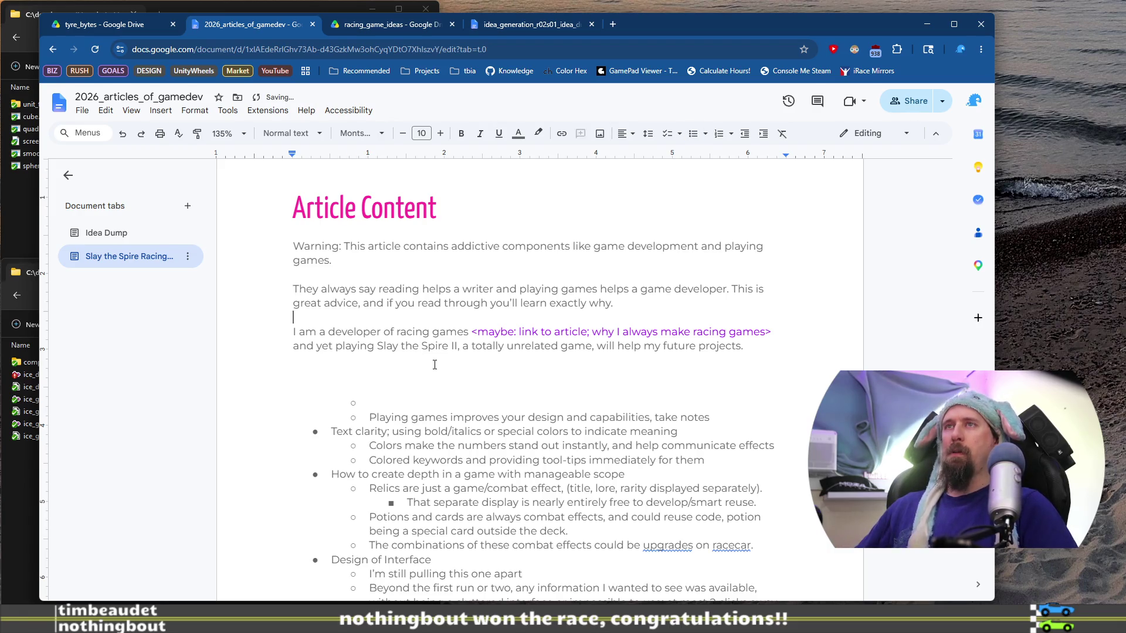
{"action": "key", "text": "Up"}
{"action": "key", "text": "Up"}
{"action": "key", "text": "Up"}
{"action": "key", "text": "shift+Up"}
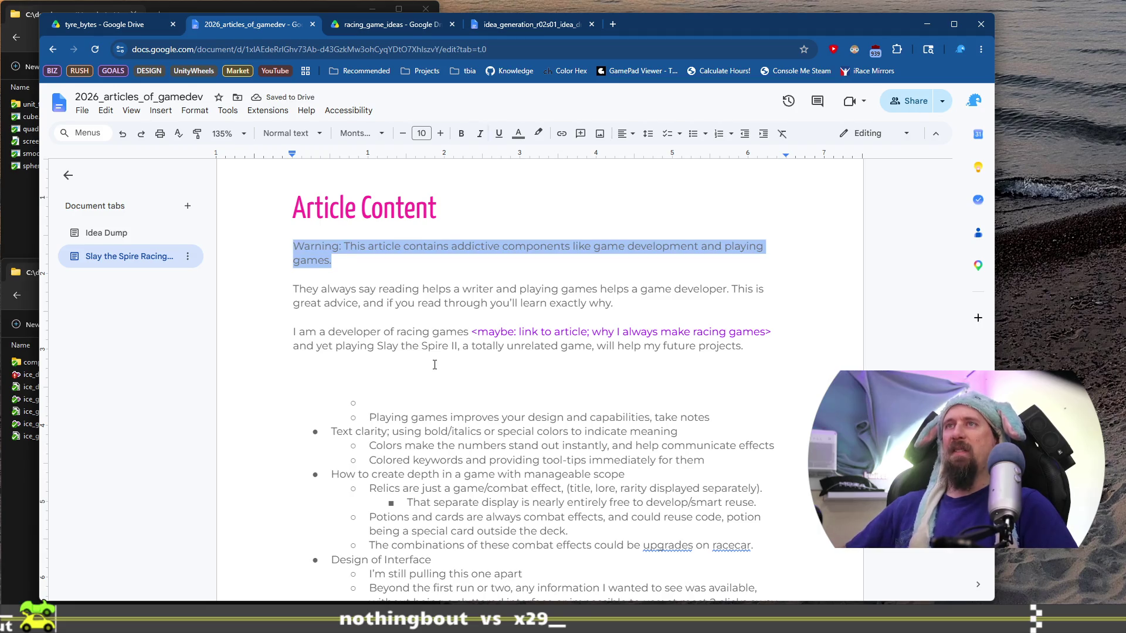
{"action": "key", "text": "ctrl+i"}
{"action": "key", "text": "Left"}
{"action": "key", "text": "ctrl+b"}
{"action": "key", "text": "Down"}
{"action": "key", "text": "Down"}
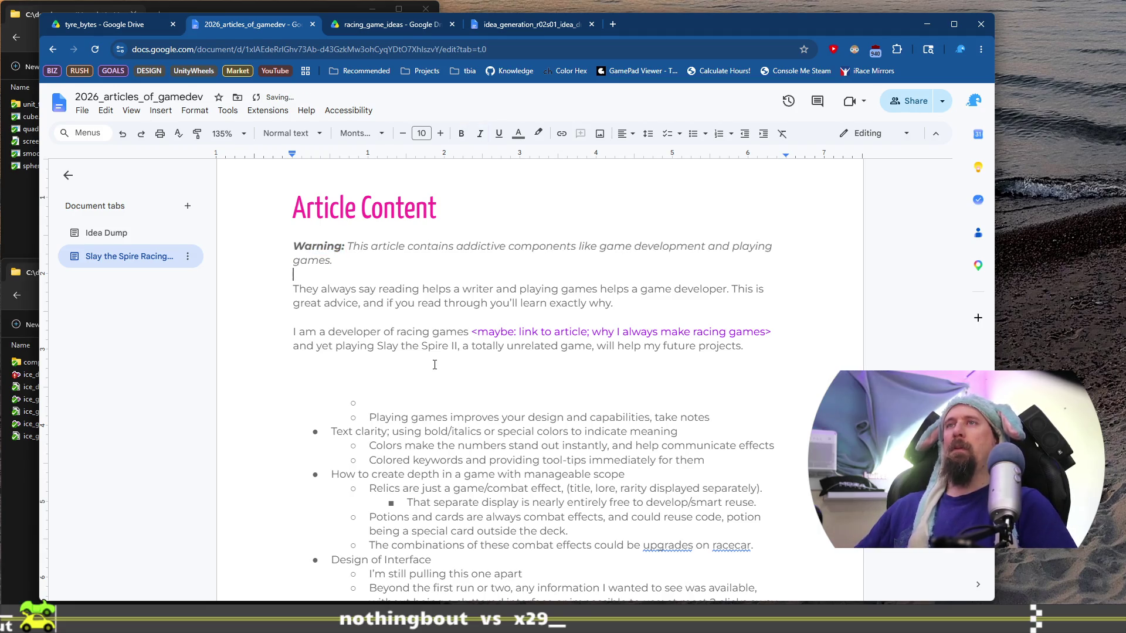
Step: Begin the intro paragraph with 'Whoever they are, they always say…'
{"action": "key", "text": "Down"}
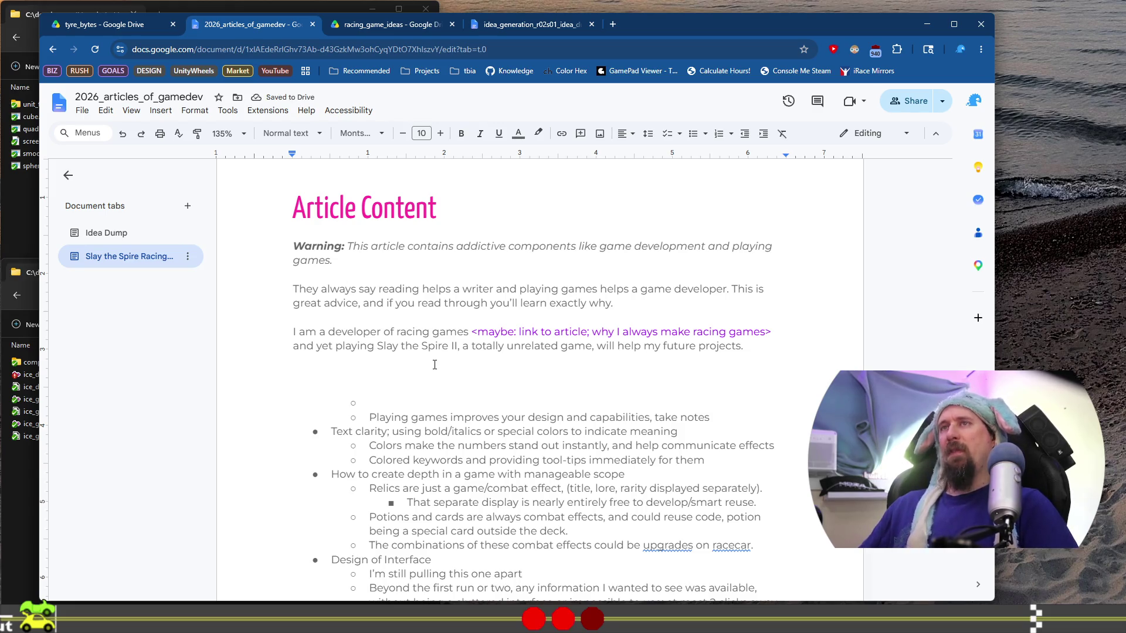
{"action": "type", "text": "Whoe"}
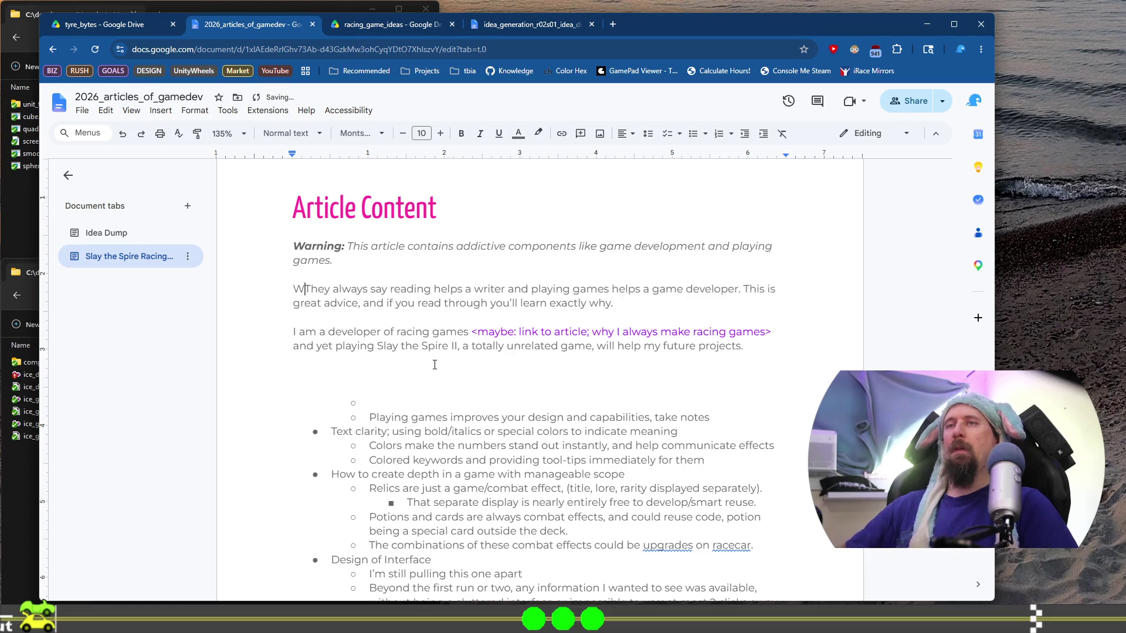
{"action": "type", "text": "ver they are,"}
{"action": "key", "text": "Delete"}
{"action": "type", "text": "t"}
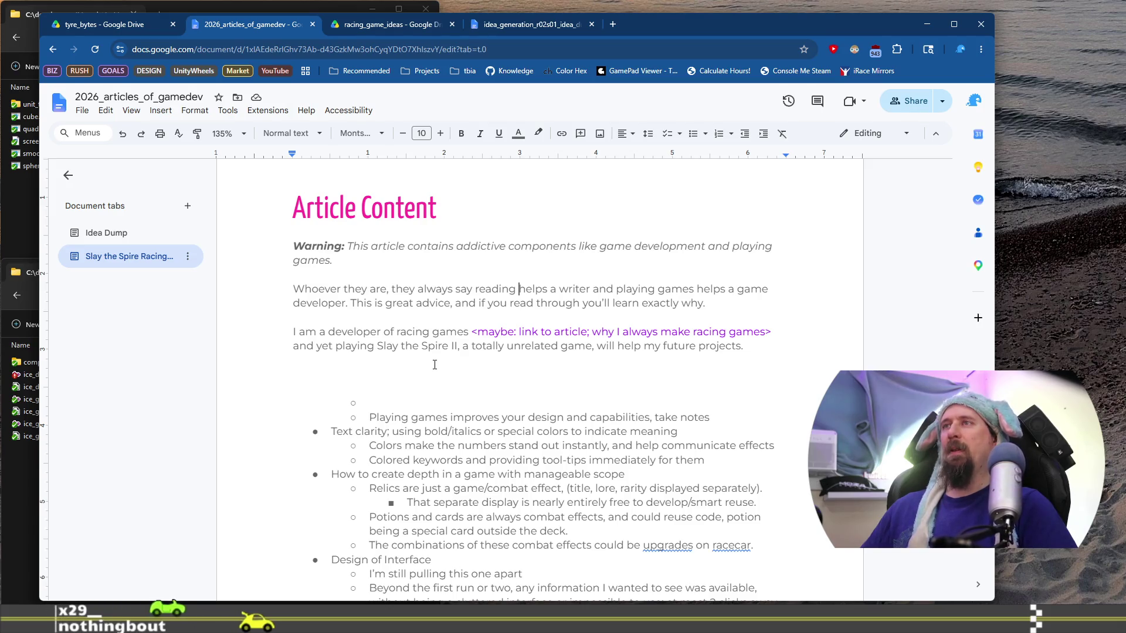
Step: Select 'reading helps a' in the intro, then start a new tab searching 'RØDE AI-Micro'
{"action": "key", "text": "ctrl+shift+Right"}
{"action": "key", "text": "ctrl+shift+Right"}
{"action": "key", "text": "ctrl+shift+Right"}
{"action": "key", "text": "ctrl+shift+Left"}
{"action": "key", "text": "ctrl+shift+Left"}
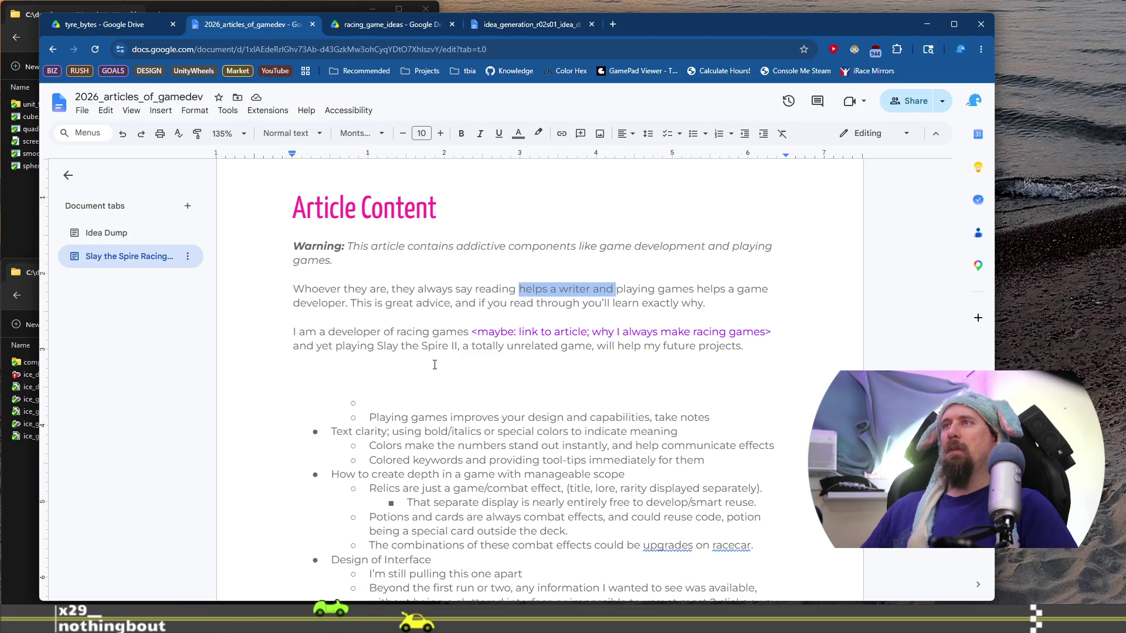
{"action": "key", "text": "Left"}
{"action": "key", "text": "ctrl+Left"}
{"action": "key", "text": "ctrl+shift+Right"}
{"action": "key", "text": "ctrl+shift+Right"}
{"action": "key", "text": "ctrl+shift+Right"}
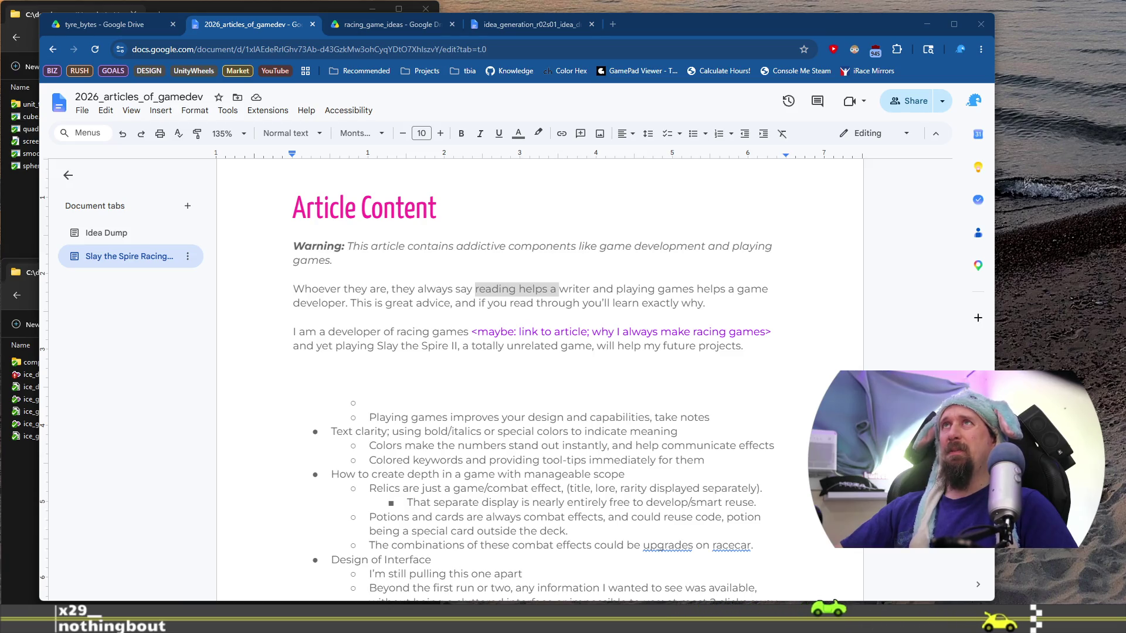
{"action": "left_click", "coordinate": [613, 24]}
{"action": "type", "text": "RØDE AI-Micro"}
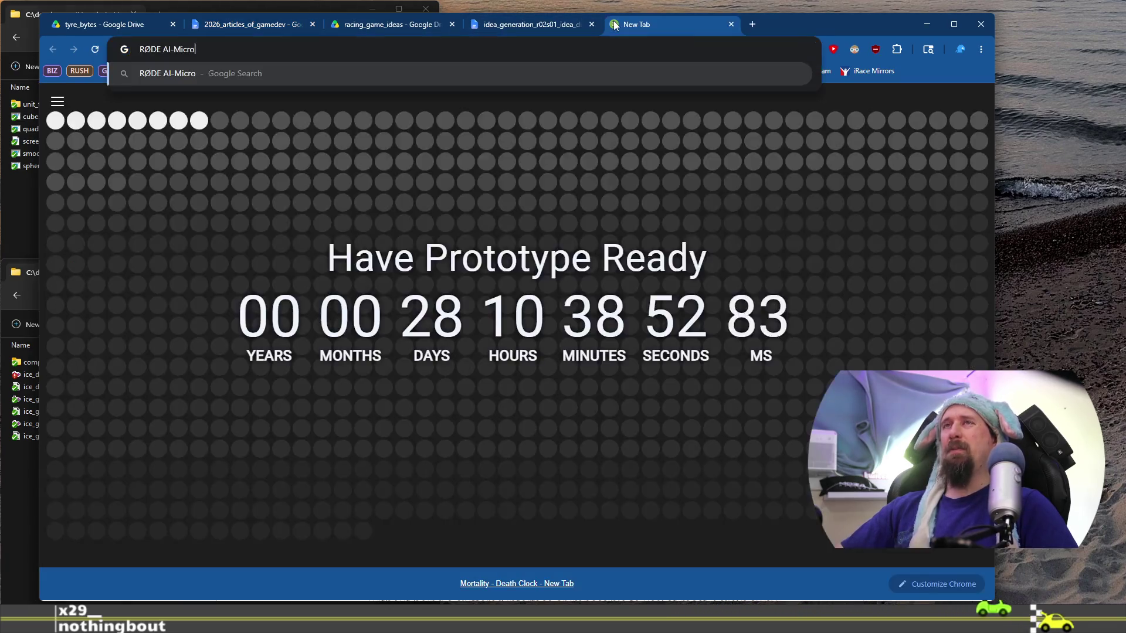
Step: Search for RØDE AI-Micro, open the rode.com product page and view its product photos
{"action": "key", "text": "Return"}
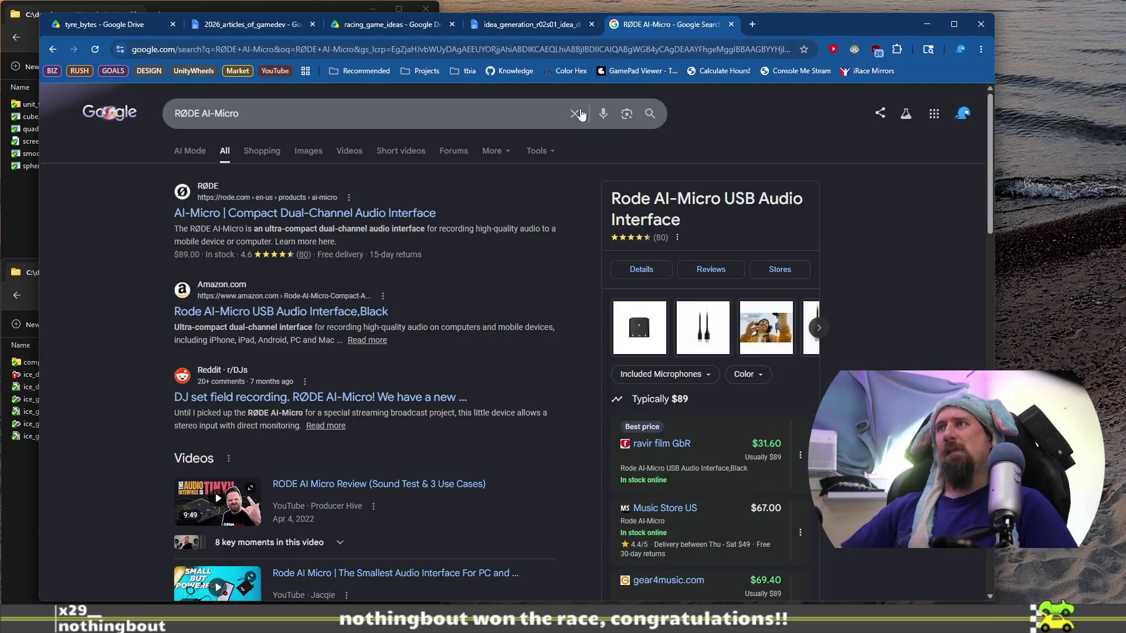
{"action": "left_click", "coordinate": [376, 214]}
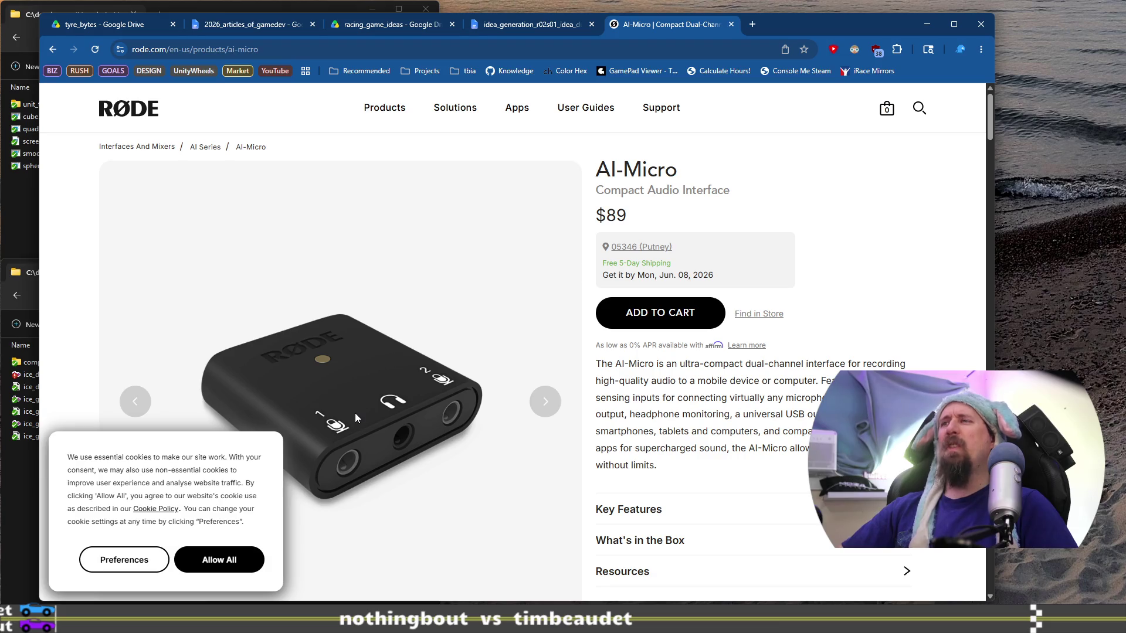
{"action": "scroll", "coordinate": [354, 413], "scroll_direction": "down", "scroll_amount": 4}
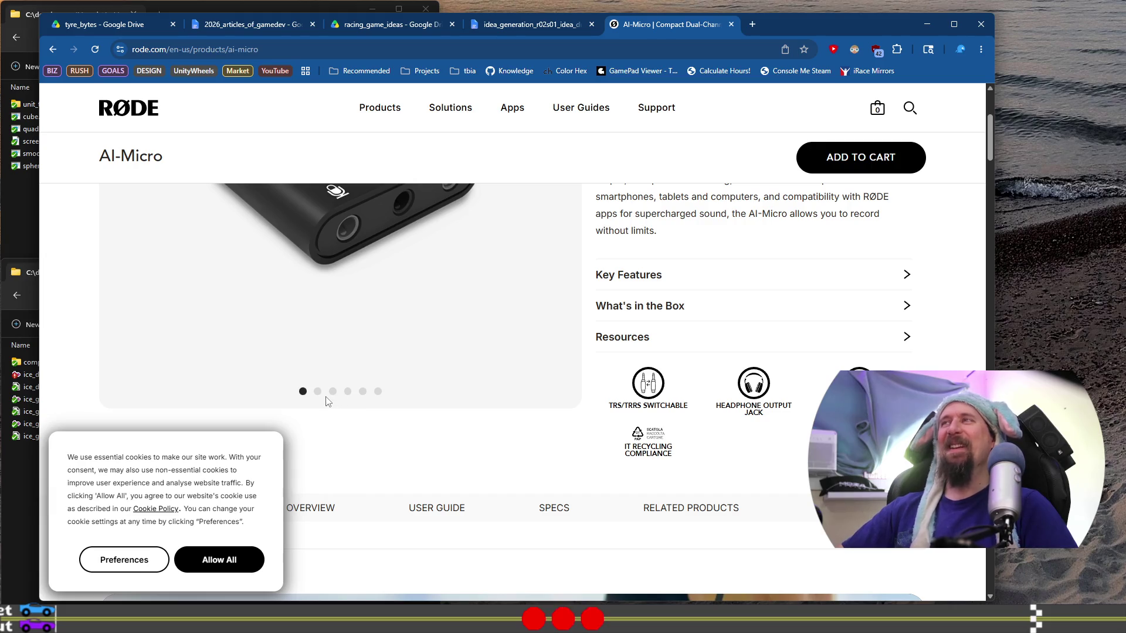
{"action": "left_click", "coordinate": [318, 392]}
{"action": "scroll", "coordinate": [343, 343], "scroll_direction": "up", "scroll_amount": 3}
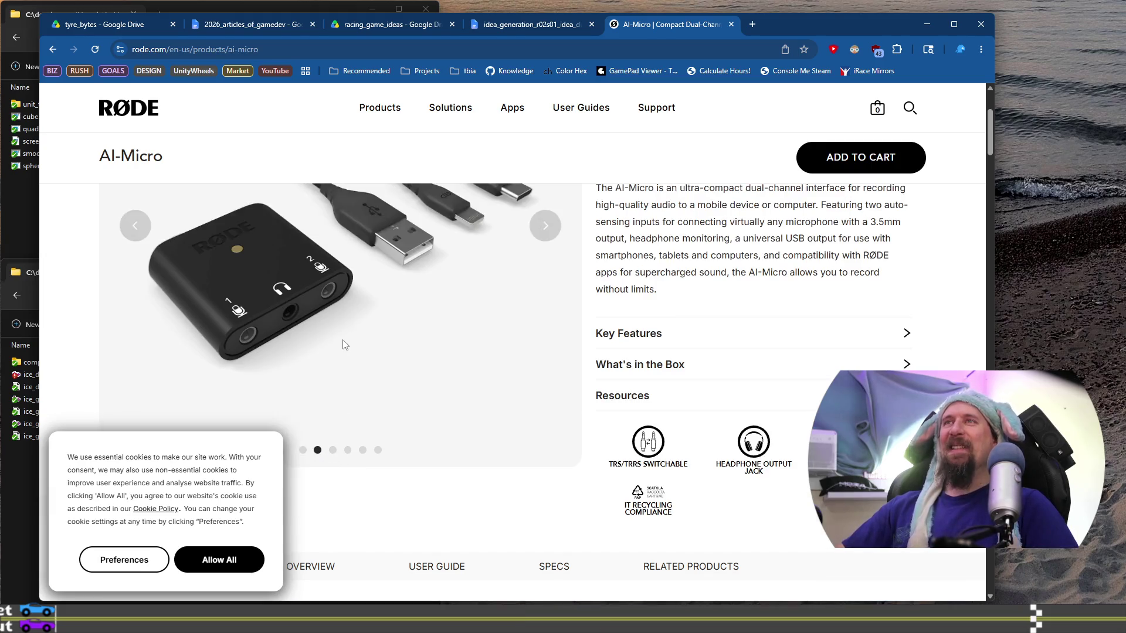
{"action": "scroll", "coordinate": [345, 339], "scroll_direction": "down", "scroll_amount": 1}
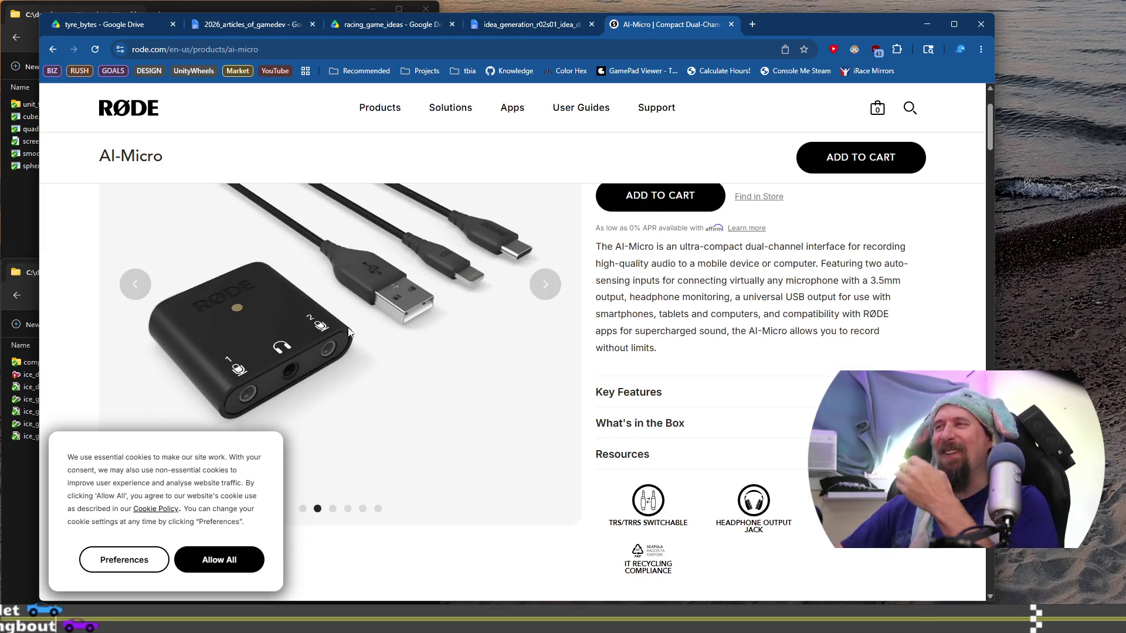
{"action": "scroll", "coordinate": [349, 332], "scroll_direction": "down", "scroll_amount": 1}
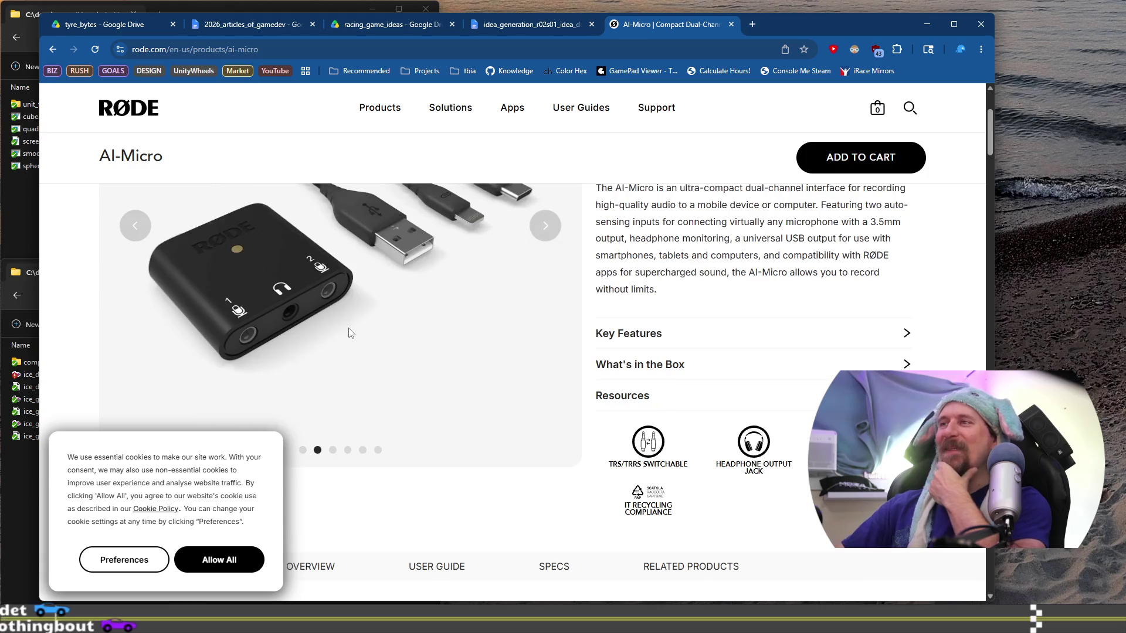
{"action": "left_click", "coordinate": [333, 449]}
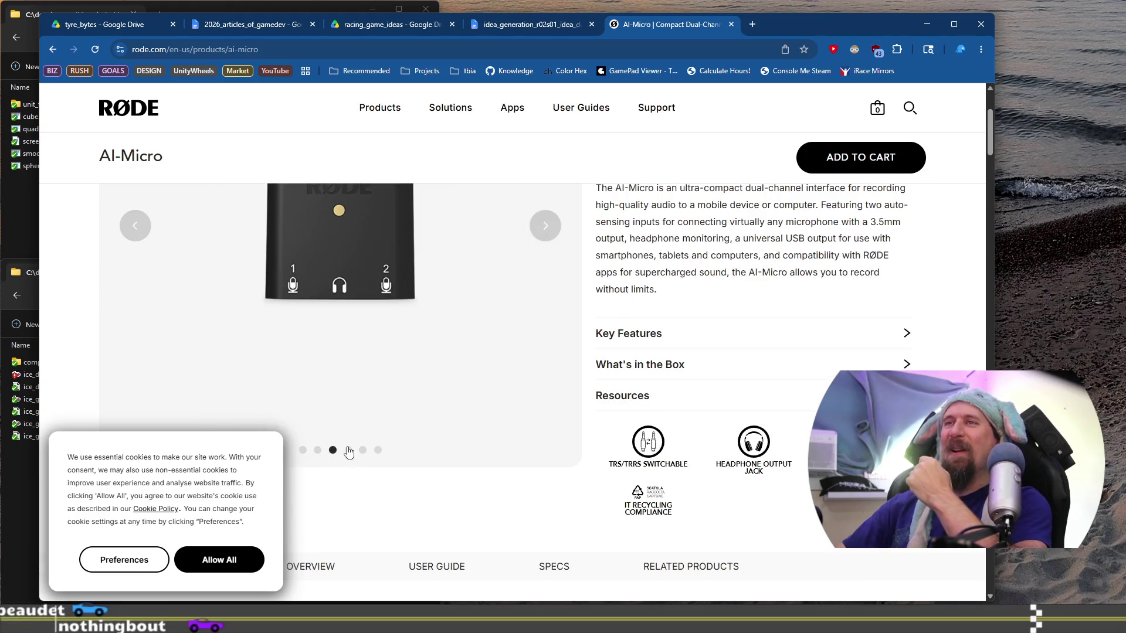
{"action": "left_click", "coordinate": [347, 449]}
Step: Scroll through the AI-Micro feature overview on the RØDE product page
{"action": "scroll", "coordinate": [381, 423], "scroll_direction": "up", "scroll_amount": 3}
{"action": "scroll", "coordinate": [382, 423], "scroll_direction": "down", "scroll_amount": 1}
{"action": "scroll", "coordinate": [381, 423], "scroll_direction": "up", "scroll_amount": 1}
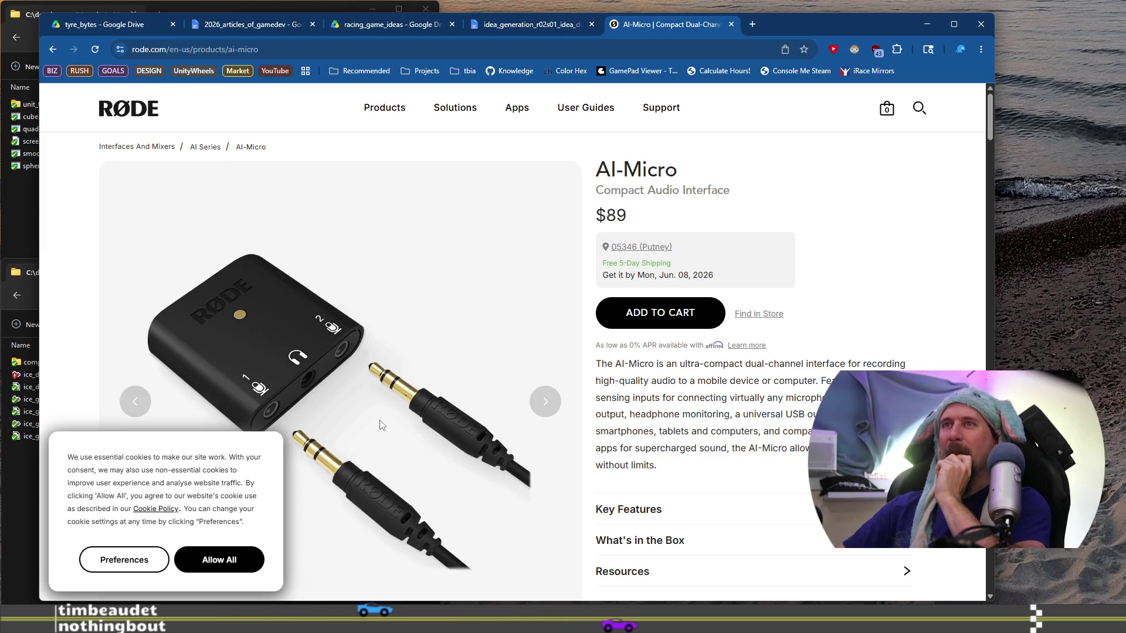
{"action": "scroll", "coordinate": [382, 425], "scroll_direction": "down", "scroll_amount": 3}
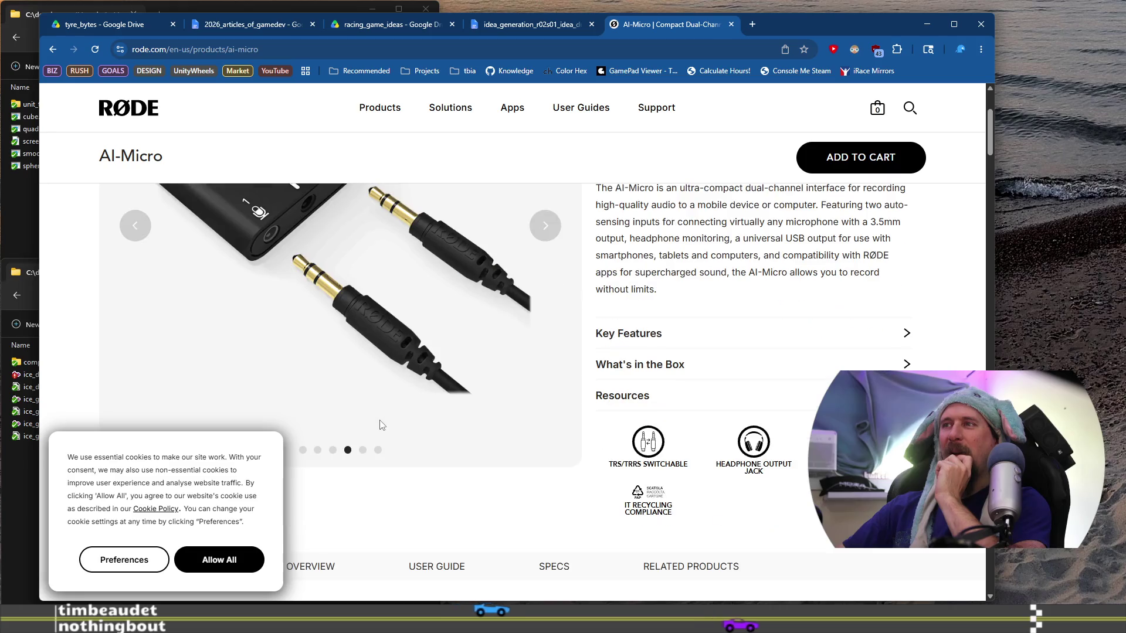
{"action": "scroll", "coordinate": [381, 424], "scroll_direction": "down", "scroll_amount": 10}
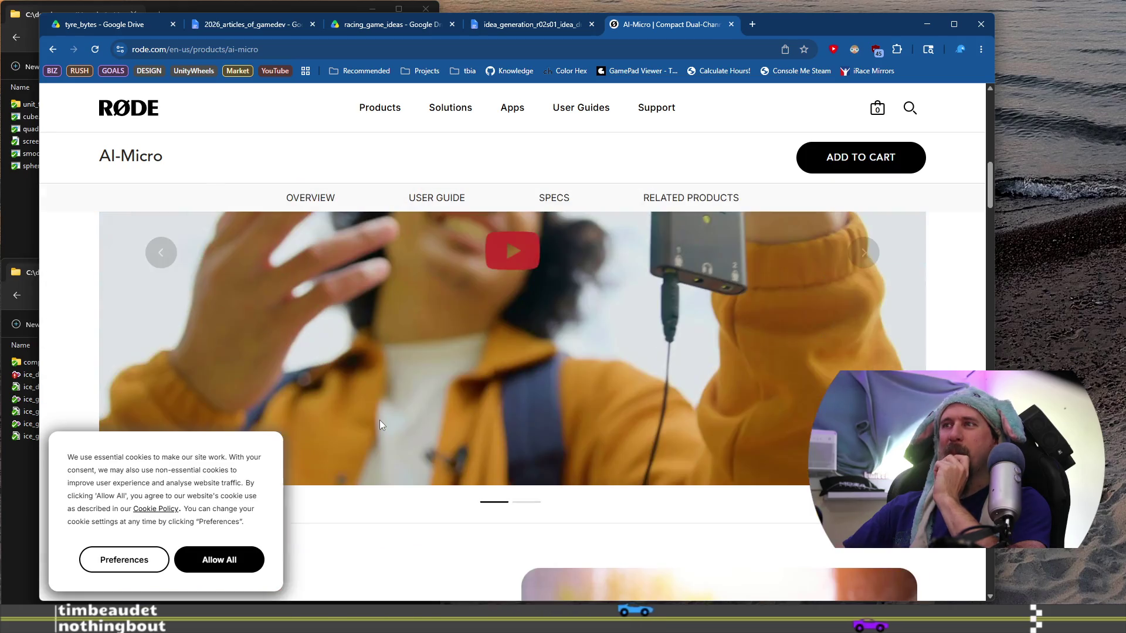
{"action": "scroll", "coordinate": [382, 424], "scroll_direction": "down", "scroll_amount": 1}
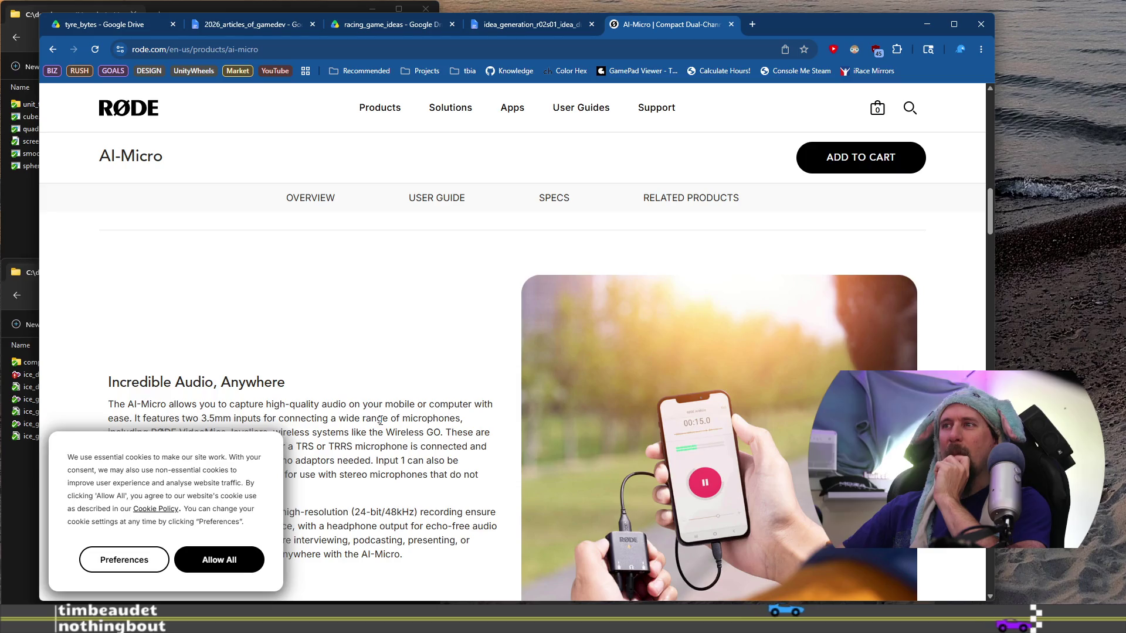
{"action": "scroll", "coordinate": [380, 422], "scroll_direction": "down", "scroll_amount": 3}
{"action": "scroll", "coordinate": [379, 423], "scroll_direction": "down", "scroll_amount": 8}
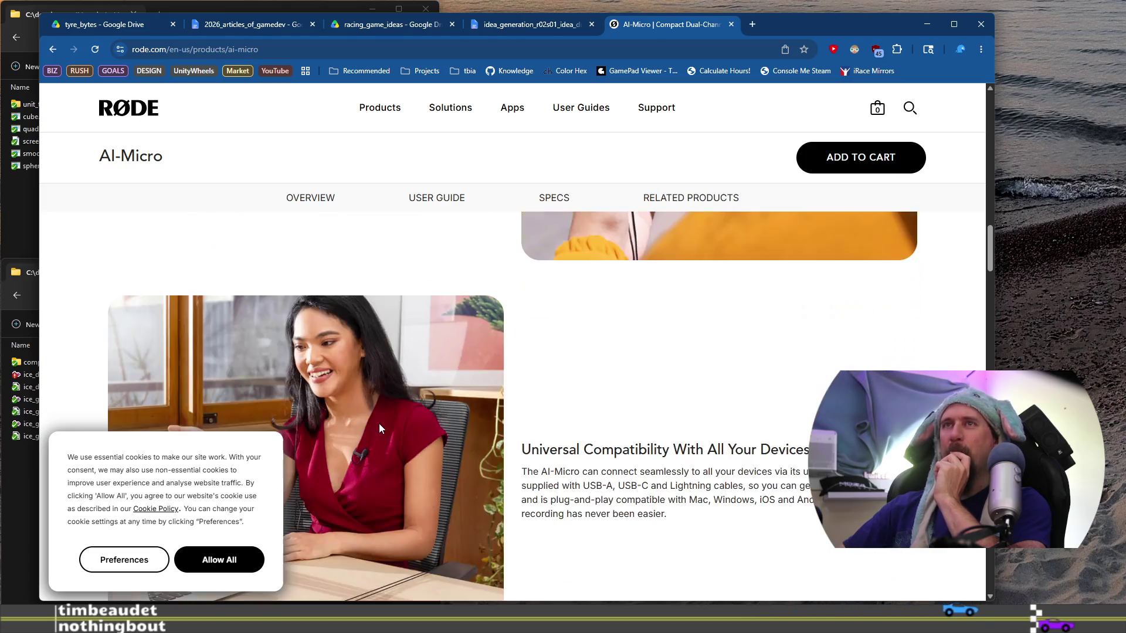
{"action": "scroll", "coordinate": [378, 423], "scroll_direction": "up", "scroll_amount": 10}
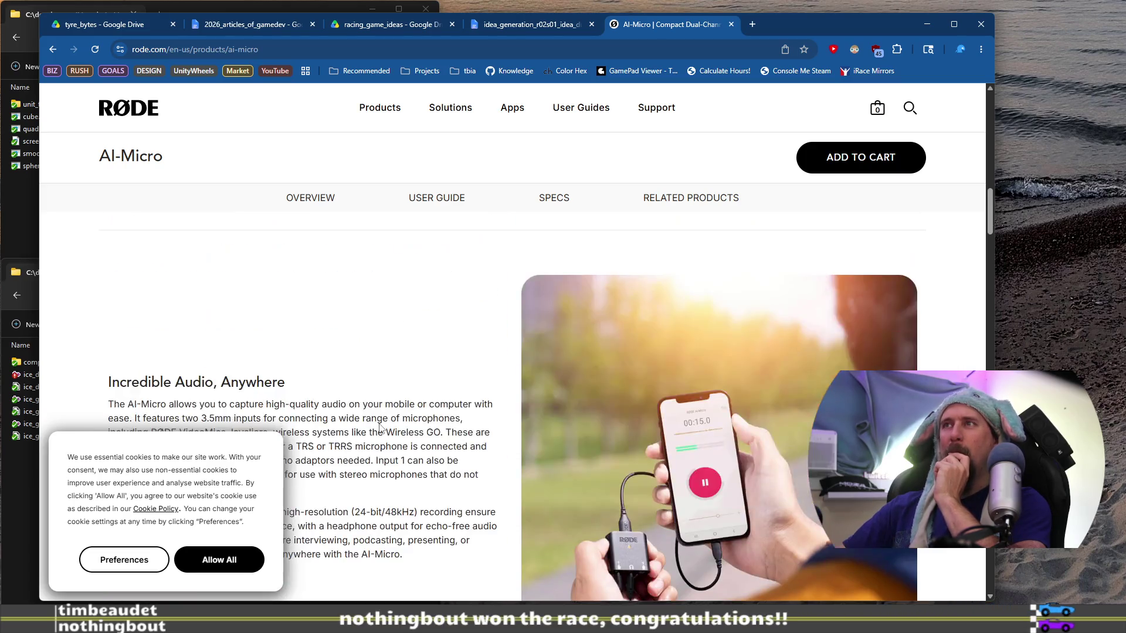
{"action": "scroll", "coordinate": [378, 423], "scroll_direction": "up", "scroll_amount": 5}
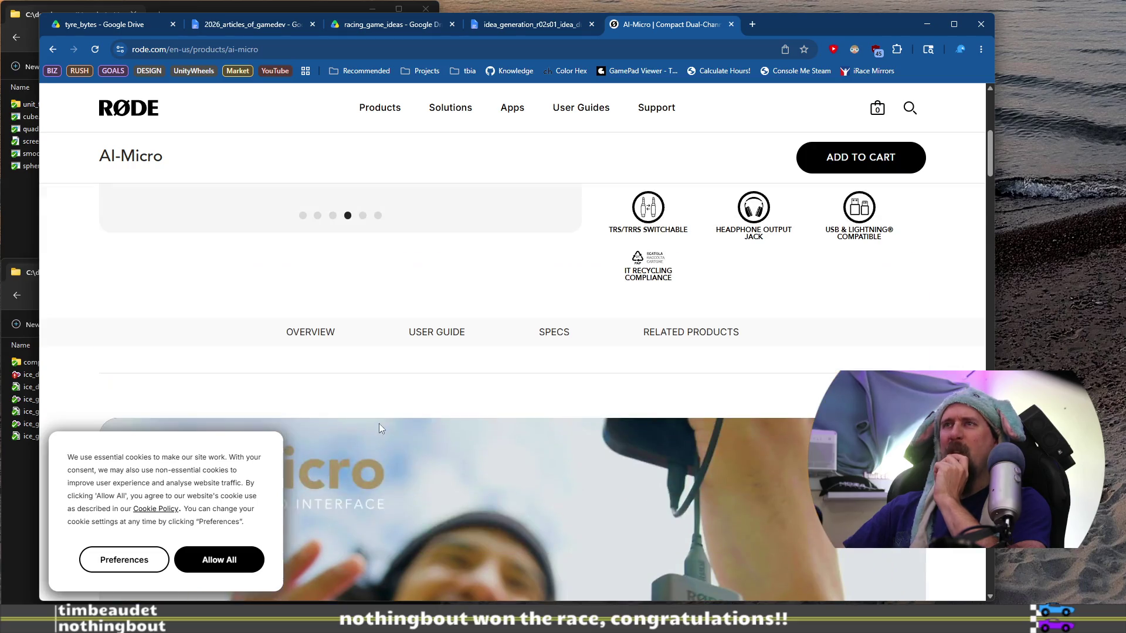
{"action": "scroll", "coordinate": [680, 424], "scroll_direction": "down", "scroll_amount": 3}
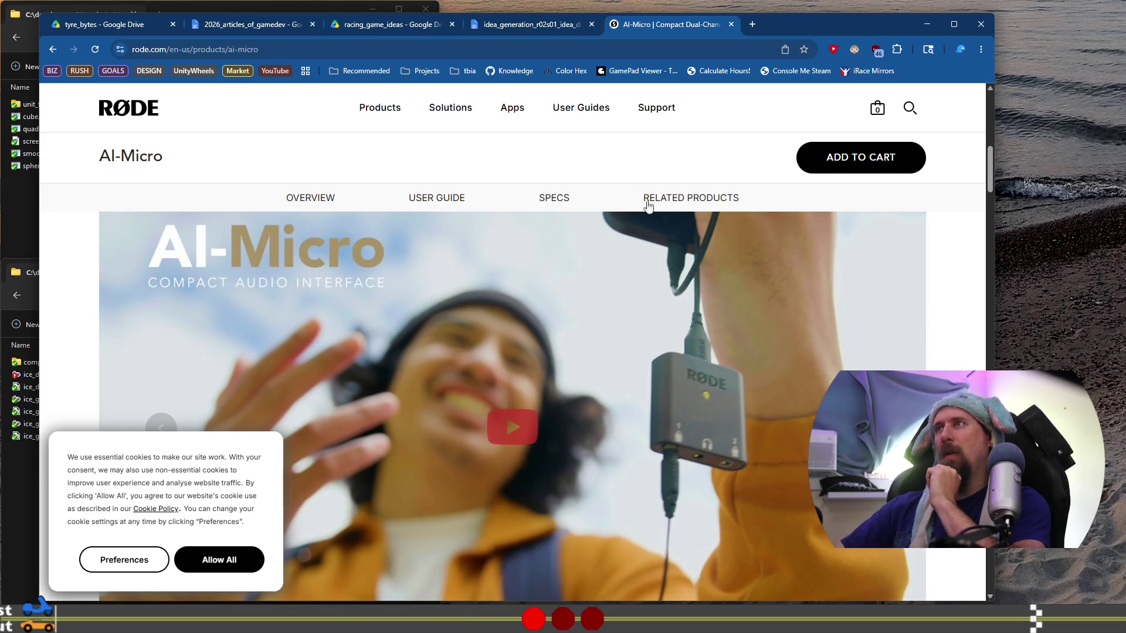
{"action": "scroll", "coordinate": [574, 355], "scroll_direction": "up", "scroll_amount": 8}
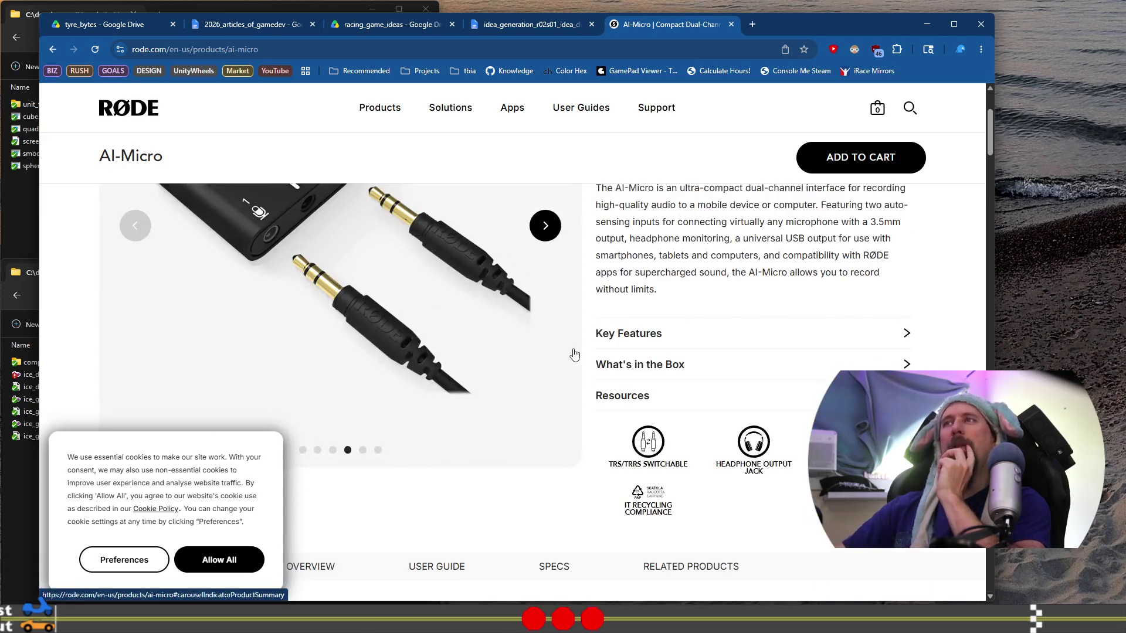
{"action": "scroll", "coordinate": [574, 354], "scroll_direction": "up", "scroll_amount": 2}
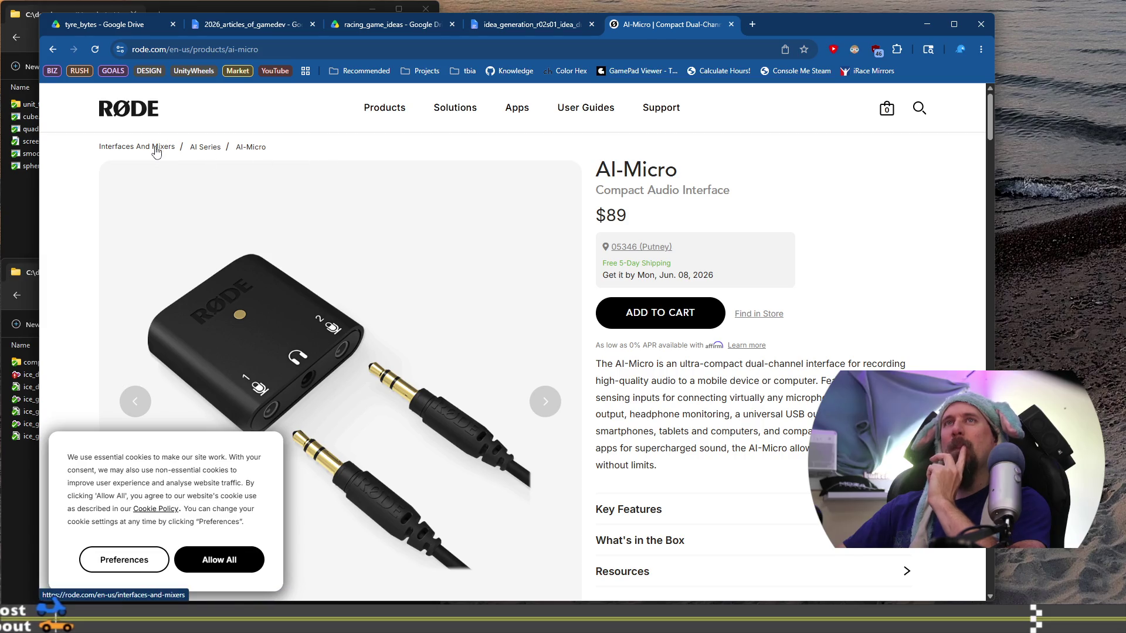
{"action": "left_click_drag", "start_coordinate": [259, 49], "coordinate": [230, 49]}
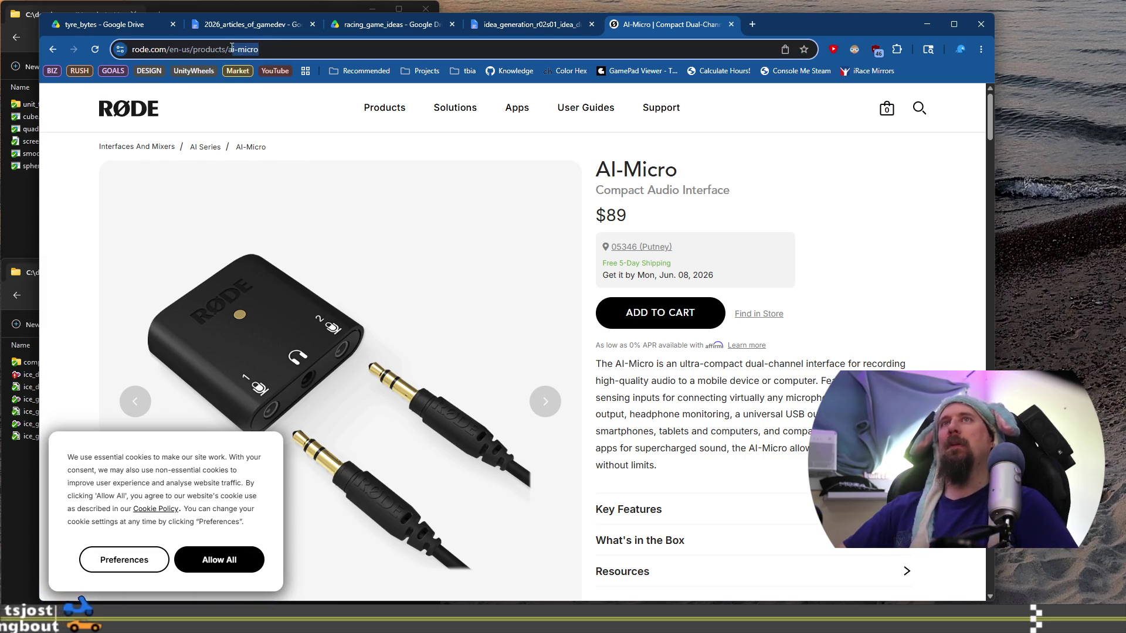
Step: Go to amazon.com and search for 'ai-micro rode'
{"action": "key", "text": "ctrl+a"}
{"action": "type", "text": "amazon.com"}
{"action": "key", "text": "Return"}
{"action": "left_click", "coordinate": [418, 94]}
{"action": "type", "text": "ai-micro rode"}
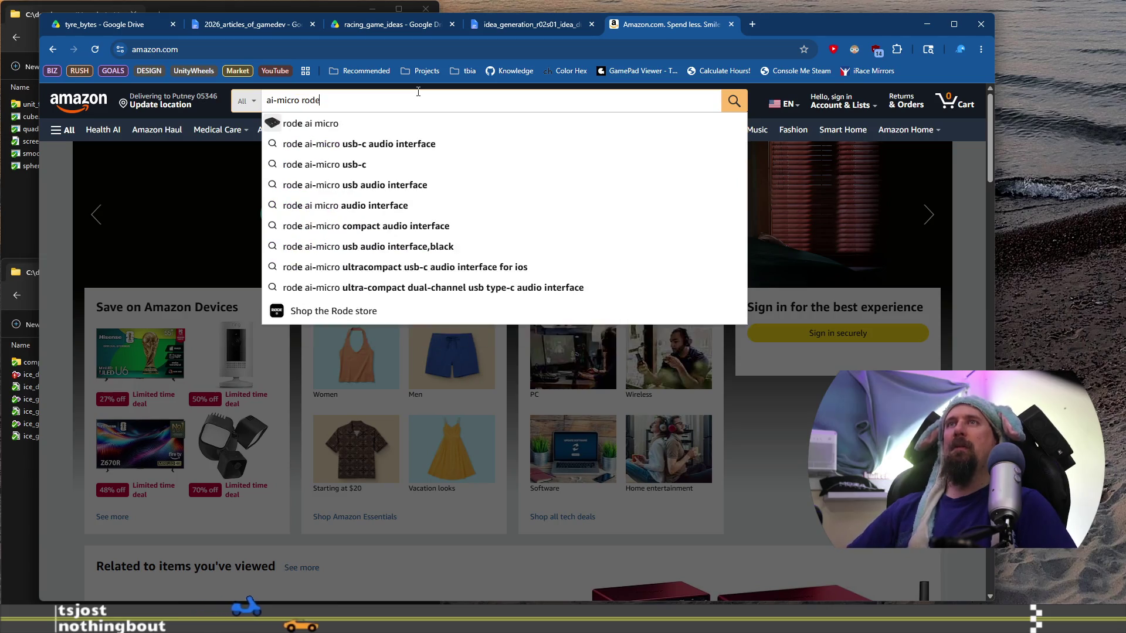
{"action": "key", "text": "Return"}
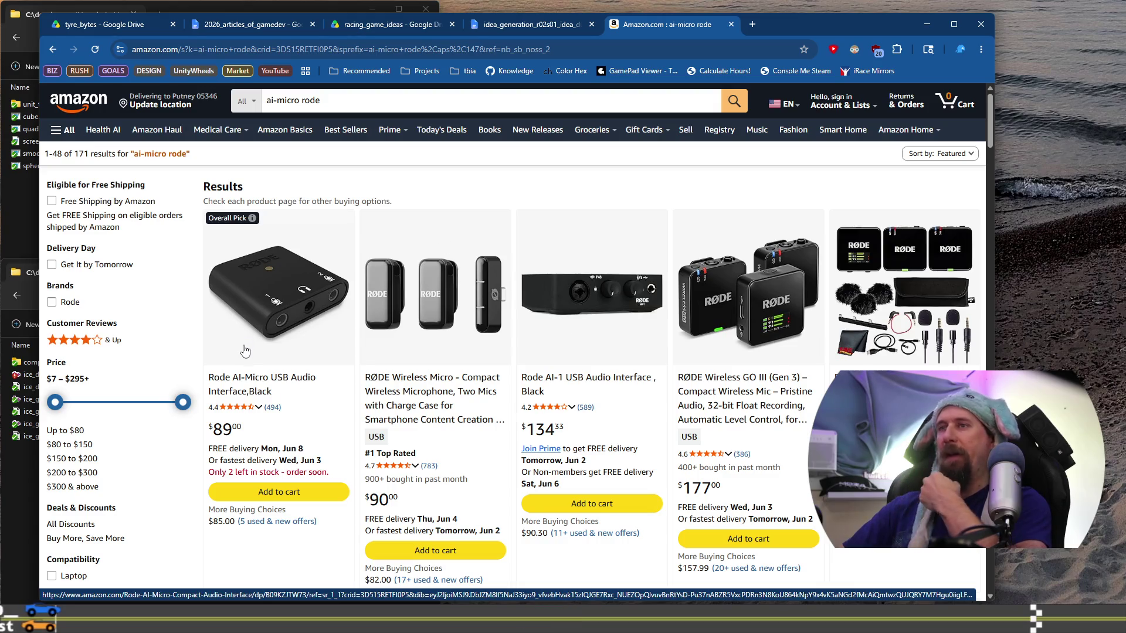
Step: Scroll the results and open the $89 Rode AI-Micro USB Audio Interface listing
{"action": "scroll", "coordinate": [245, 350], "scroll_direction": "down", "scroll_amount": 5}
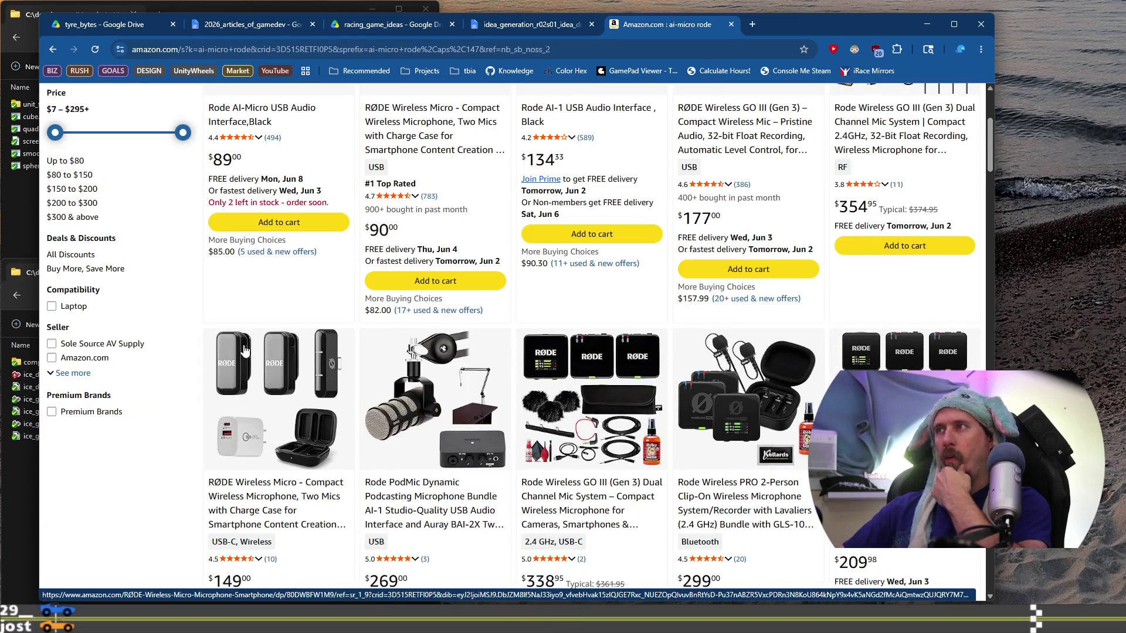
{"action": "scroll", "coordinate": [245, 350], "scroll_direction": "down", "scroll_amount": 6}
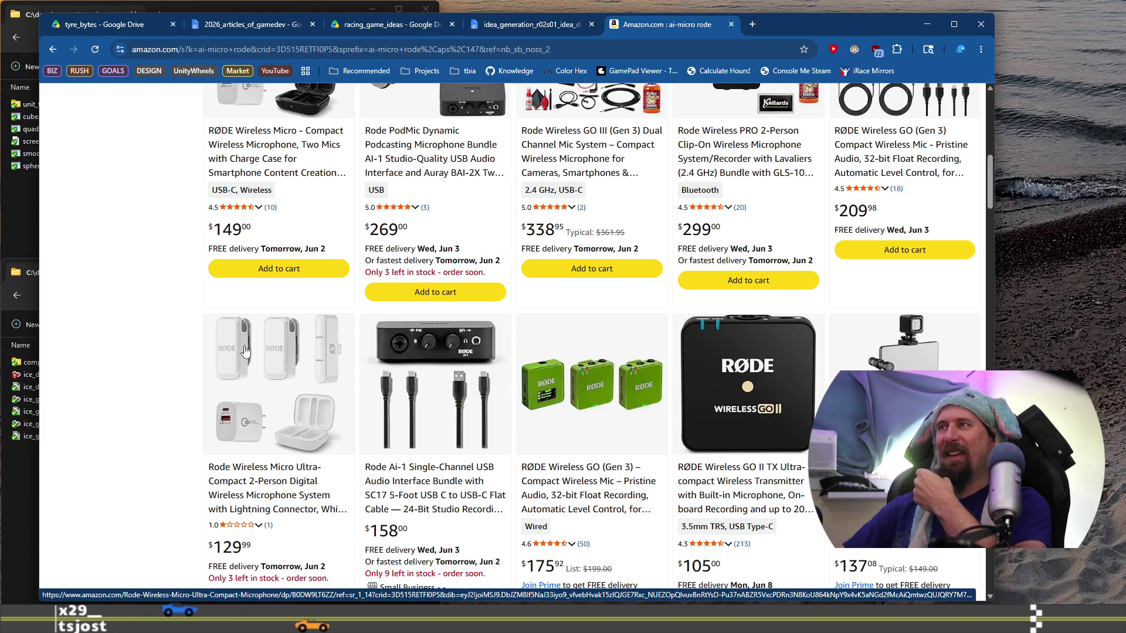
{"action": "scroll", "coordinate": [246, 350], "scroll_direction": "down", "scroll_amount": 7}
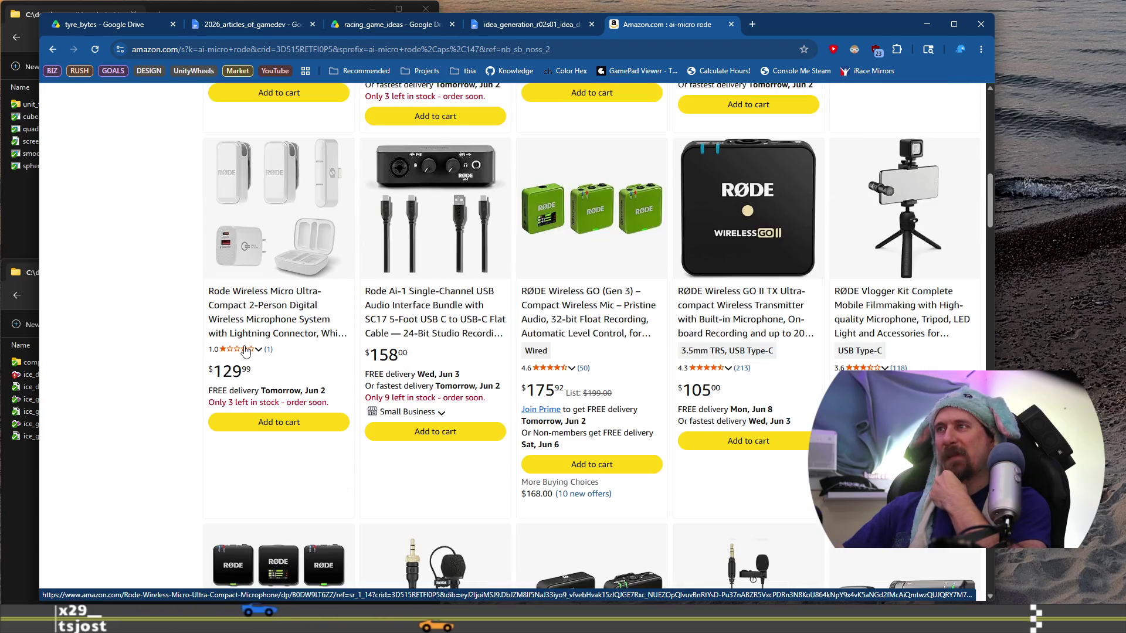
{"action": "scroll", "coordinate": [245, 351], "scroll_direction": "up", "scroll_amount": 5}
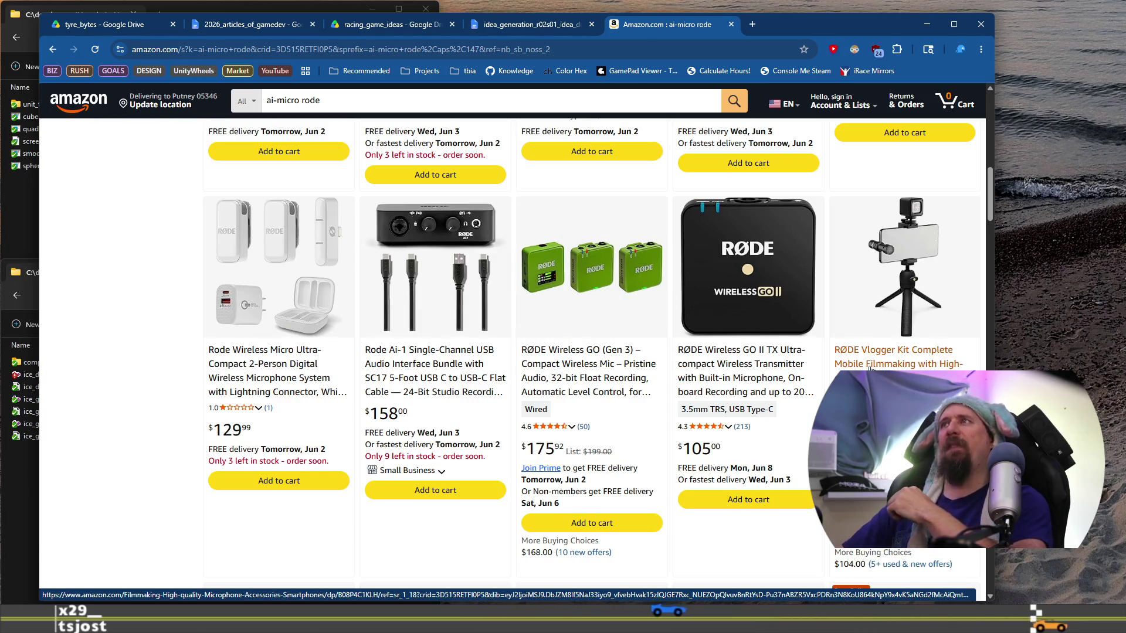
{"action": "scroll", "coordinate": [871, 368], "scroll_direction": "up", "scroll_amount": 10}
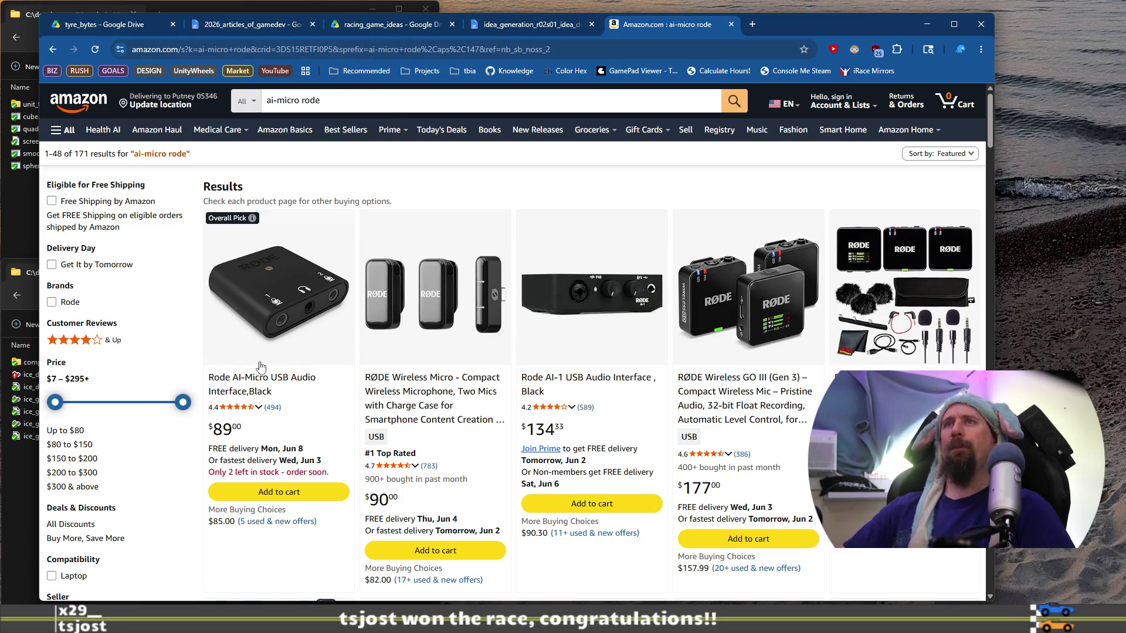
{"action": "left_click", "coordinate": [262, 379]}
Step: Select the listing's address up to product code B09KZJTW73 as a shortened link
{"action": "left_click", "coordinate": [462, 50]}
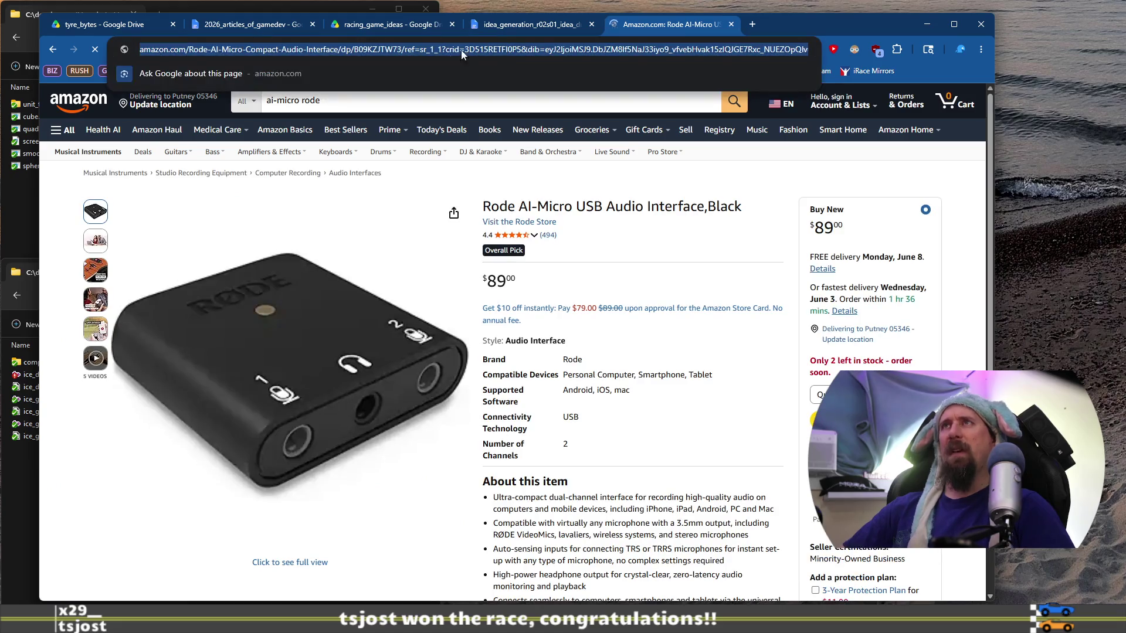
{"action": "left_click", "coordinate": [461, 51]}
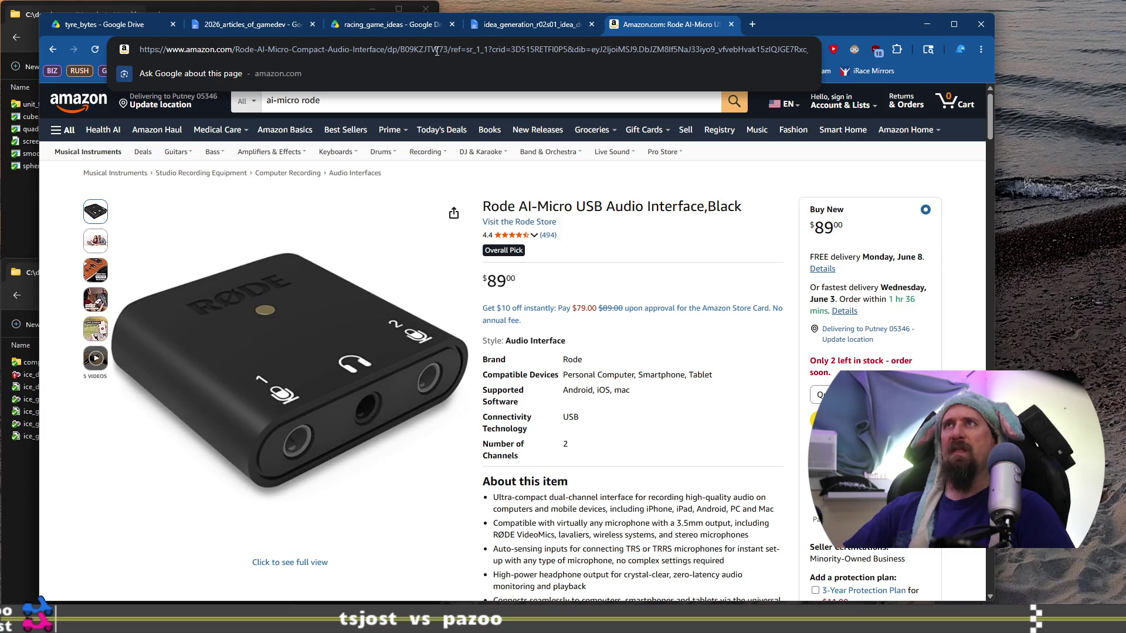
{"action": "key", "text": "shift+Home"}
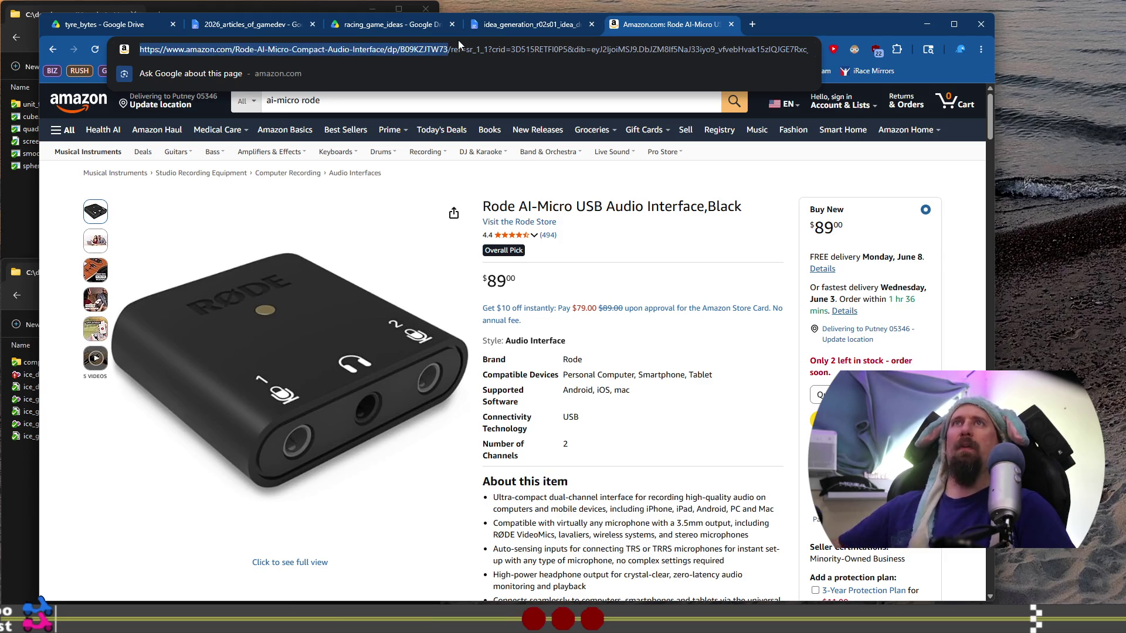
{"action": "key", "text": "alt+Tab"}
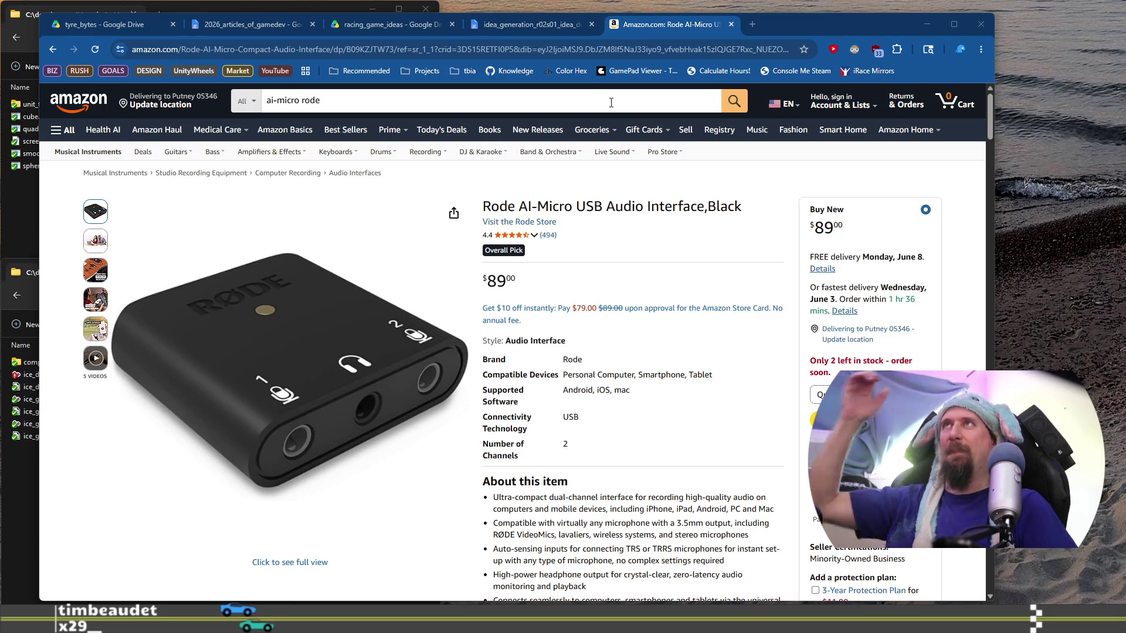
Step: Close the Amazon tab and return to the 2026_articles_of_gamedev draft, clicking into the intro
{"action": "left_click", "coordinate": [731, 24]}
{"action": "left_click_drag", "start_coordinate": [731, 28], "coordinate": [753, 30]}
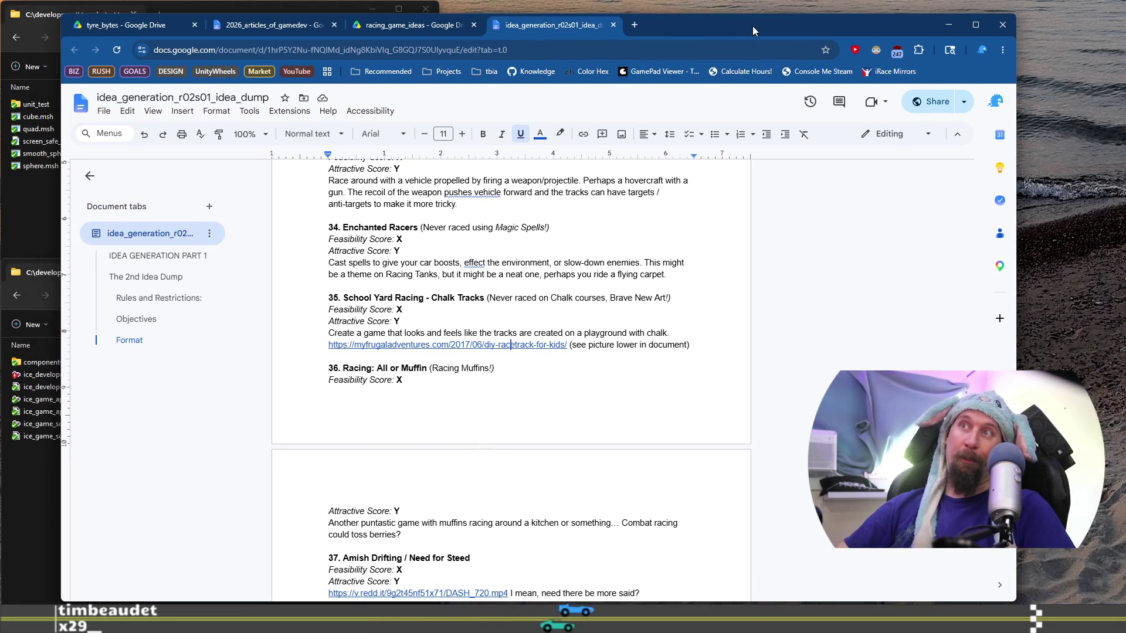
{"action": "left_click", "coordinate": [247, 24]}
{"action": "left_click", "coordinate": [436, 300]}
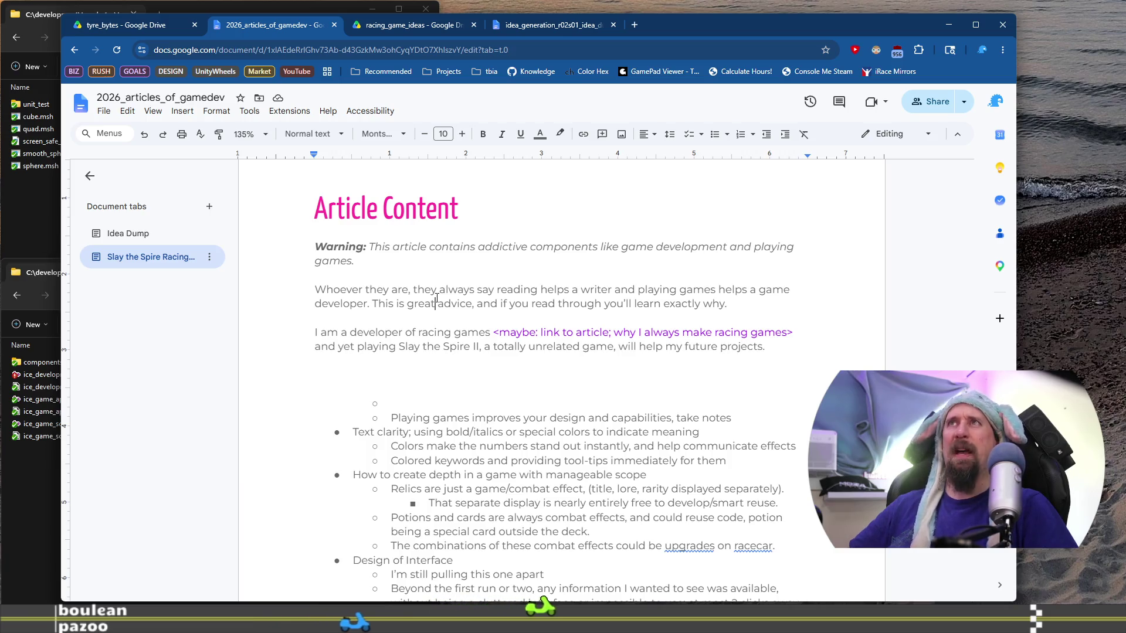
{"action": "left_click", "coordinate": [637, 22]}
{"action": "type", "text": "a"}
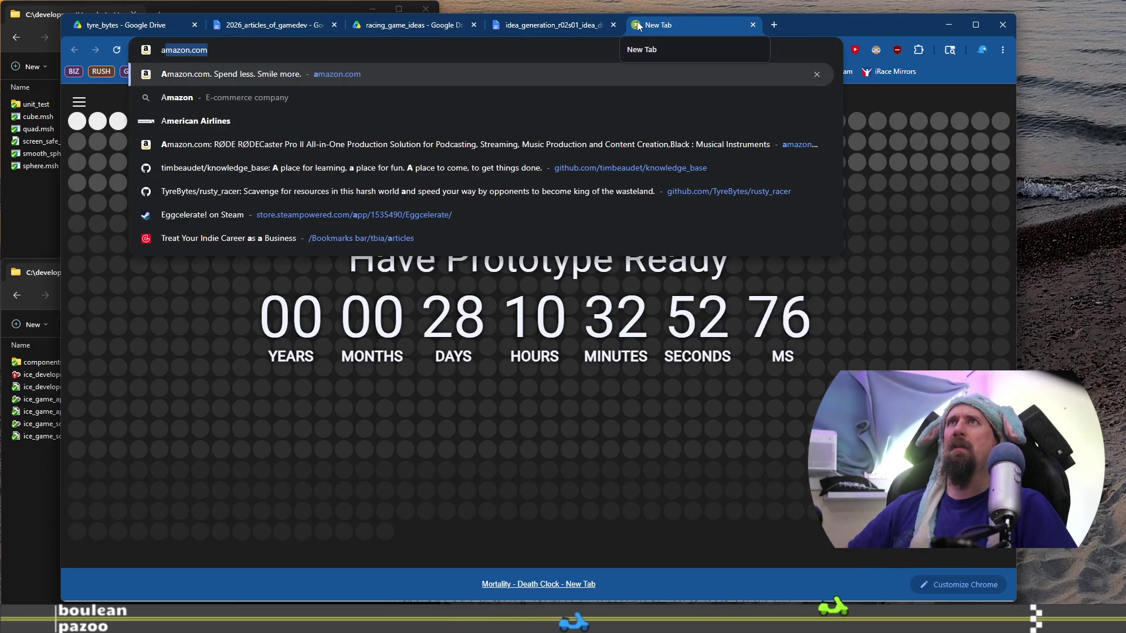
{"action": "key", "text": "Return"}
{"action": "left_click", "coordinate": [510, 104]}
{"action": "type", "text": "air mic insta"}
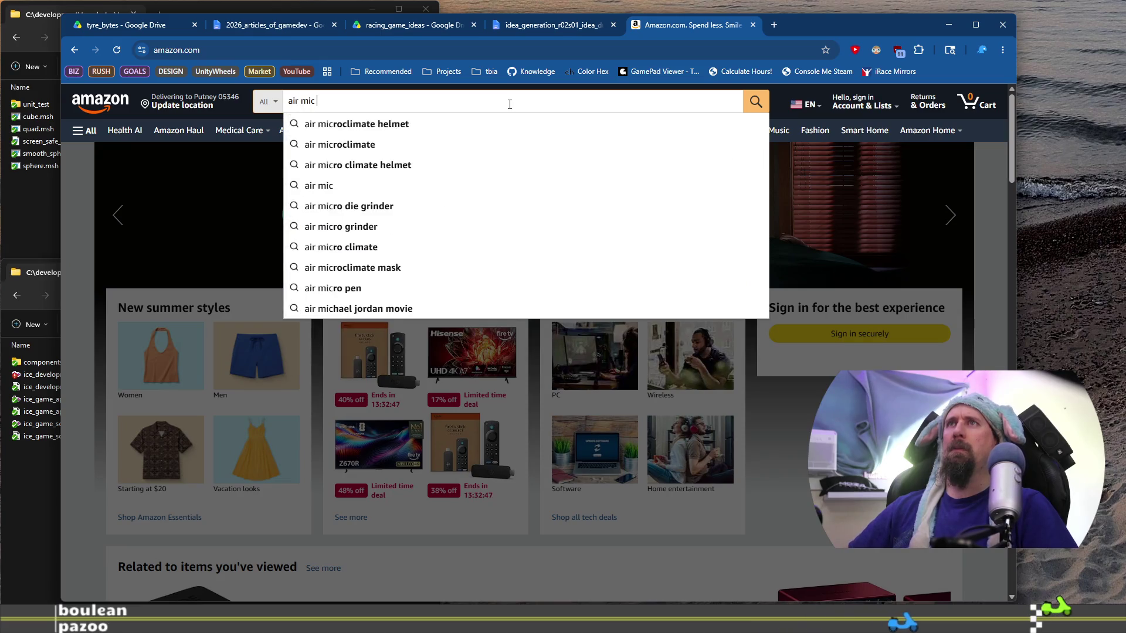
{"action": "key", "text": "Down"}
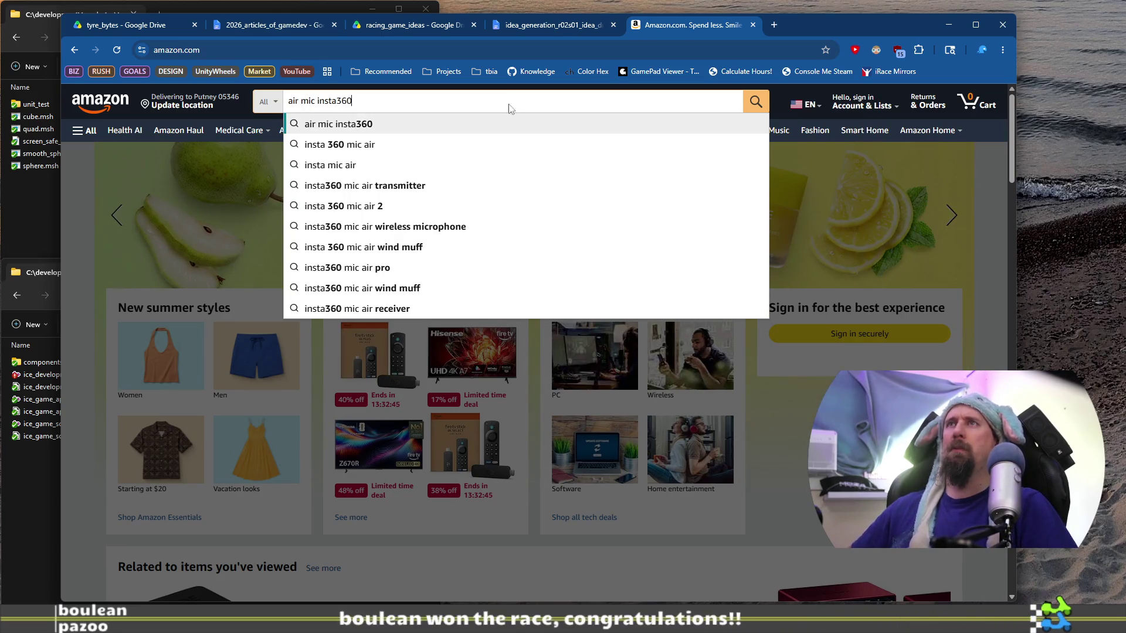
{"action": "key", "text": "Return"}
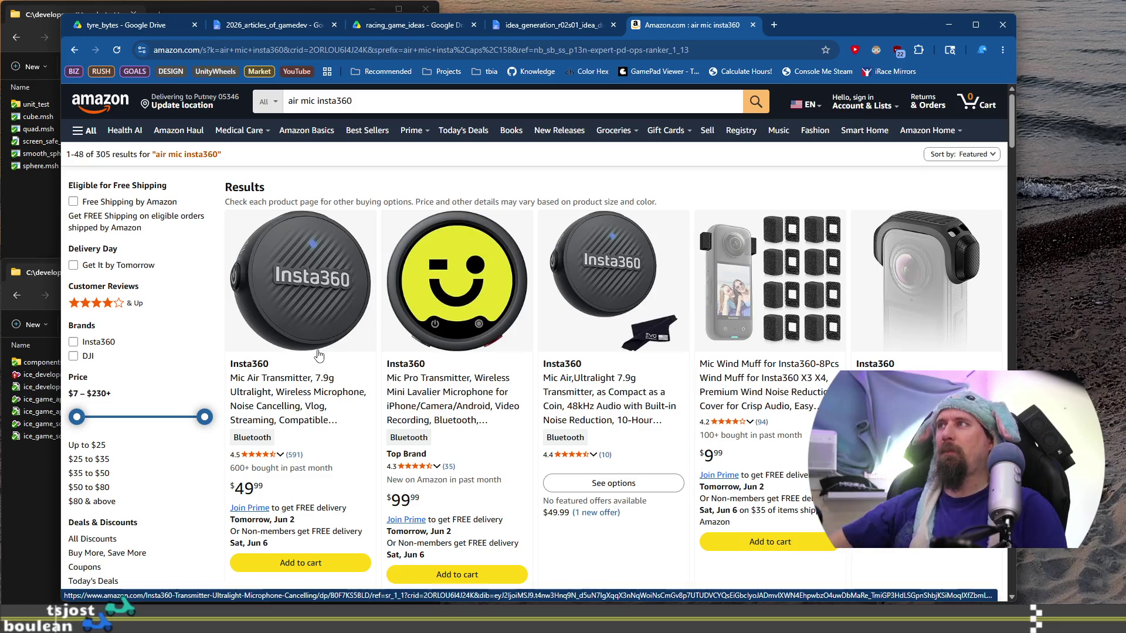
{"action": "left_click", "coordinate": [752, 25]}
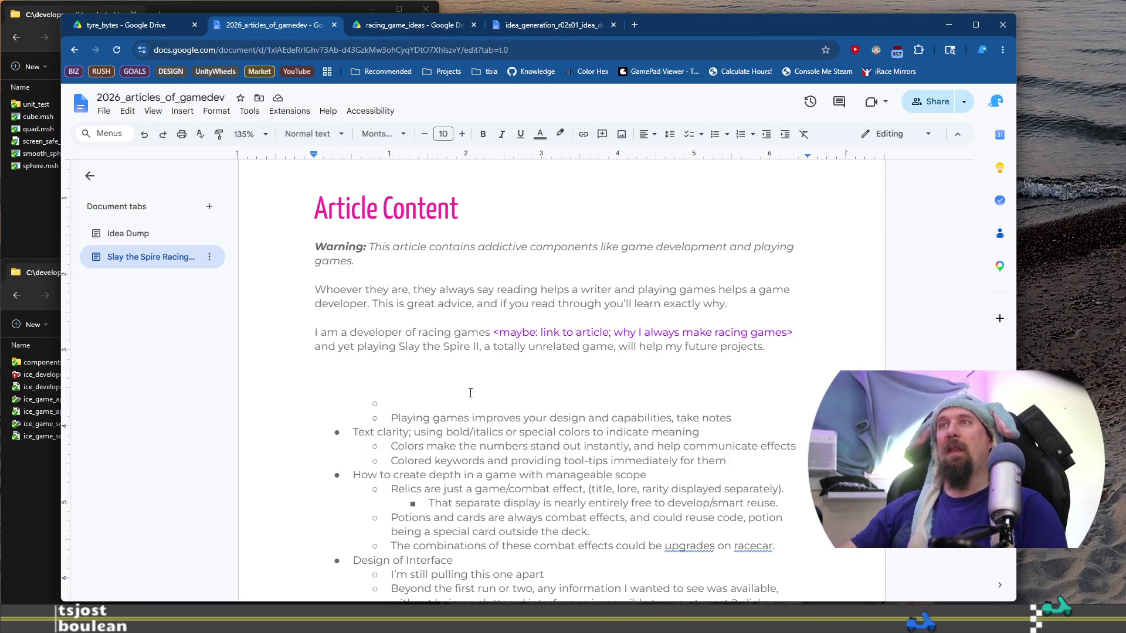
Step: Drop 'game development and', insert 'substances that may be' and replace 'components' with a semicolon
{"action": "left_click", "coordinate": [374, 304]}
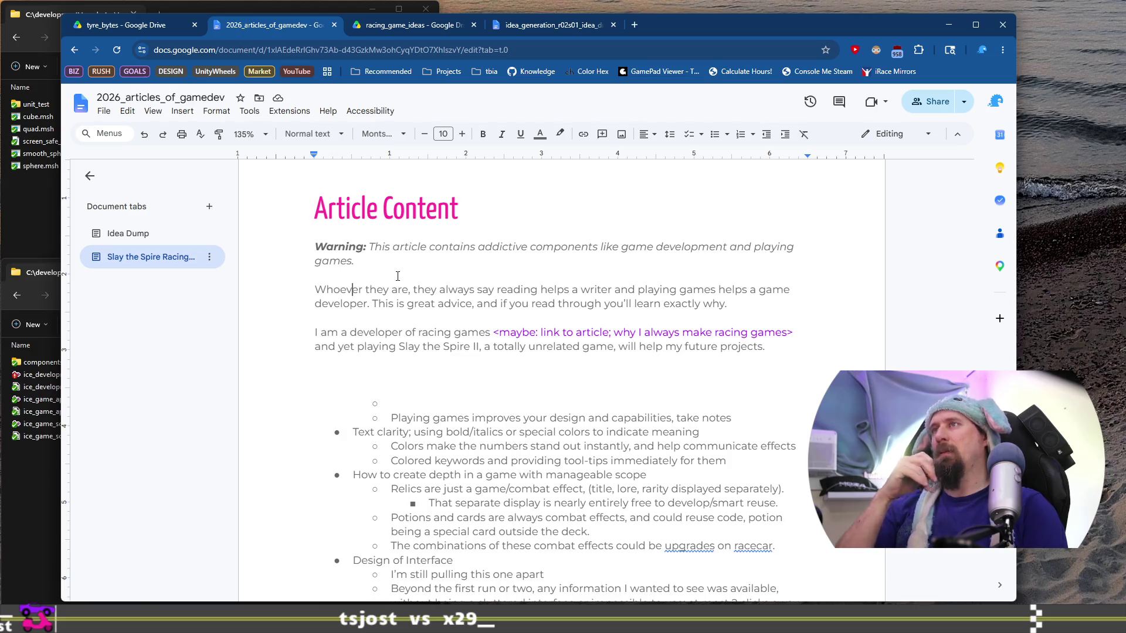
{"action": "left_click", "coordinate": [756, 245]}
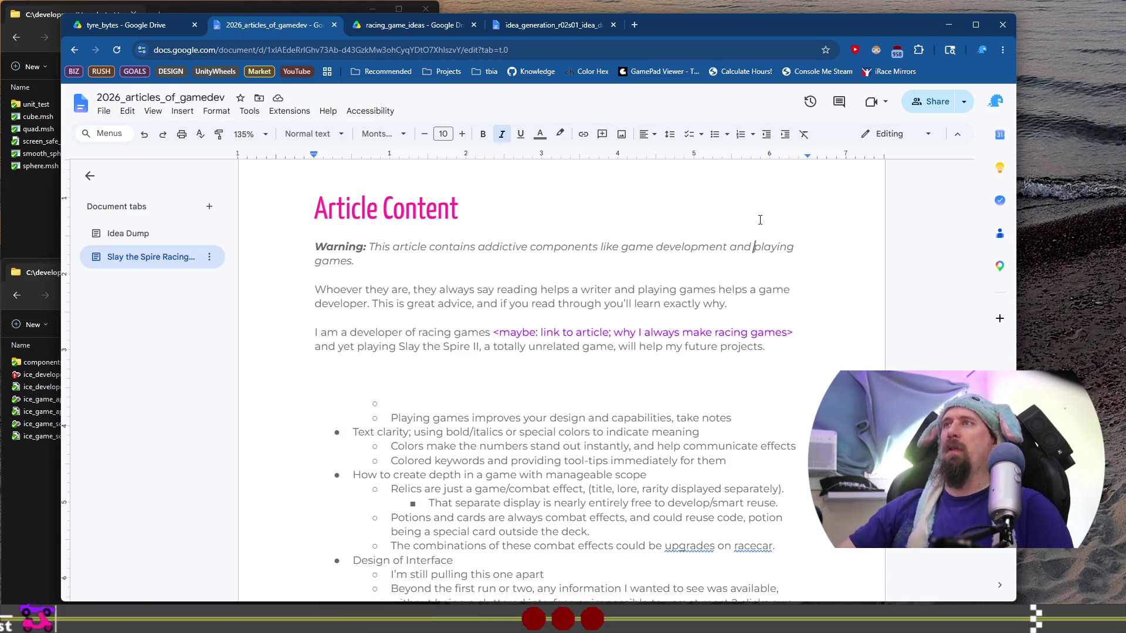
{"action": "key", "text": "ctrl+shift+Left"}
{"action": "key", "text": "ctrl+shift+Left"}
{"action": "key", "text": "BackSpace"}
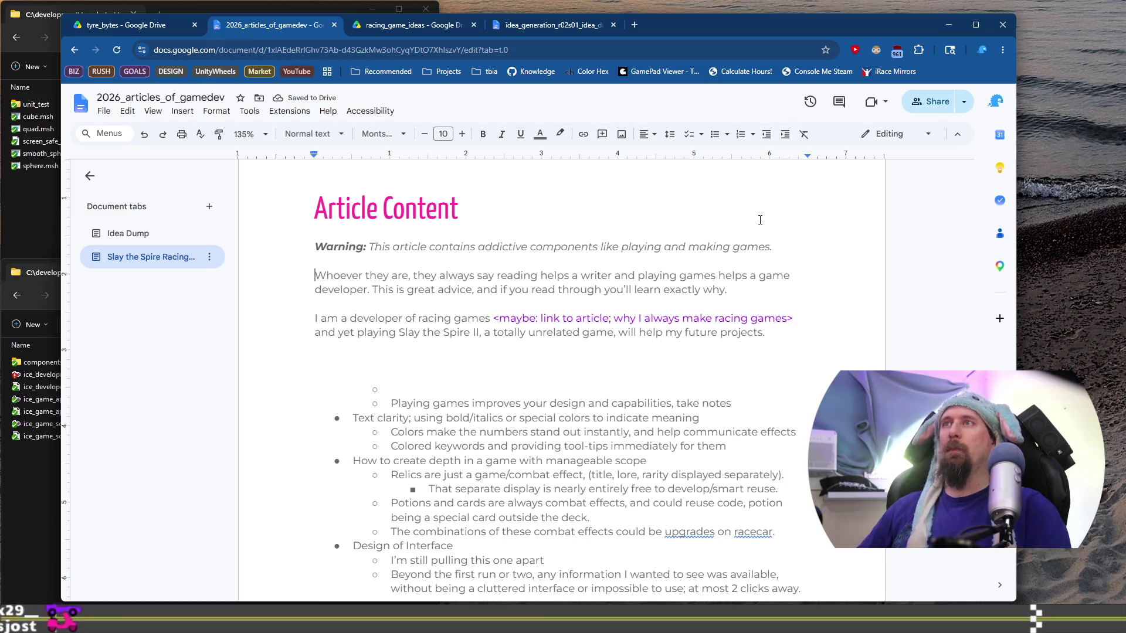
{"action": "key", "text": "Up"}
{"action": "key", "text": "Up"}
{"action": "key", "text": "ctrl+Right"}
{"action": "key", "text": "ctrl+Right"}
{"action": "key", "text": "ctrl+Right"}
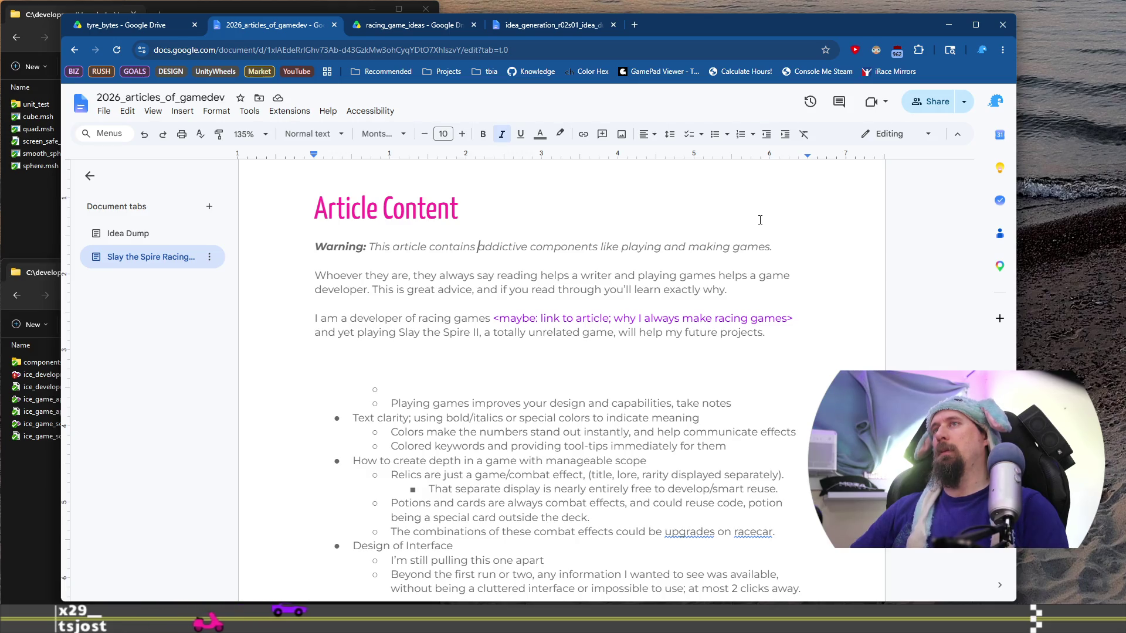
{"action": "type", "text": "sub"}
{"action": "type", "text": "stances th"}
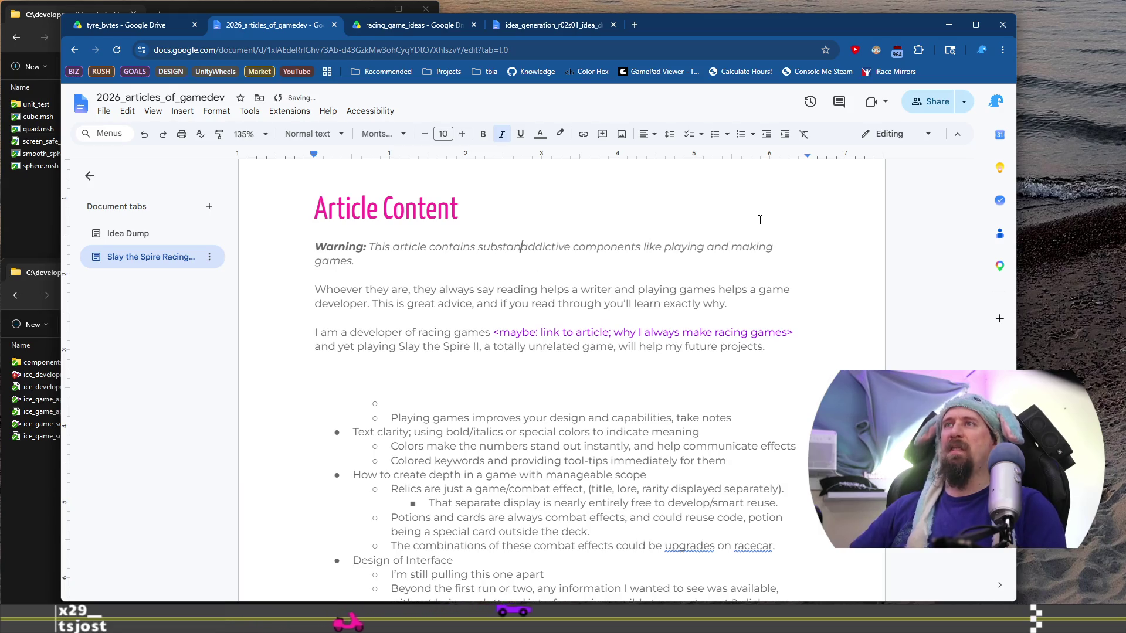
{"action": "type", "text": "at may be"}
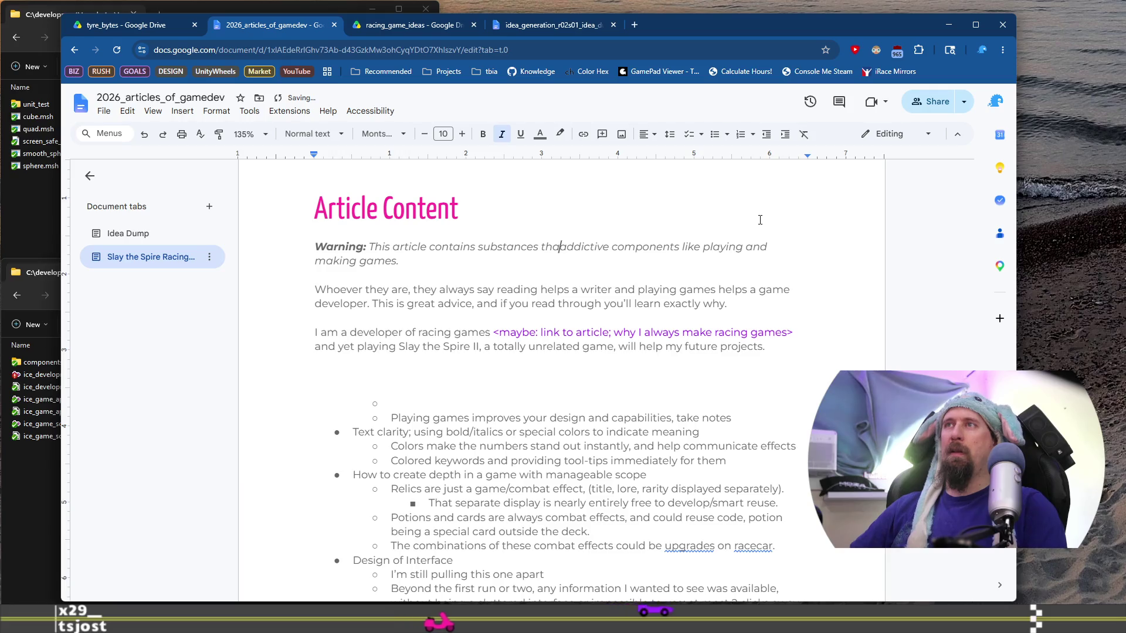
{"action": "key", "text": "ctrl+Right"}
{"action": "key", "text": "ctrl+shift+Right"}
{"action": "key", "text": "BackSpace"}
{"action": "type", "text": ";"}
Step: Change 'This article contains' to 'May contain' and 'may be' to 'are known to be'
{"action": "key", "text": "Down"}
{"action": "key", "text": "Down"}
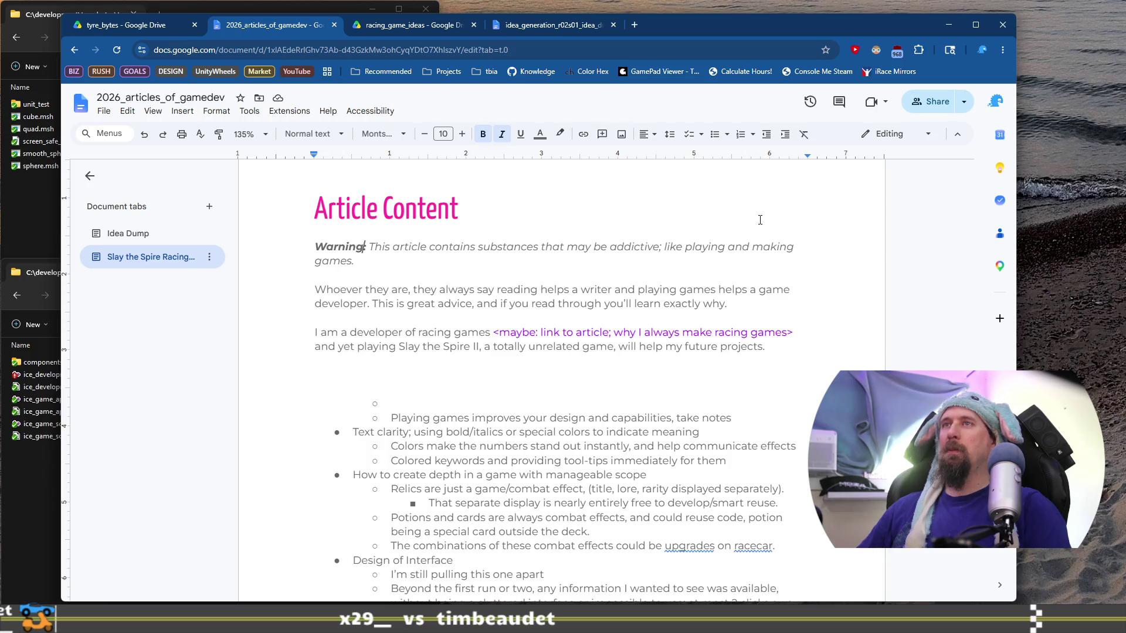
{"action": "key", "text": "ctrl+shift+Right"}
{"action": "type", "text": "May"}
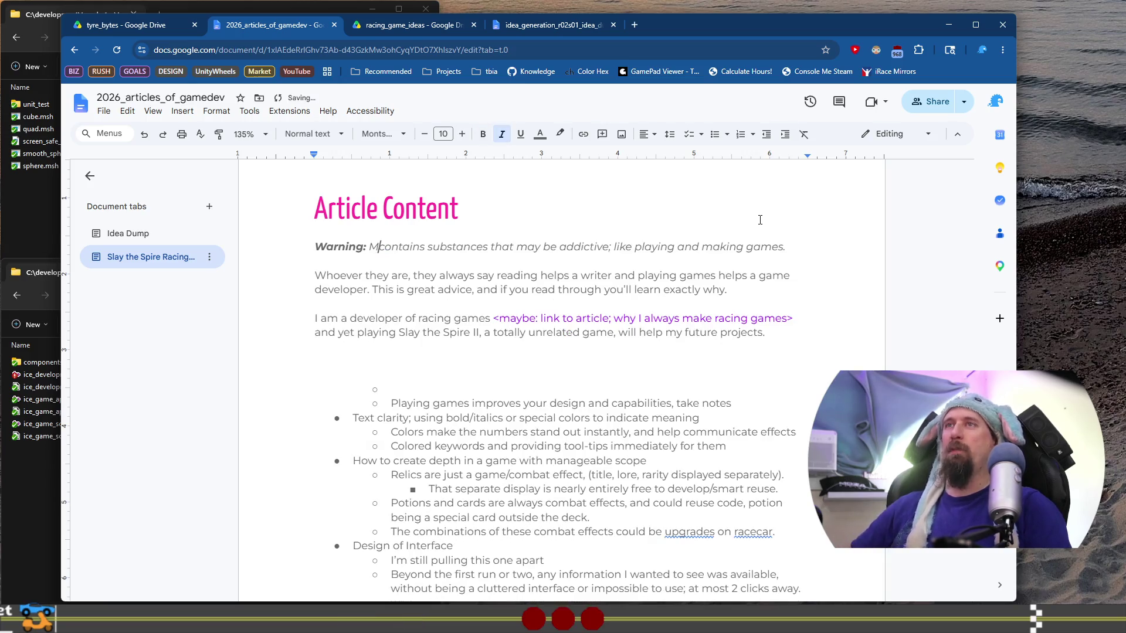
{"action": "key", "text": "ctrl+Right"}
{"action": "key", "text": "BackSpace"}
{"action": "key", "text": "BackSpace"}
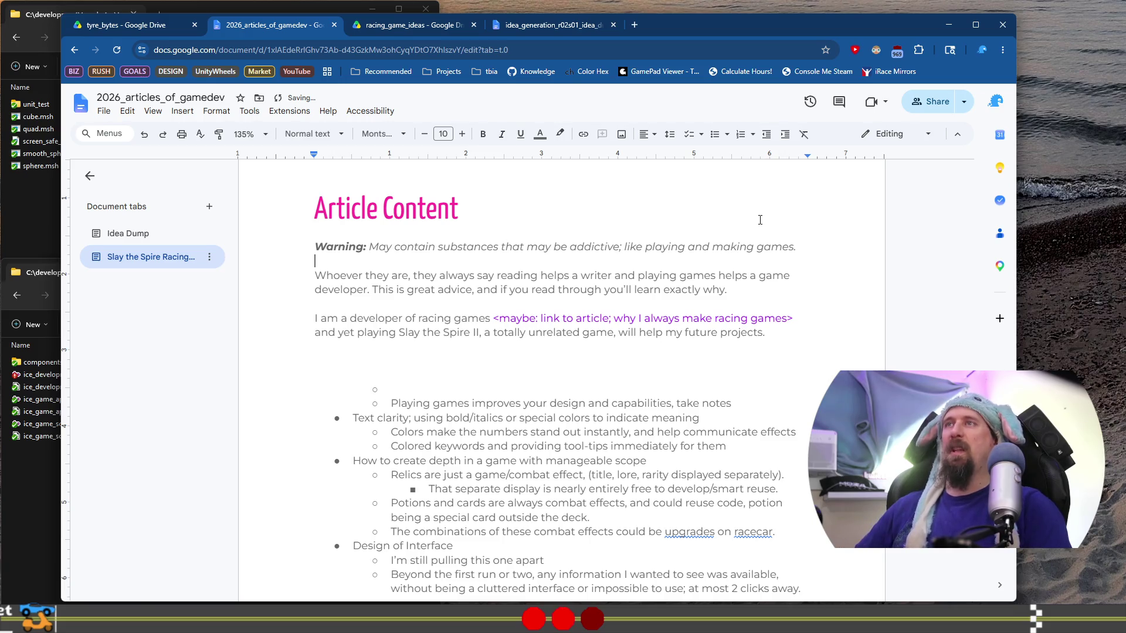
{"action": "key", "text": "Down"}
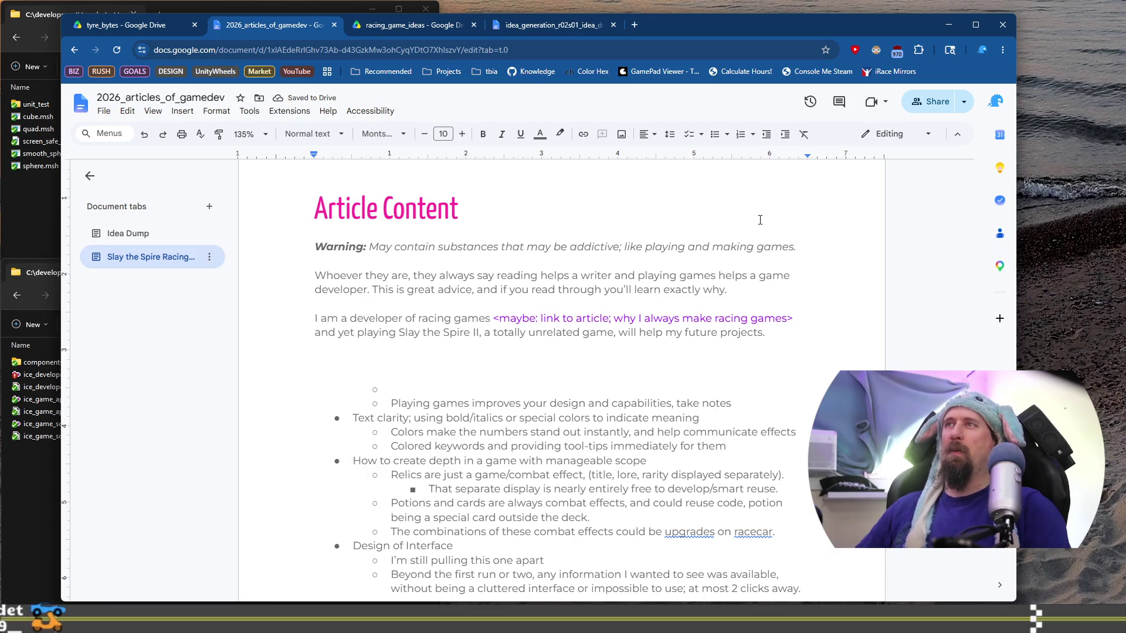
{"action": "key", "text": "Up"}
{"action": "key", "text": "ctrl+Right"}
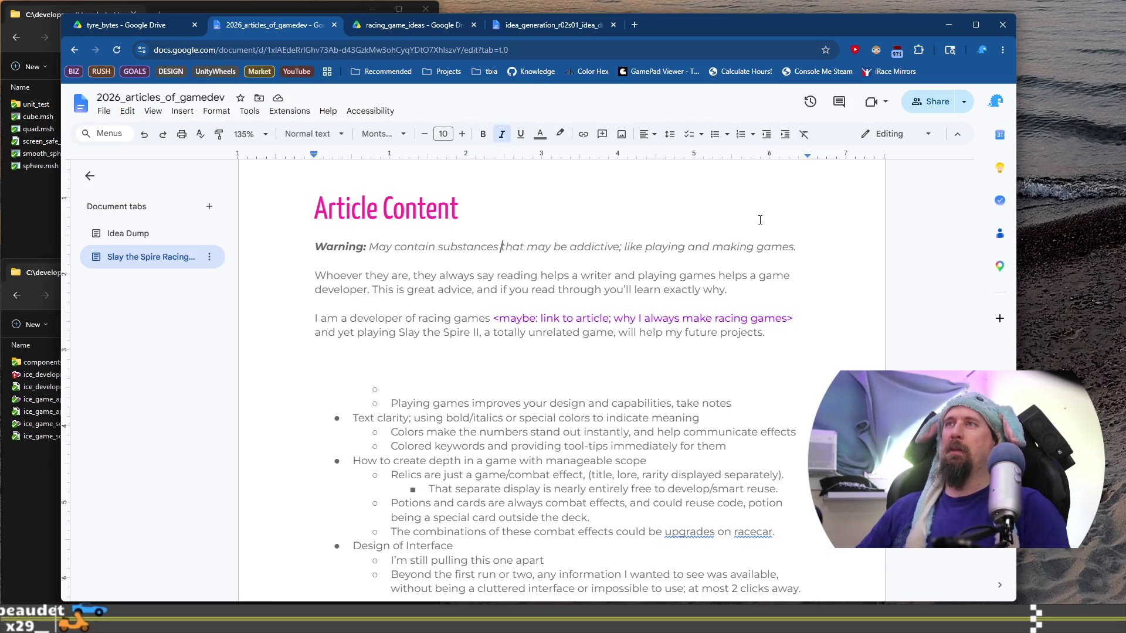
{"action": "key", "text": "ctrl+Right"}
{"action": "key", "text": "ctrl+shift+Right"}
{"action": "type", "text": "are known to"}
{"action": "key", "text": "Down"}
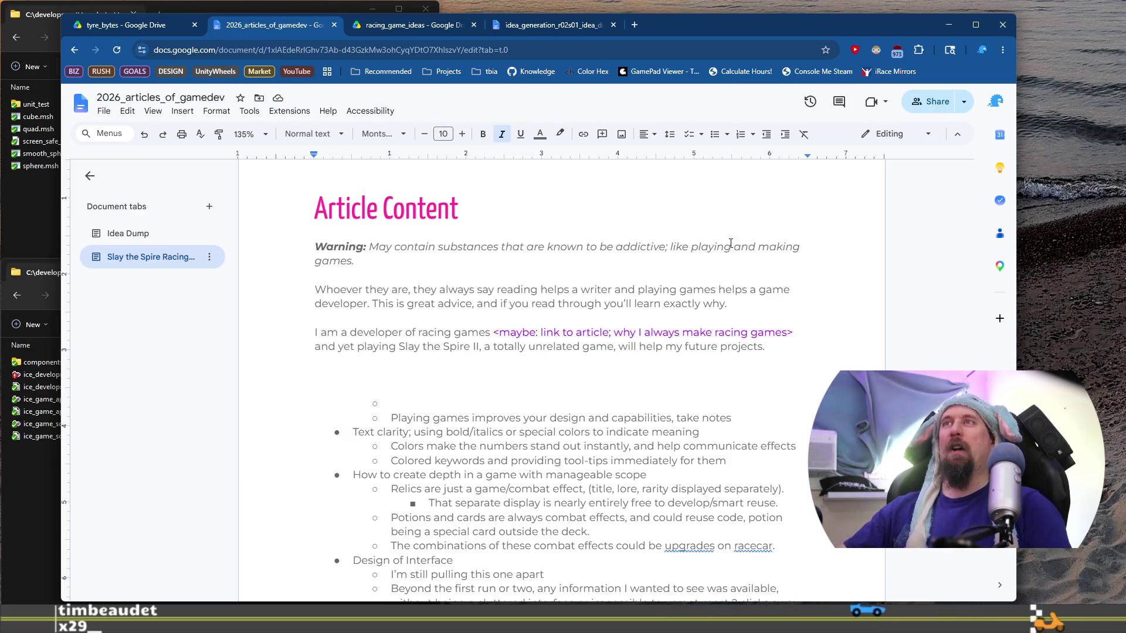
Step: Delete 'reading helps a writer and' from the opening sentence
{"action": "scroll", "coordinate": [470, 278], "scroll_direction": "down", "scroll_amount": 1}
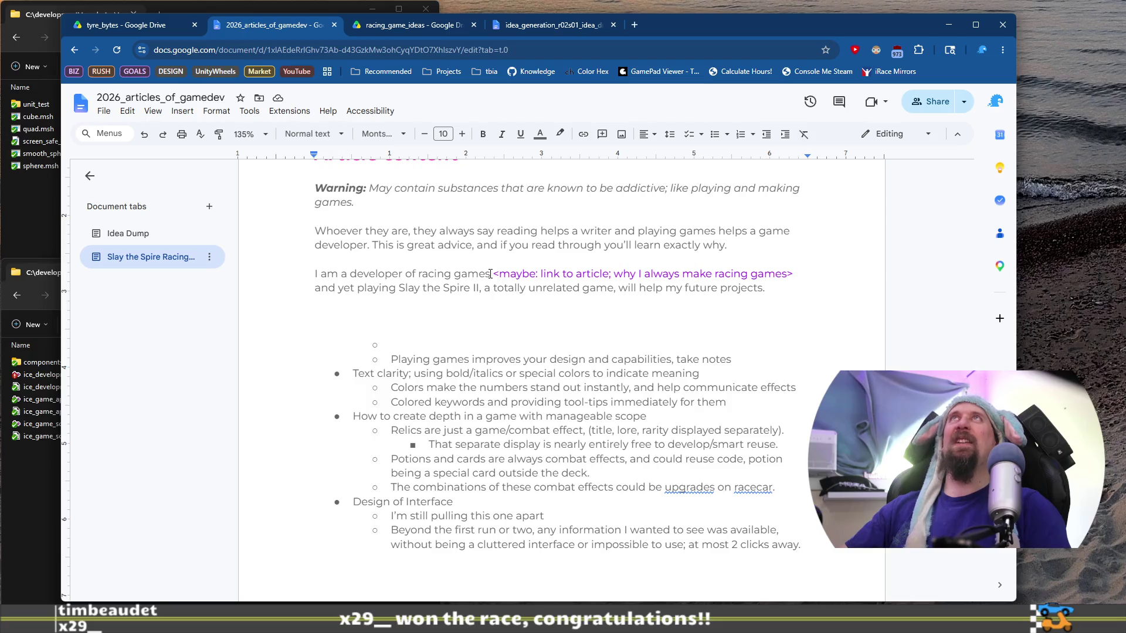
{"action": "left_click", "coordinate": [365, 234]}
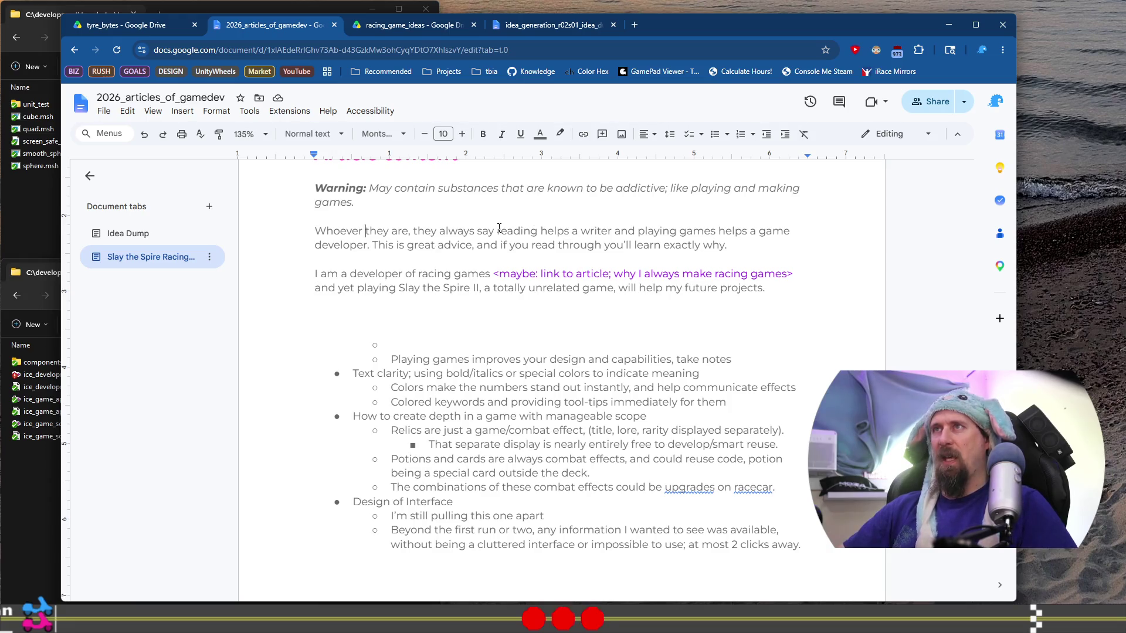
{"action": "left_click", "coordinate": [638, 231], "text": "shift"}
{"action": "key", "text": "BackSpace"}
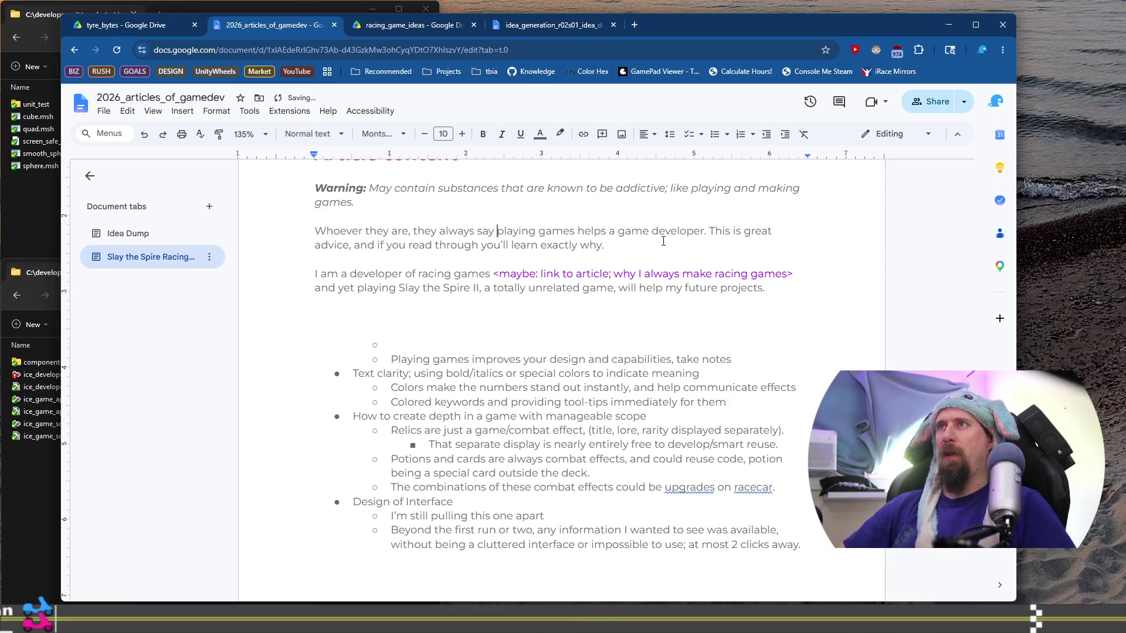
Step: Insert 'like reading helps a writer' right after 'developer' in the opening sentence
{"action": "key", "text": "ctrl+Right"}
{"action": "type", "text": ",same as "}
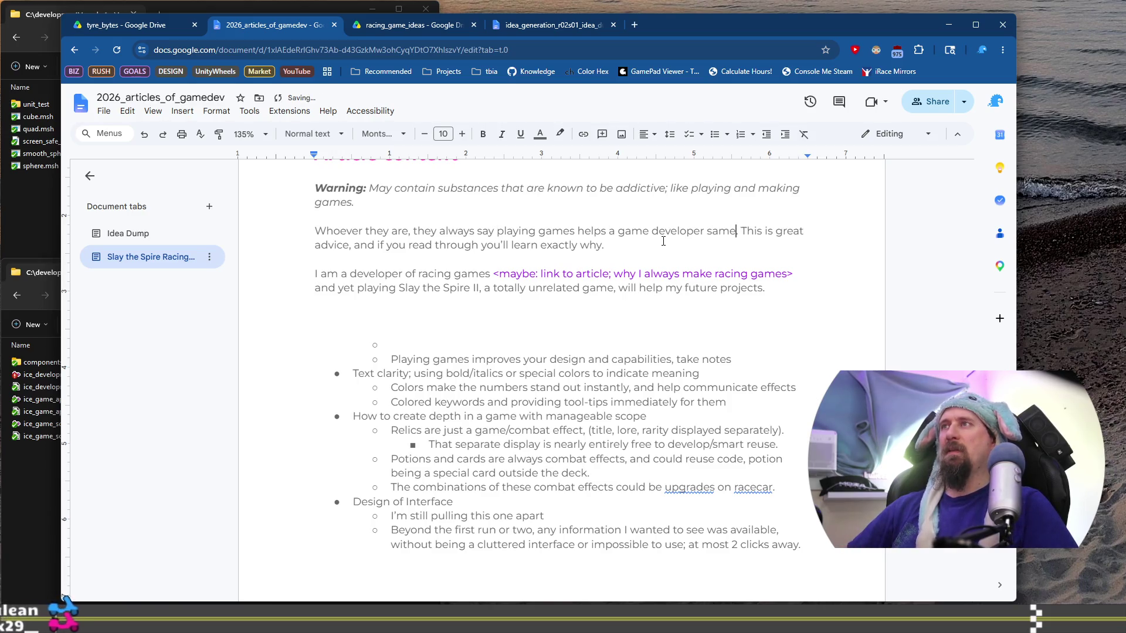
{"action": "type", "text": "reading"}
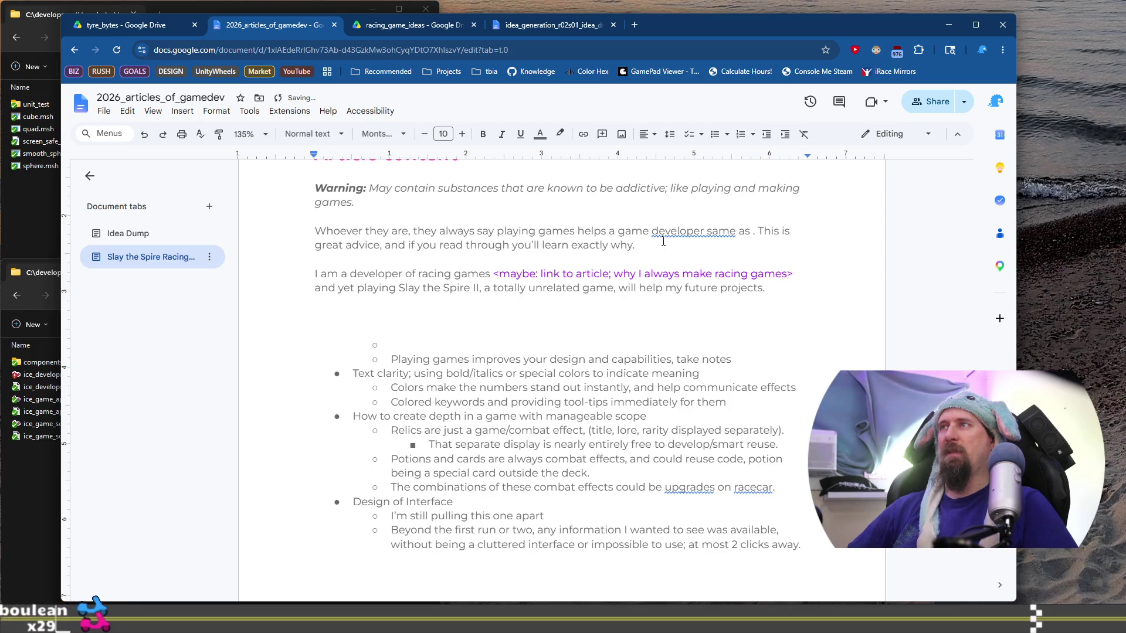
{"action": "type", "text": " help an"}
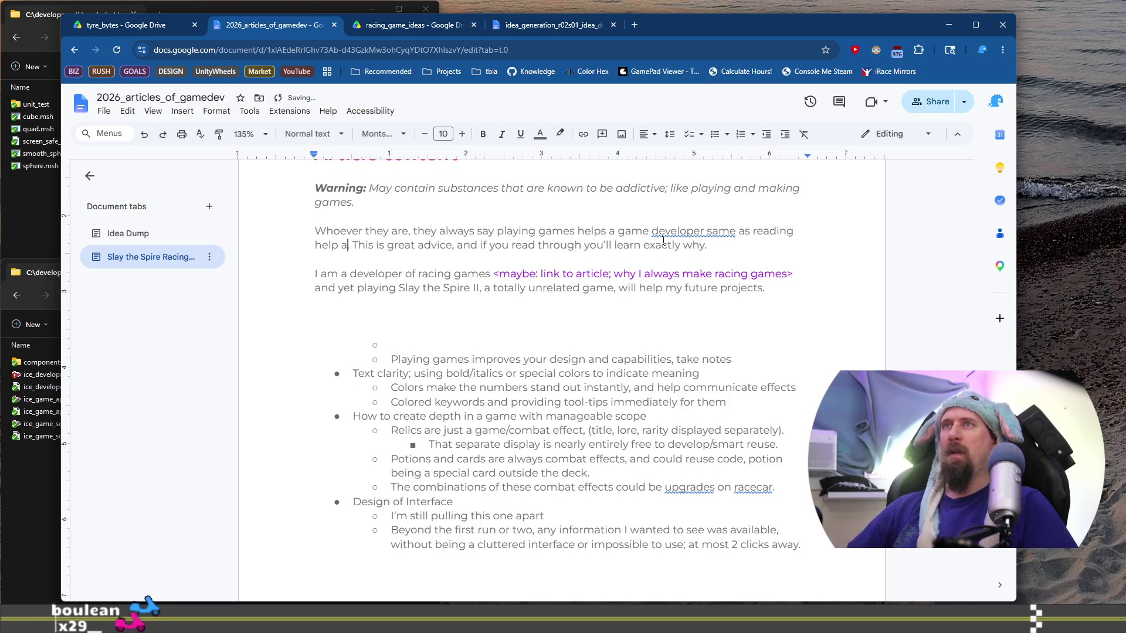
{"action": "key", "text": "BackSpace"}
{"action": "type", "text": "writer"}
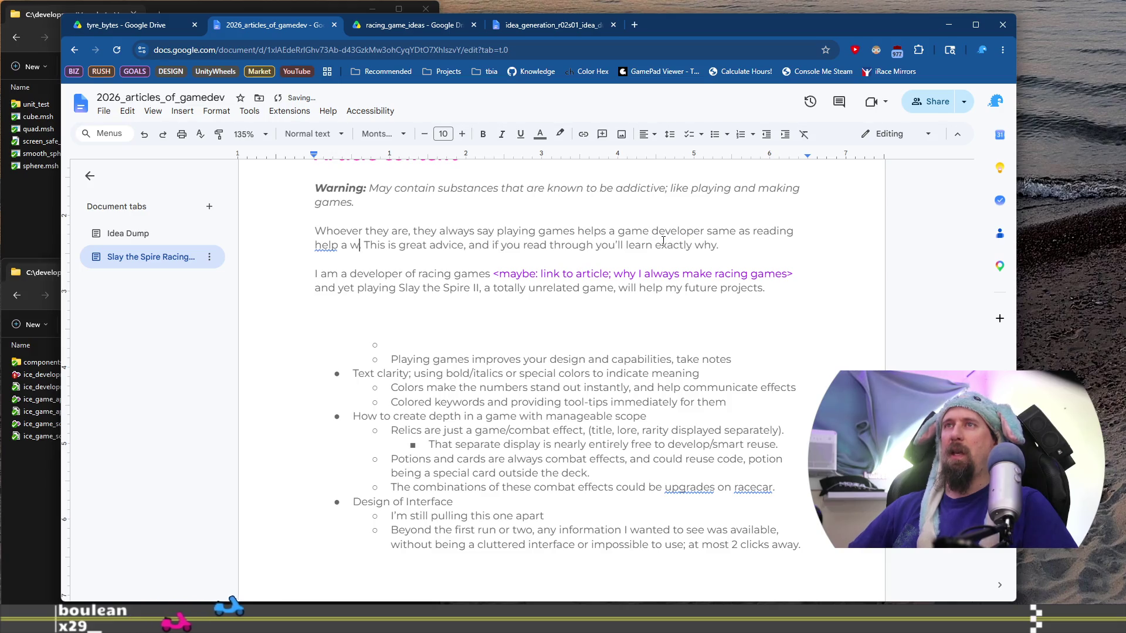
{"action": "key", "text": "Left"}
{"action": "key", "text": "Left"}
{"action": "key", "text": "Left"}
{"action": "type", "text": "s"}
{"action": "key", "text": "ctrl+Left"}
{"action": "key", "text": "ctrl+Left"}
{"action": "key", "text": "ctrl+Left"}
{"action": "key", "text": "ctrl+shift+Right"}
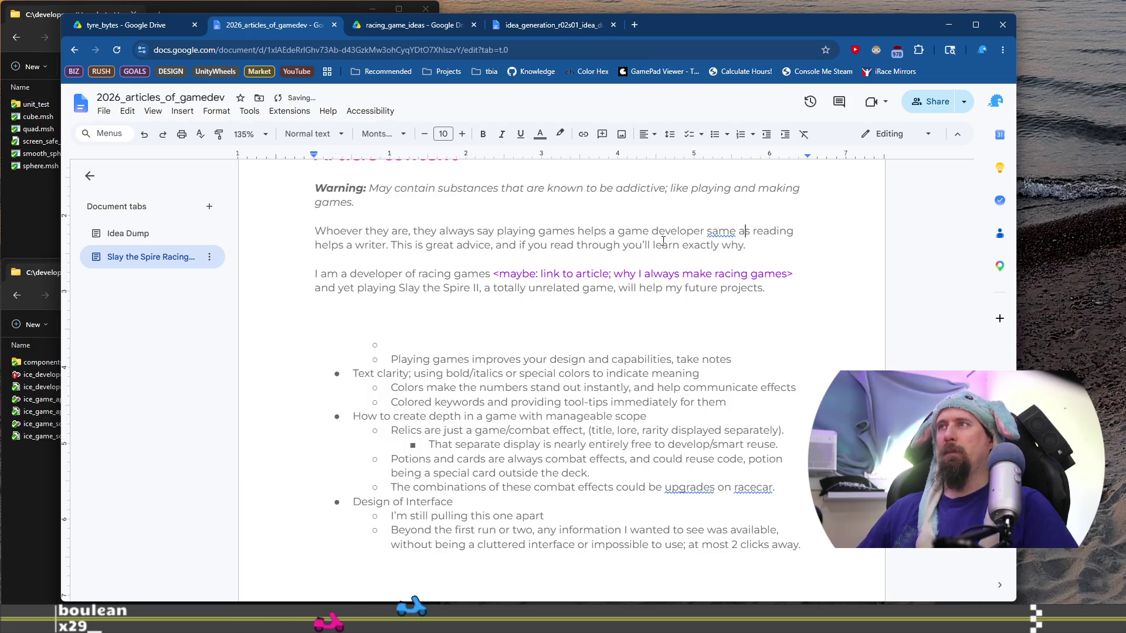
{"action": "type", "text": "like"}
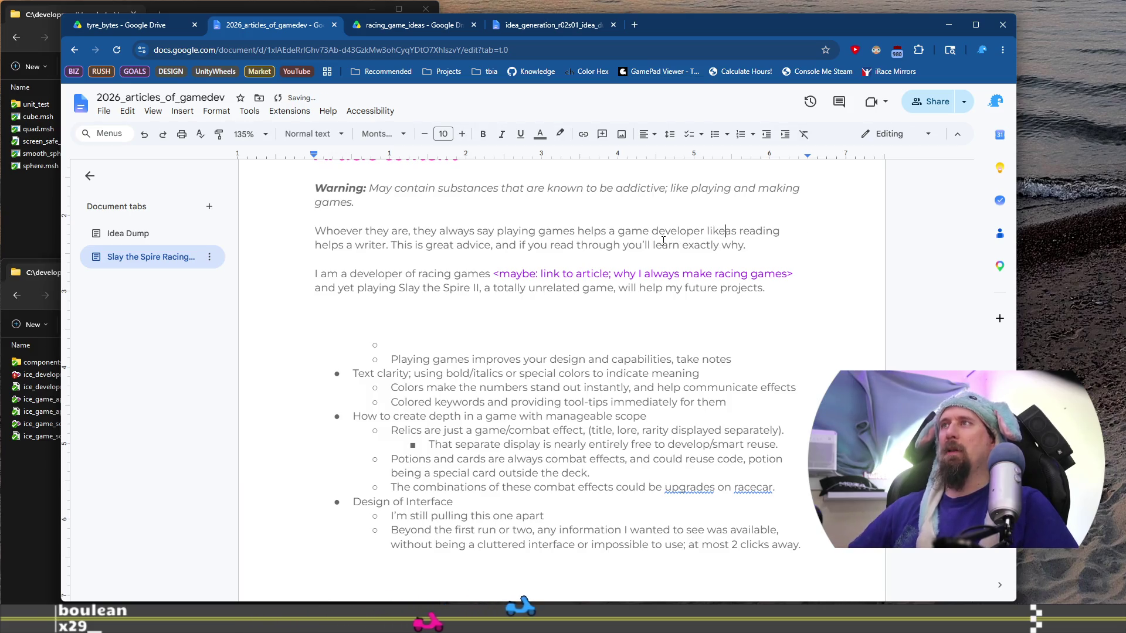
{"action": "key", "text": "Delete"}
{"action": "key", "text": "Delete"}
{"action": "key", "text": "Down"}
{"action": "key", "text": "End"}
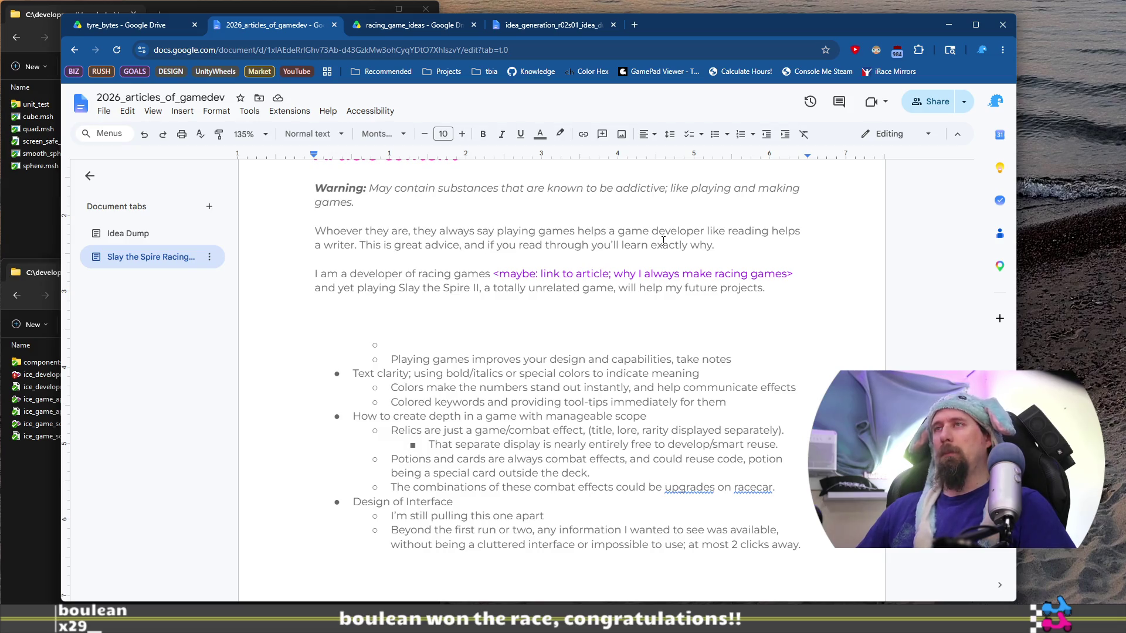
{"action": "key", "text": "ctrl+Left"}
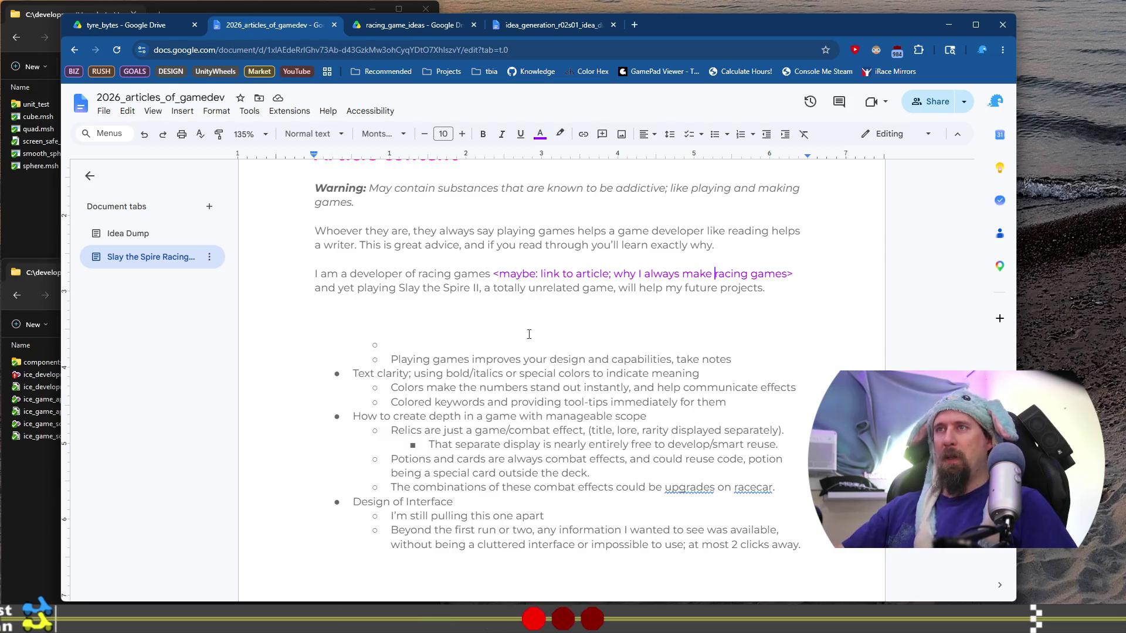
Step: Move the 'Playing games improves your design' bullet text to follow 'how' in the Whoever paragraph
{"action": "key", "text": "shift+Home"}
{"action": "key", "text": "ctrl+x"}
{"action": "key", "text": "Up"}
{"action": "key", "text": "Up"}
{"action": "key", "text": "Up"}
{"action": "key", "text": "Up"}
{"action": "key", "text": "Up"}
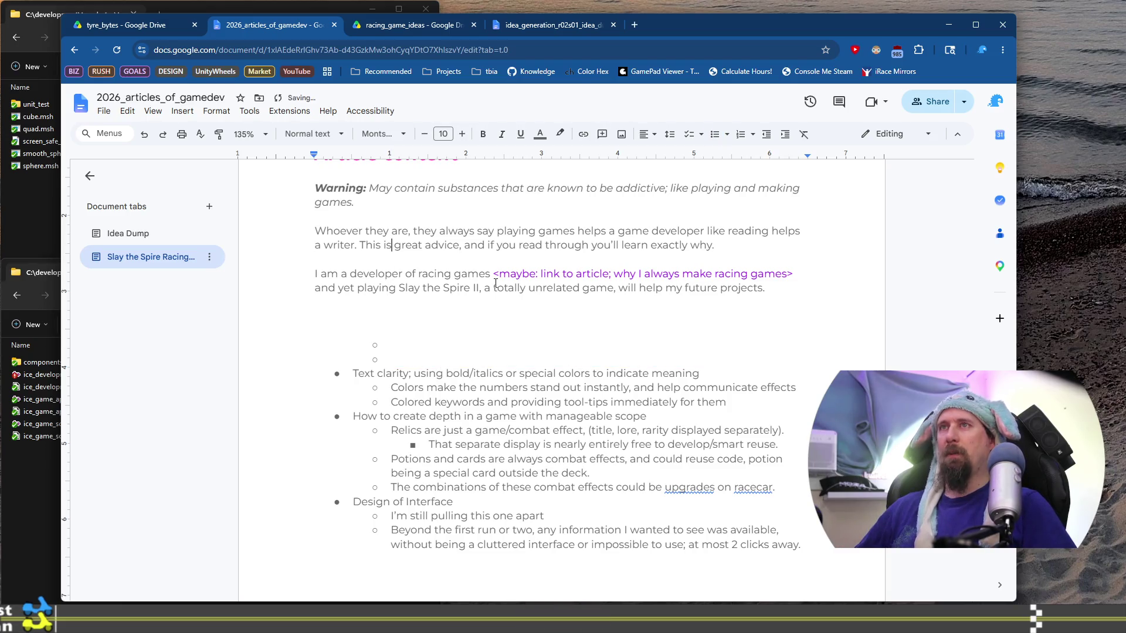
{"action": "type", "text": "ho"}
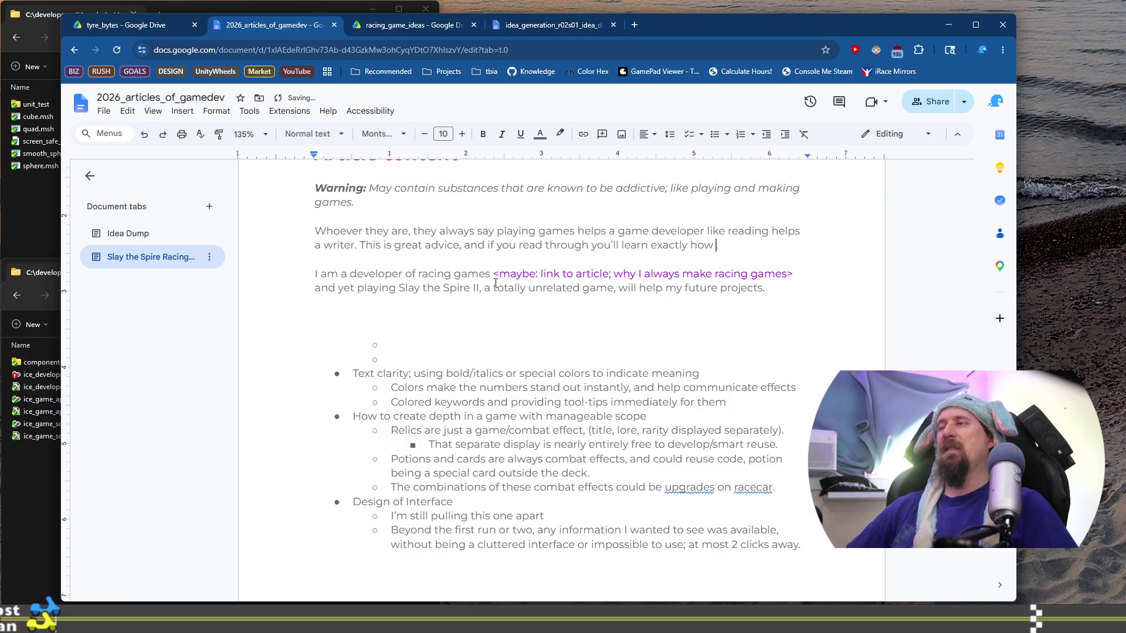
{"action": "key", "text": "ctrl+v"}
Step: Reword it to 'playing games can improve your design and development'
{"action": "type", "text": "p"}
{"action": "key", "text": "ctrl+Right"}
{"action": "key", "text": "ctrl+Right"}
{"action": "type", "text": "can"}
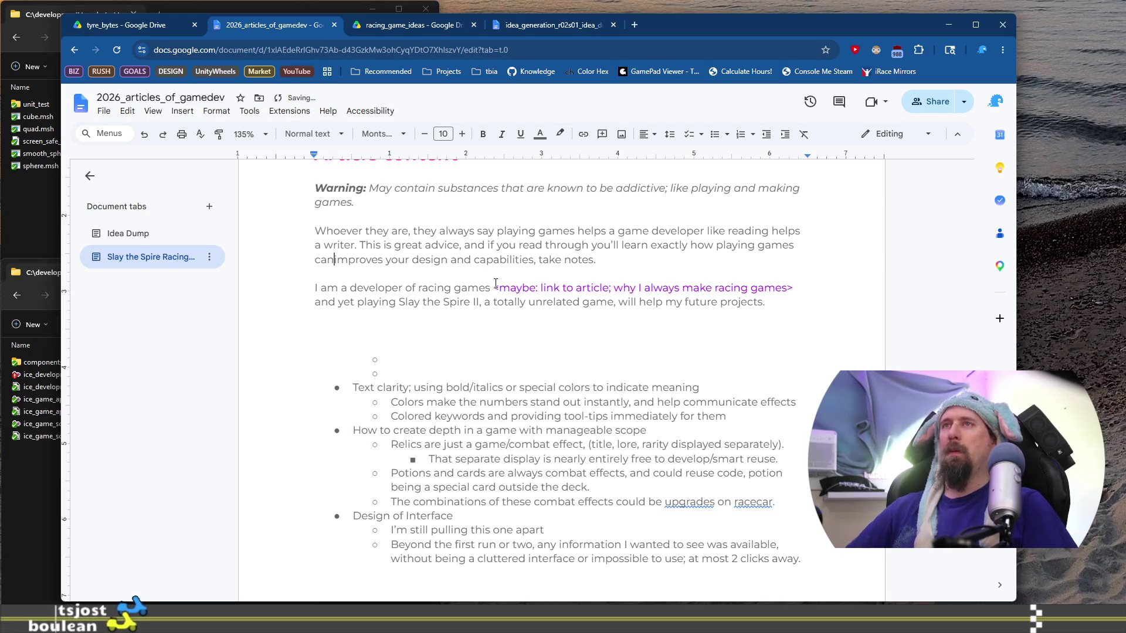
{"action": "key", "text": "ctrl+Right"}
{"action": "key", "text": "Left"}
{"action": "key", "text": "BackSpace"}
{"action": "key", "text": "Right"}
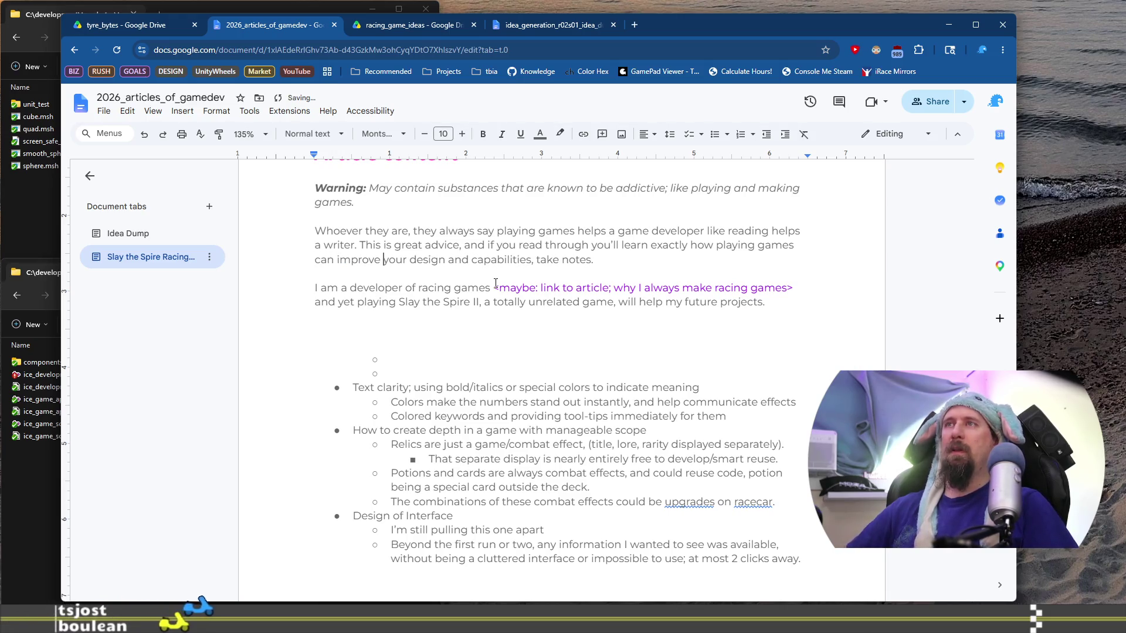
{"action": "key", "text": "ctrl+Right"}
{"action": "key", "text": "ctrl+Right"}
{"action": "type", "text": "and development"}
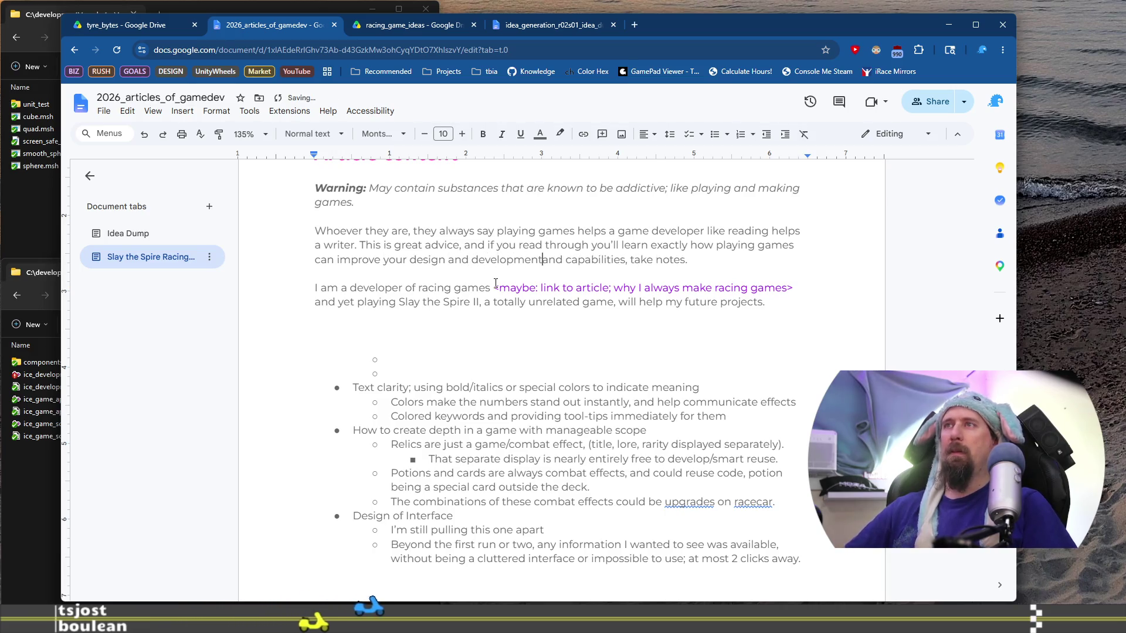
Step: End the sentence at 'capabilities', add 'It sure helps me.', and move ', take notes.' to its own line
{"action": "key", "text": "ctrl+shift+Right"}
{"action": "key", "text": "BackSpace"}
{"action": "key", "text": "ctrl+Right"}
{"action": "key", "text": "Delete"}
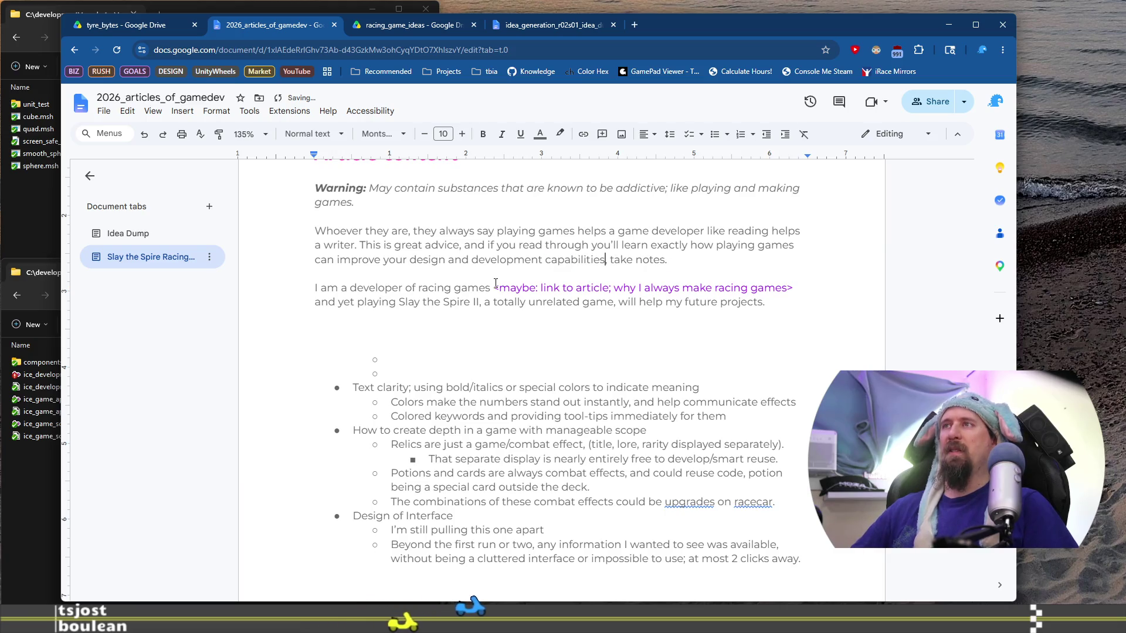
{"action": "type", "text": ". "}
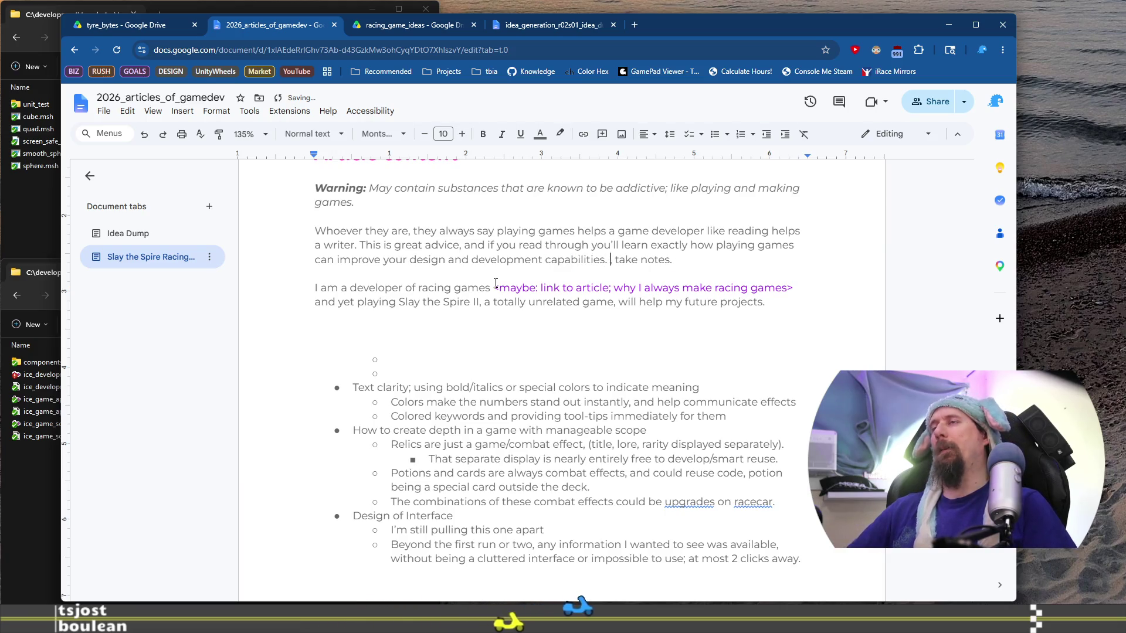
{"action": "type", "text": "It sure helps me.,"}
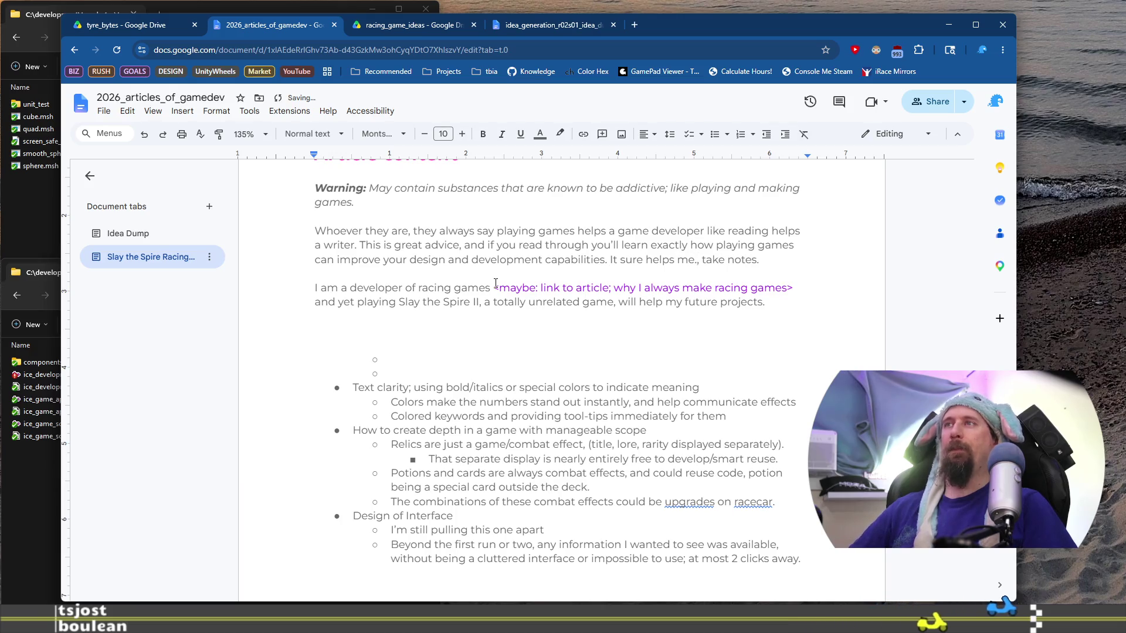
{"action": "key", "text": "BackSpace"}
{"action": "key", "text": "Return"}
{"action": "key", "text": "Return"}
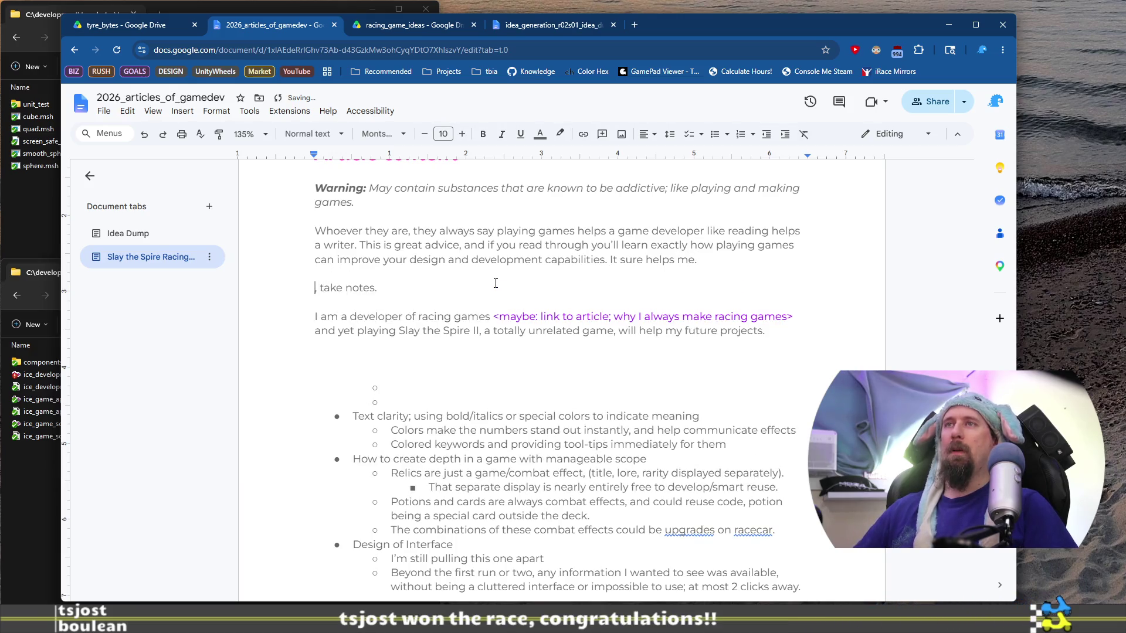
{"action": "key", "text": "BackSpace"}
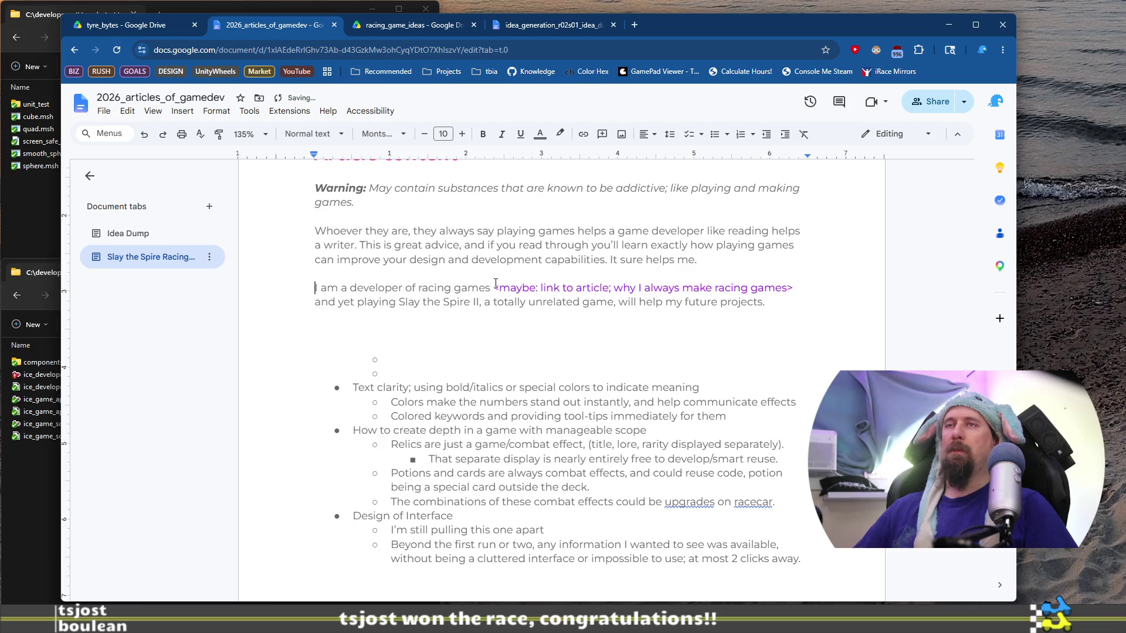
{"action": "key", "text": "Return"}
{"action": "type", "text": ", take notes."}
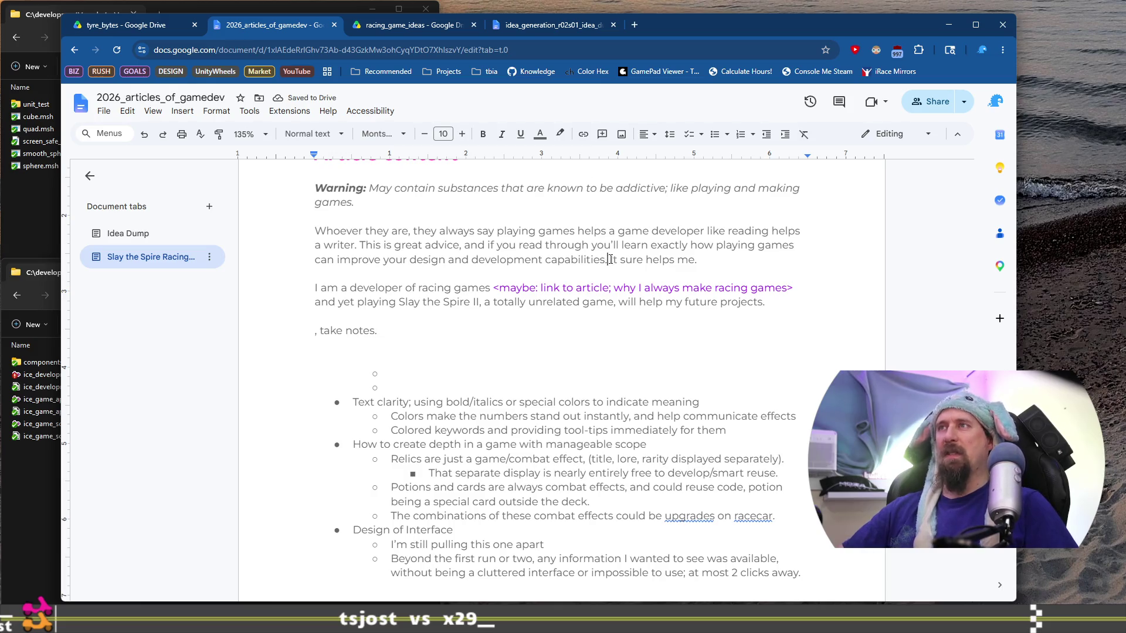
{"action": "left_click_drag", "start_coordinate": [697, 260], "coordinate": [608, 260]}
Step: Colour the sentence 'It sure helps me.' red
{"action": "left_click", "coordinate": [538, 139]}
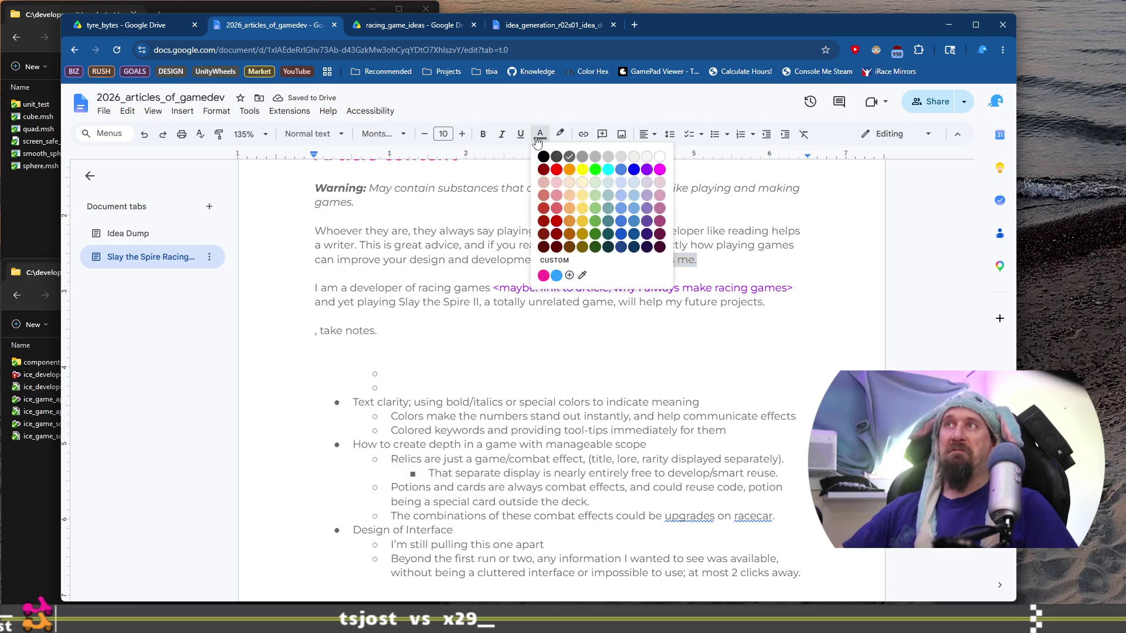
{"action": "left_click", "coordinate": [557, 170]}
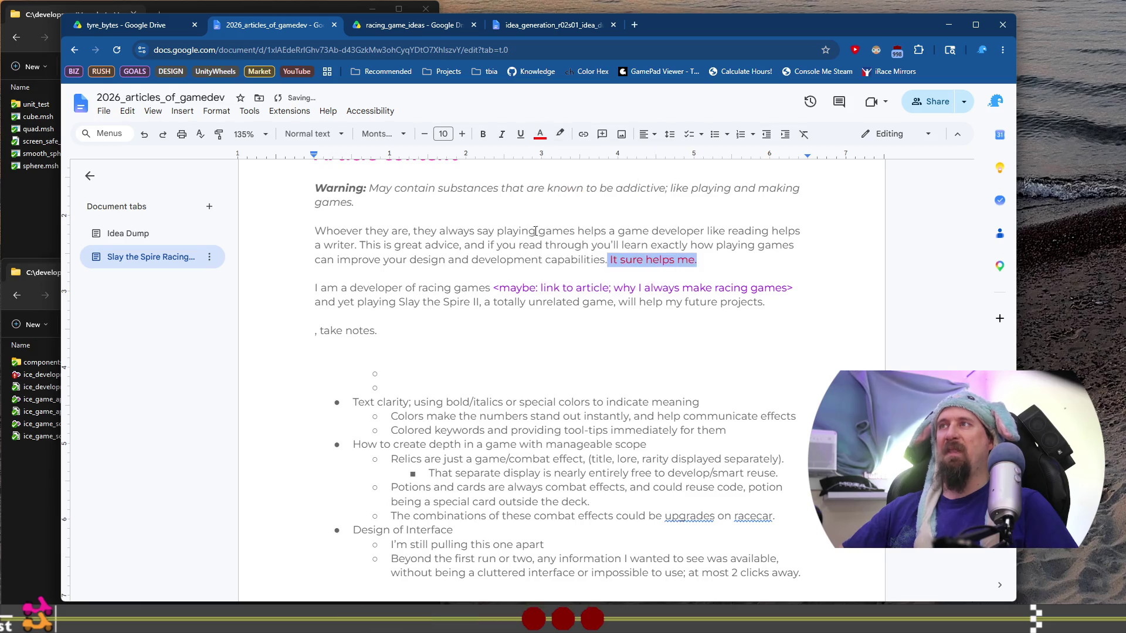
{"action": "left_click", "coordinate": [510, 342]}
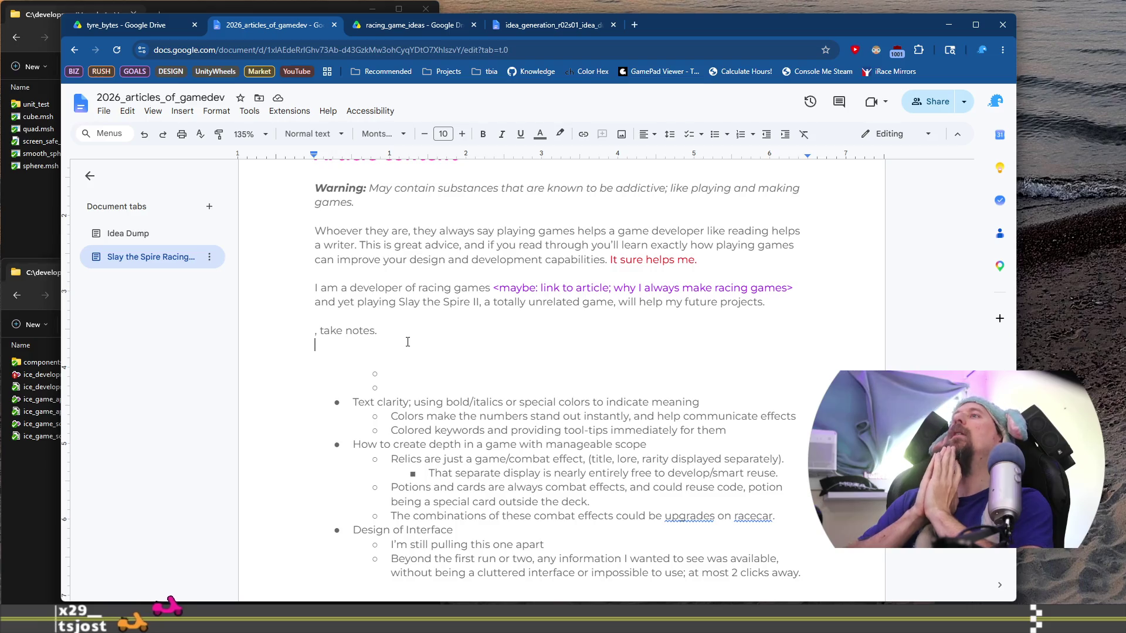
Step: Change 'totally unrelated game' to 'totally unrelated genre' in the developer paragraph
{"action": "left_click", "coordinate": [597, 305]}
{"action": "key", "text": "Delete"}
{"action": "key", "text": "Delete"}
{"action": "key", "text": "Delete"}
{"action": "key", "text": "BackSpace"}
{"action": "type", "text": "enre,"}
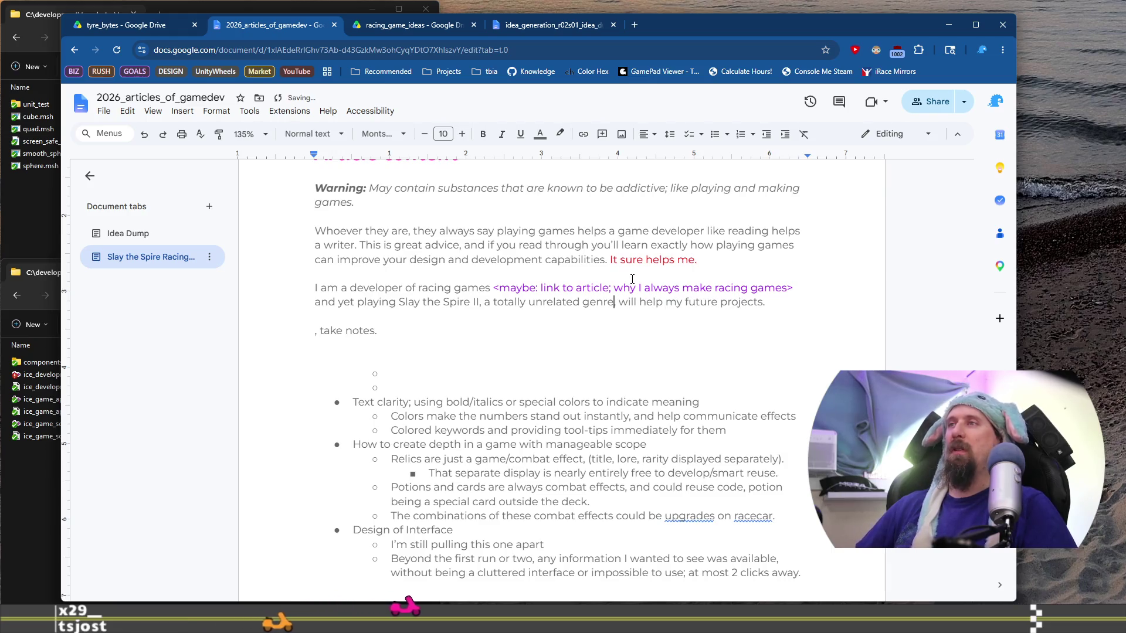
{"action": "key", "text": "End"}
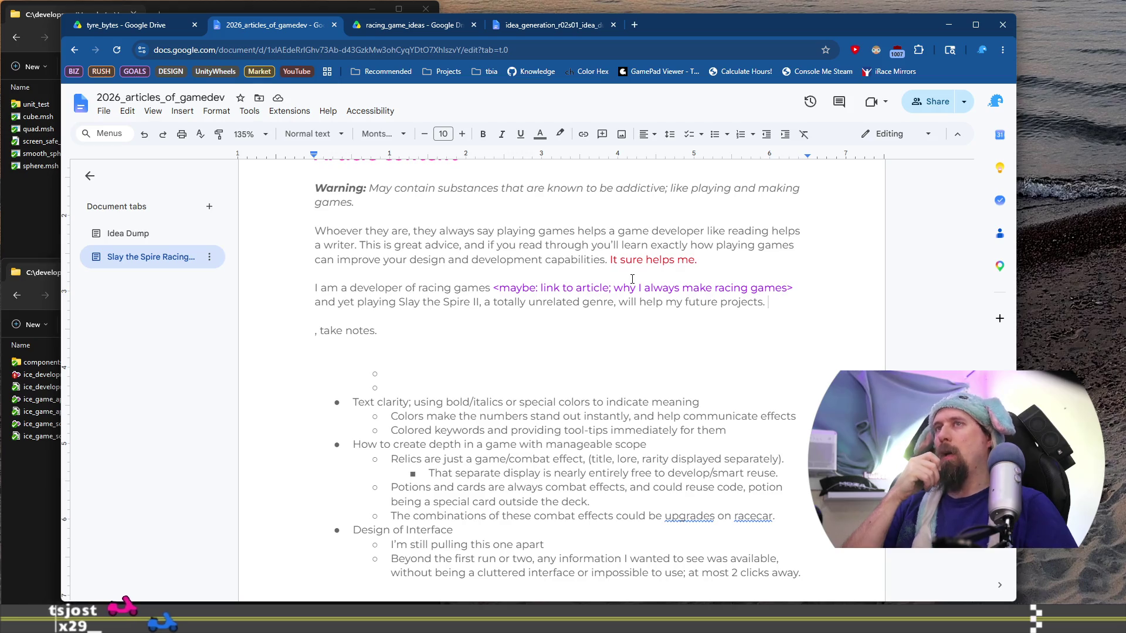
Step: Add the line 'CTA: Something something come watch' with a twitch.tv link to the author's channel
{"action": "key", "text": "Return"}
{"action": "key", "text": "Return"}
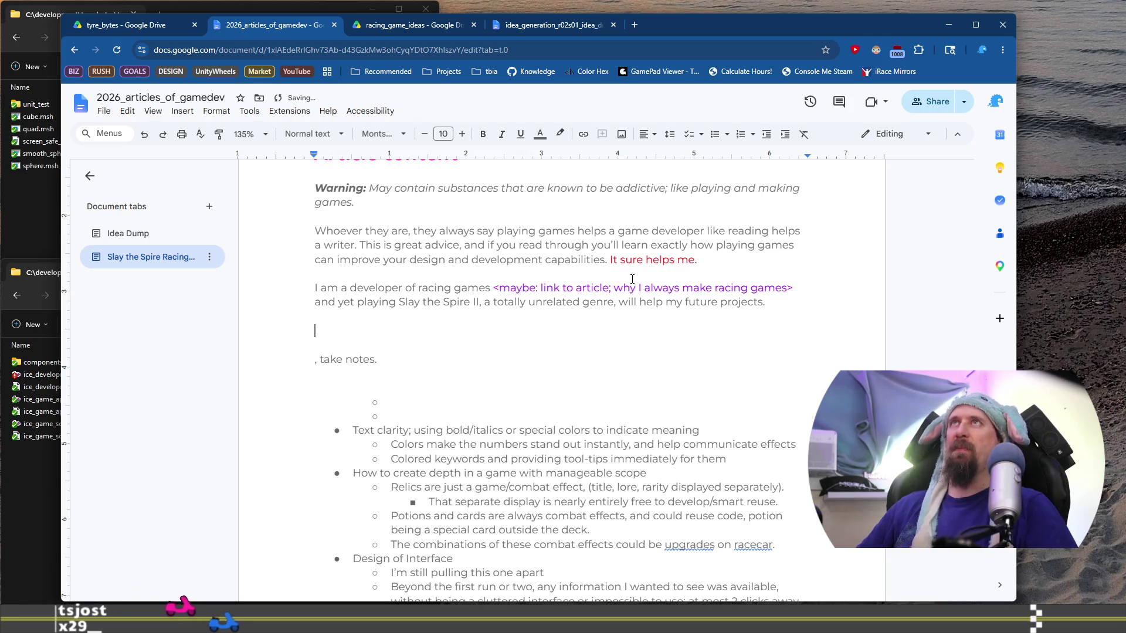
{"action": "type", "text": "CTA: A"}
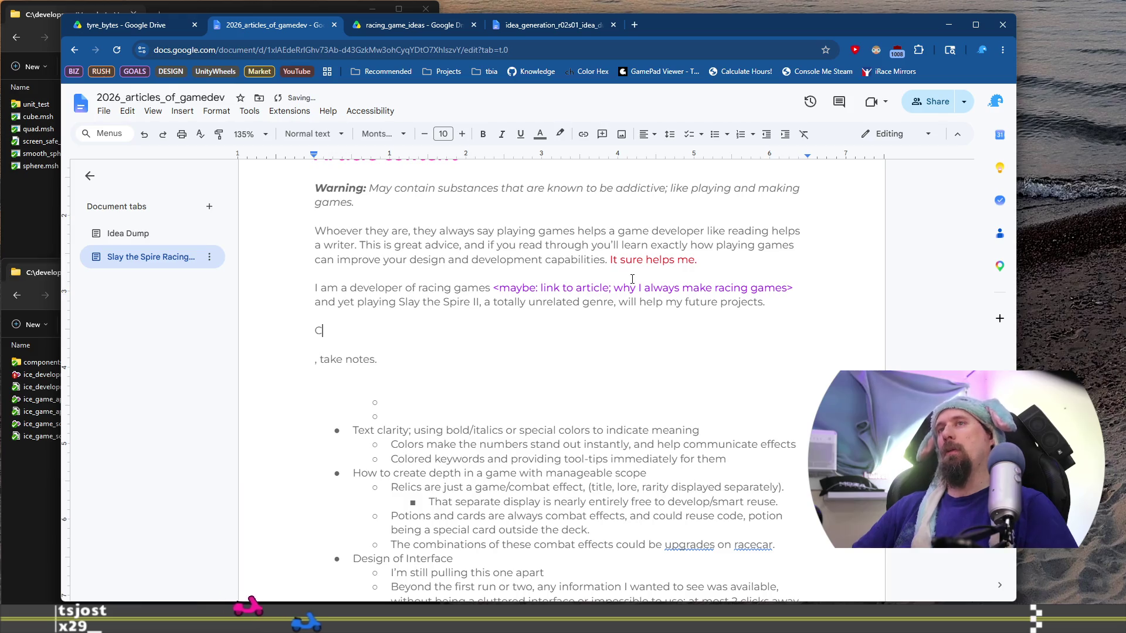
{"action": "key", "text": "BackSpace"}
{"action": "type", "text": "Someth"}
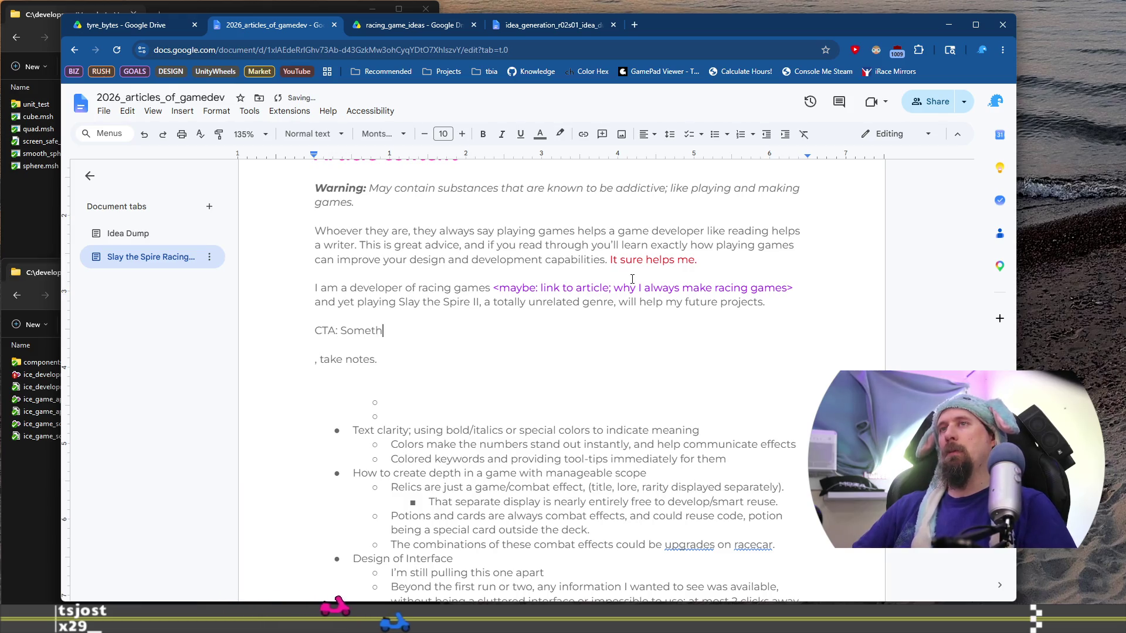
{"action": "type", "text": "ing something"}
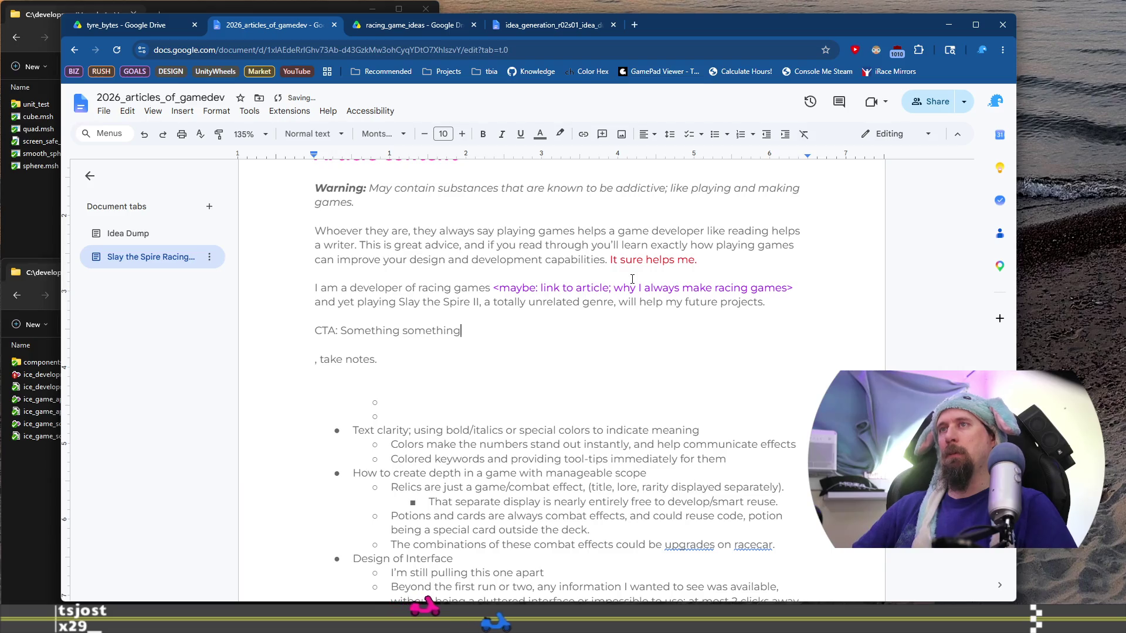
{"action": "type", "text": " come watch twtich"}
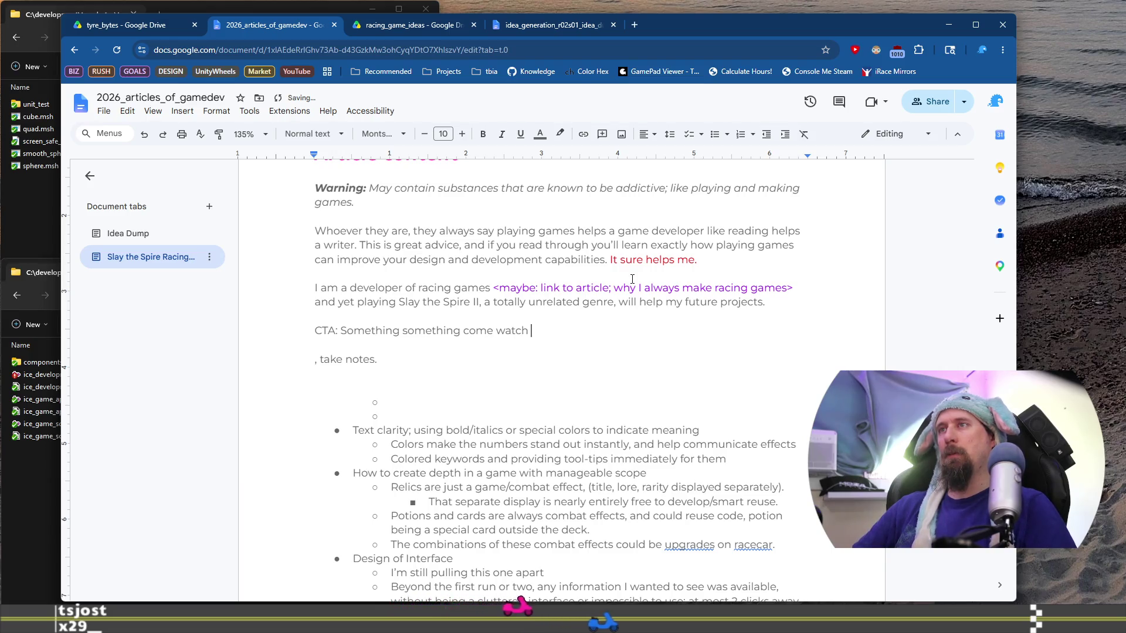
{"action": "key", "text": "BackSpace"}
{"action": "key", "text": "BackSpace"}
{"action": "key", "text": "BackSpace"}
{"action": "type", "text": "itch"}
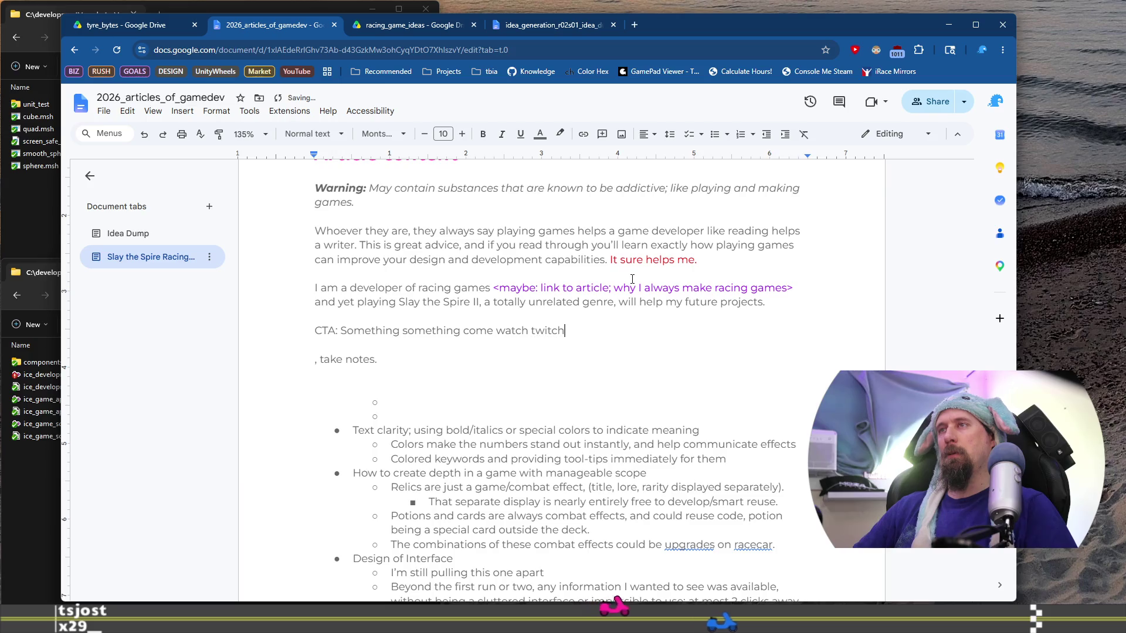
{"action": "type", "text": ".tv/boulean"}
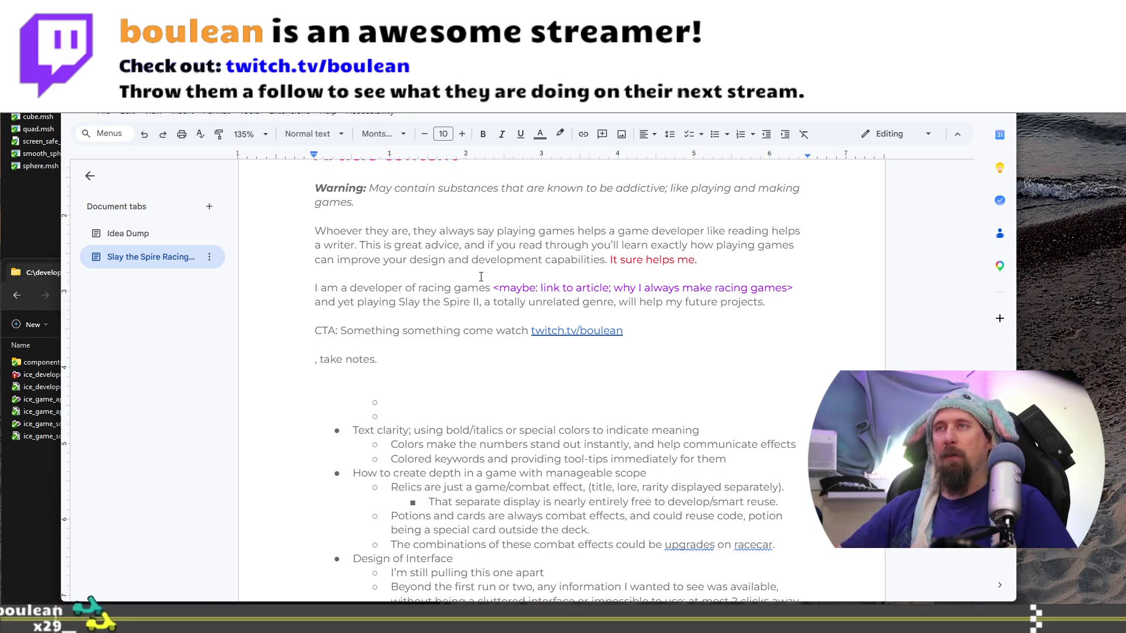
{"action": "double_click", "coordinate": [486, 377]}
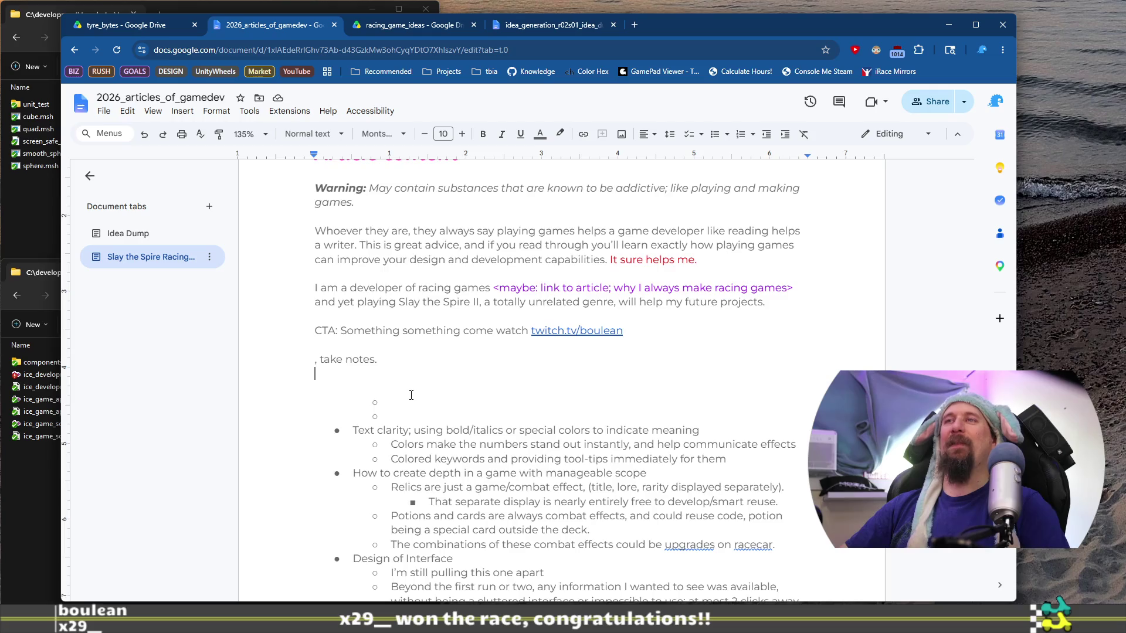
Step: Delete the empty sub-bullets and the leftover ', take notes.' line
{"action": "scroll", "coordinate": [411, 395], "scroll_direction": "down", "scroll_amount": 3}
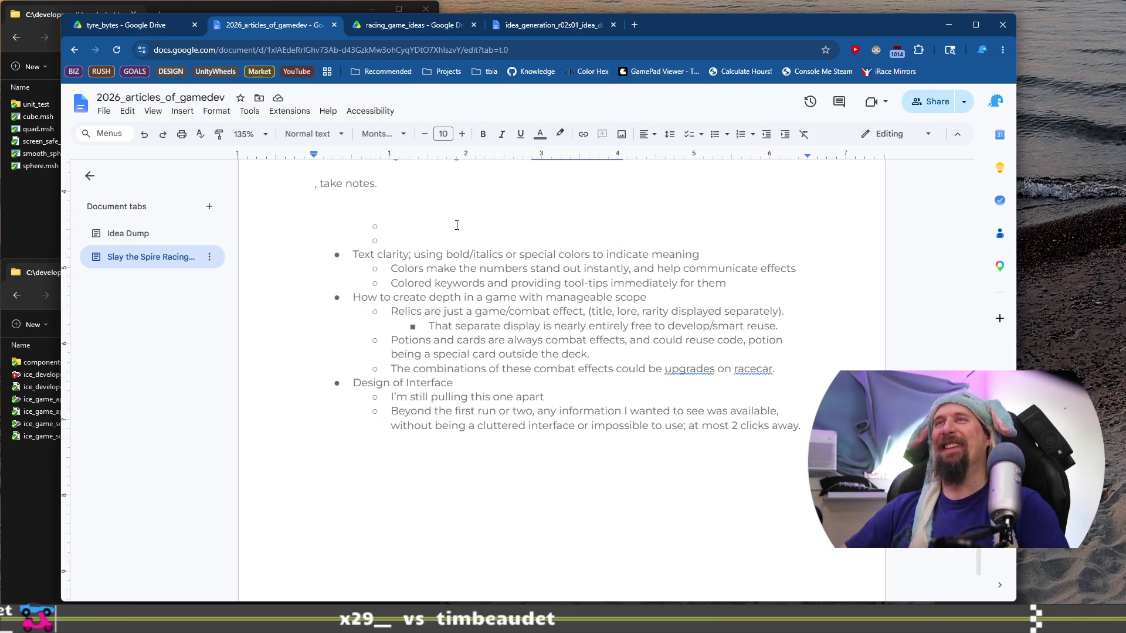
{"action": "key", "text": "shift+Down"}
{"action": "key", "text": "shift+Down"}
{"action": "key", "text": "shift+Down"}
{"action": "key", "text": "shift+Up"}
{"action": "key", "text": "BackSpace"}
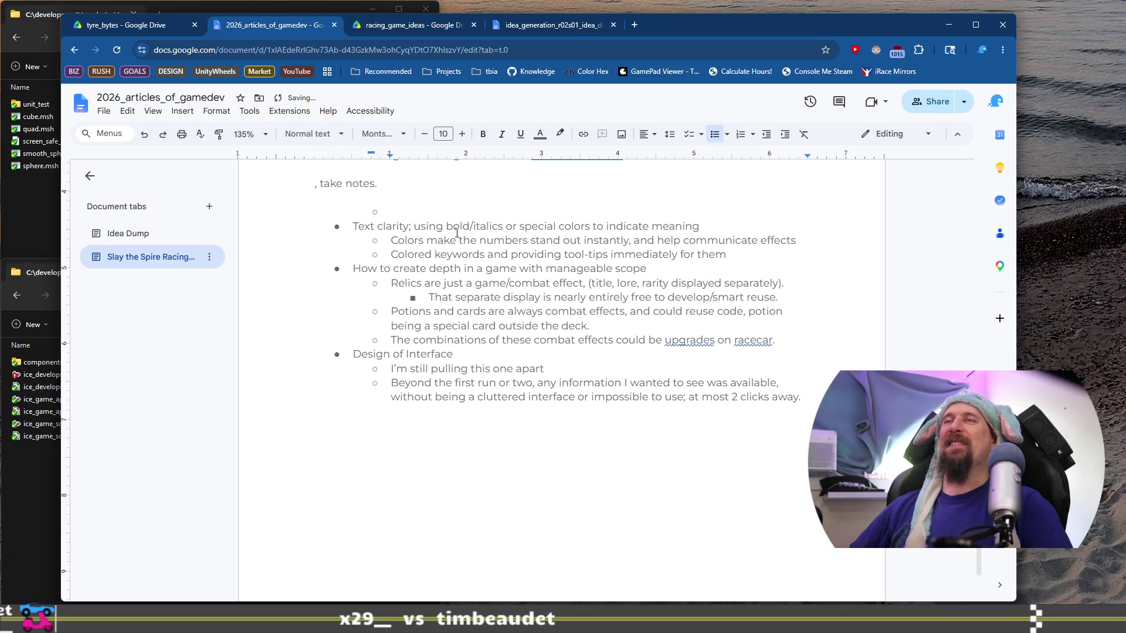
{"action": "key", "text": "Home"}
{"action": "key", "text": "shift+Down"}
{"action": "key", "text": "BackSpace"}
{"action": "scroll", "coordinate": [446, 328], "scroll_direction": "up", "scroll_amount": 3}
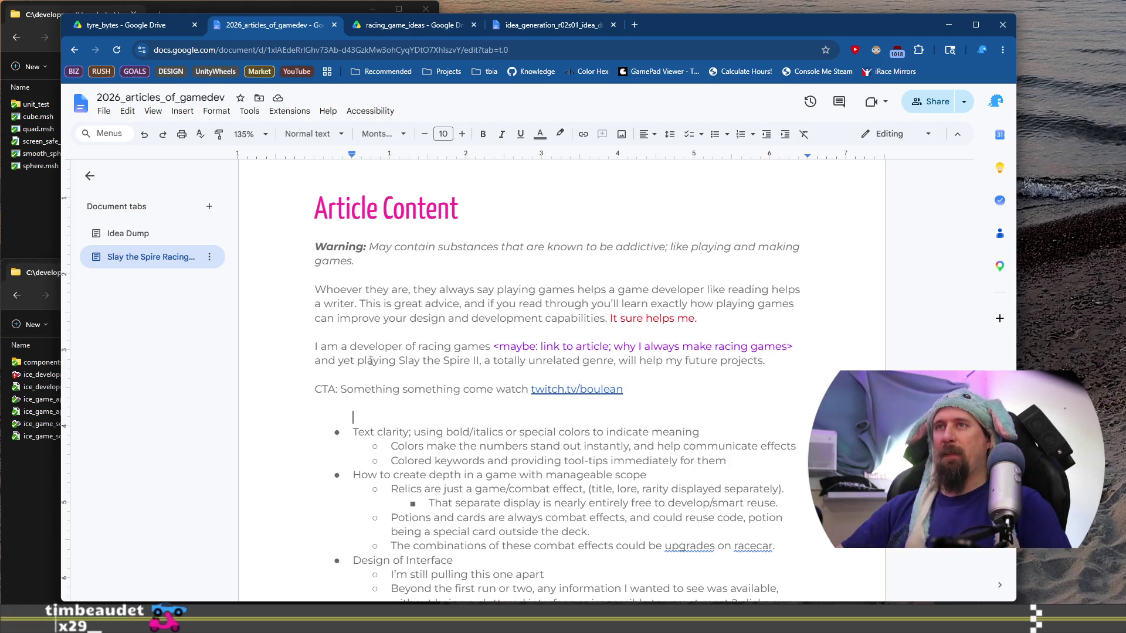
Step: Select the whole CTA line below the developer paragraph
{"action": "left_click", "coordinate": [350, 346]}
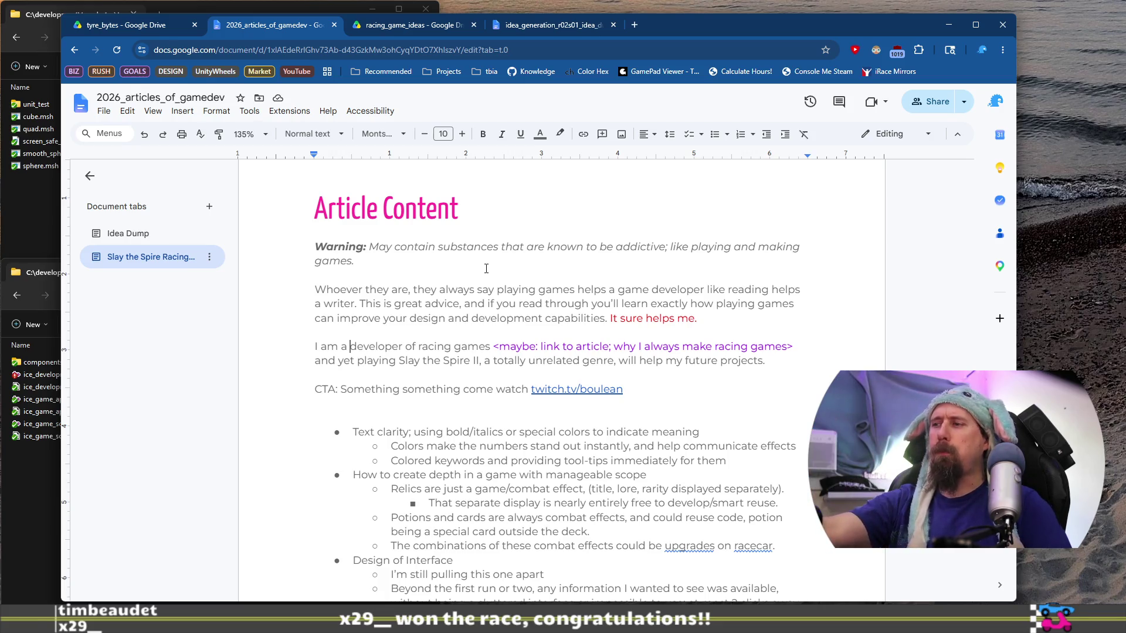
{"action": "scroll", "coordinate": [484, 224], "scroll_direction": "down", "scroll_amount": 1}
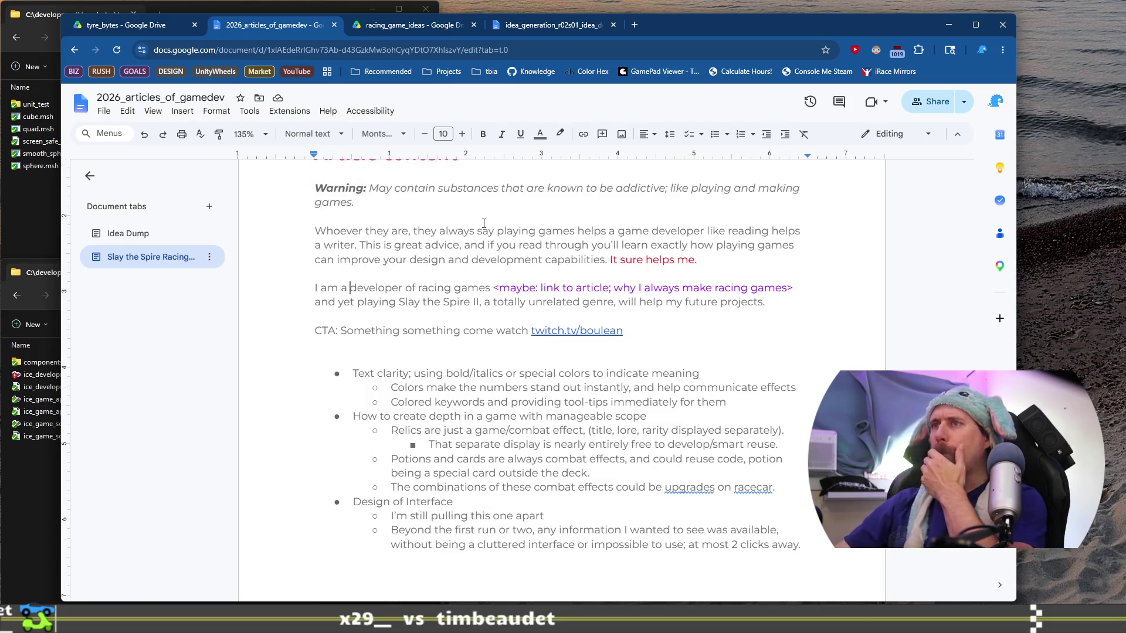
{"action": "scroll", "coordinate": [494, 283], "scroll_direction": "down", "scroll_amount": 2}
{"action": "scroll", "coordinate": [554, 247], "scroll_direction": "up", "scroll_amount": 1}
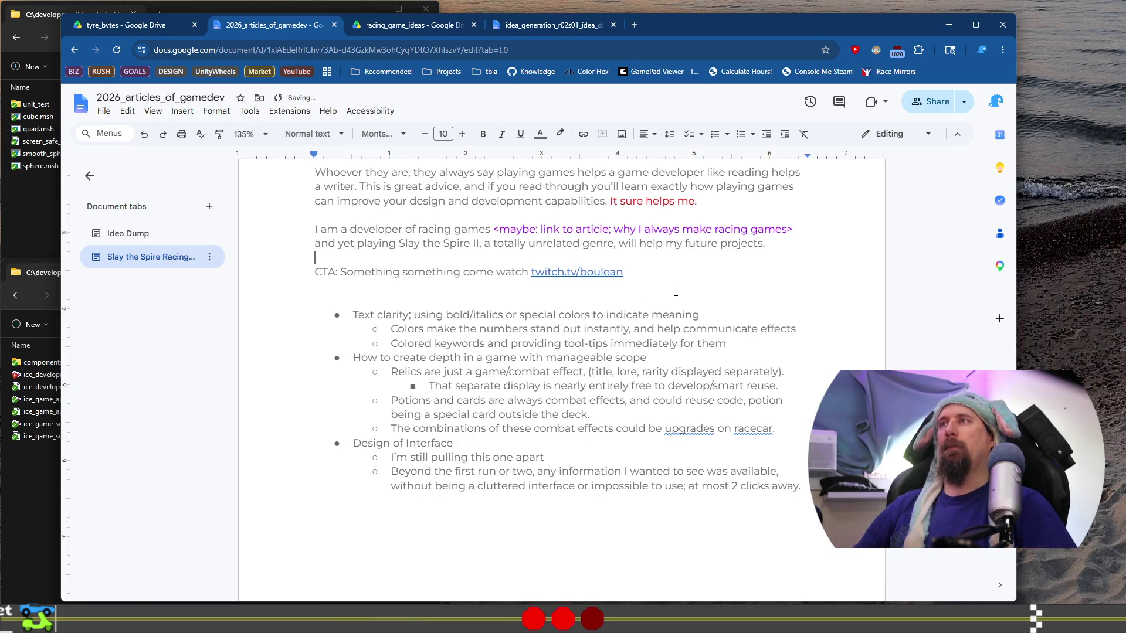
{"action": "key", "text": "Down"}
{"action": "key", "text": "shift+Down"}
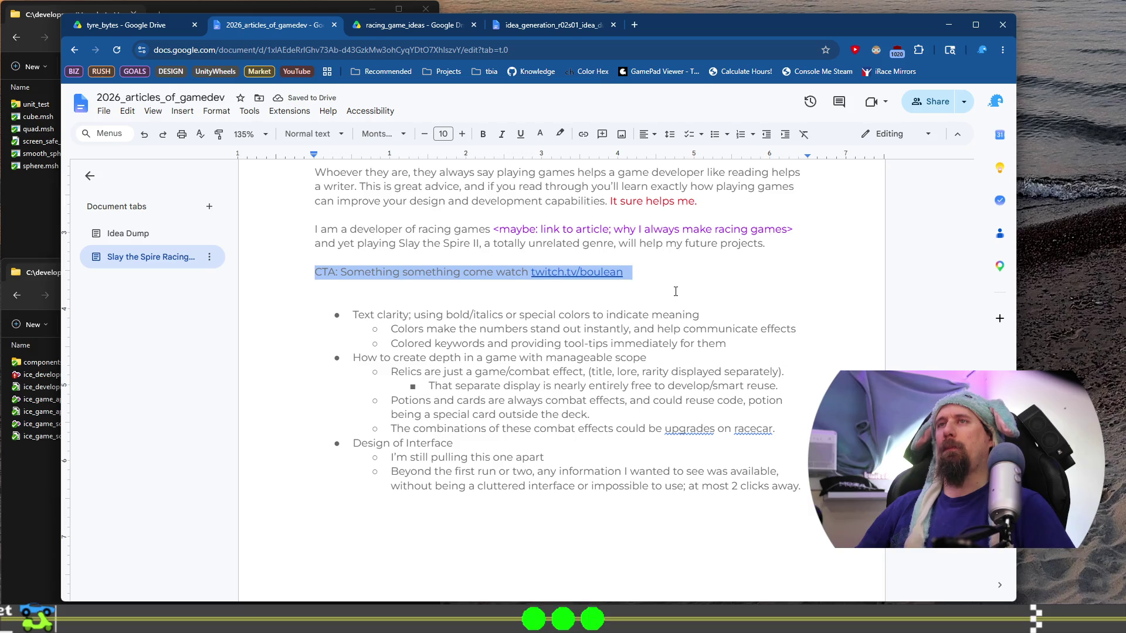
Step: Move the CTA line down and place the notes outline above it
{"action": "key", "text": "ctrl+x"}
{"action": "key", "text": "Return"}
{"action": "key", "text": "Return"}
{"action": "key", "text": "Return"}
{"action": "key", "text": "ctrl+v"}
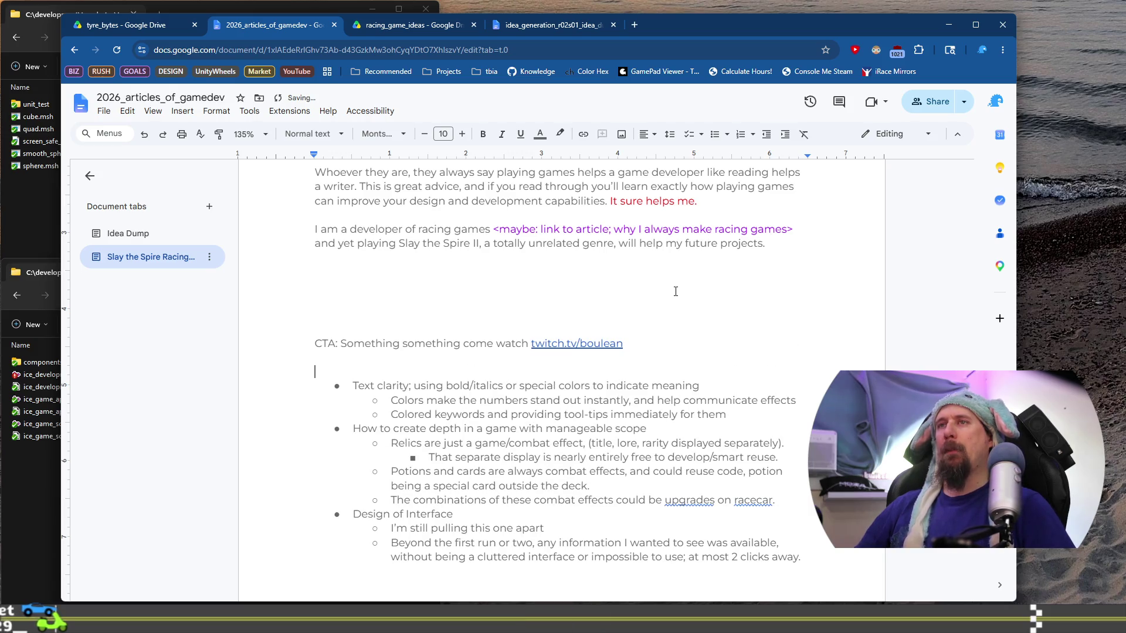
{"action": "key", "text": "shift+Down"}
{"action": "key", "text": "shift+Down"}
{"action": "key", "text": "shift+Down"}
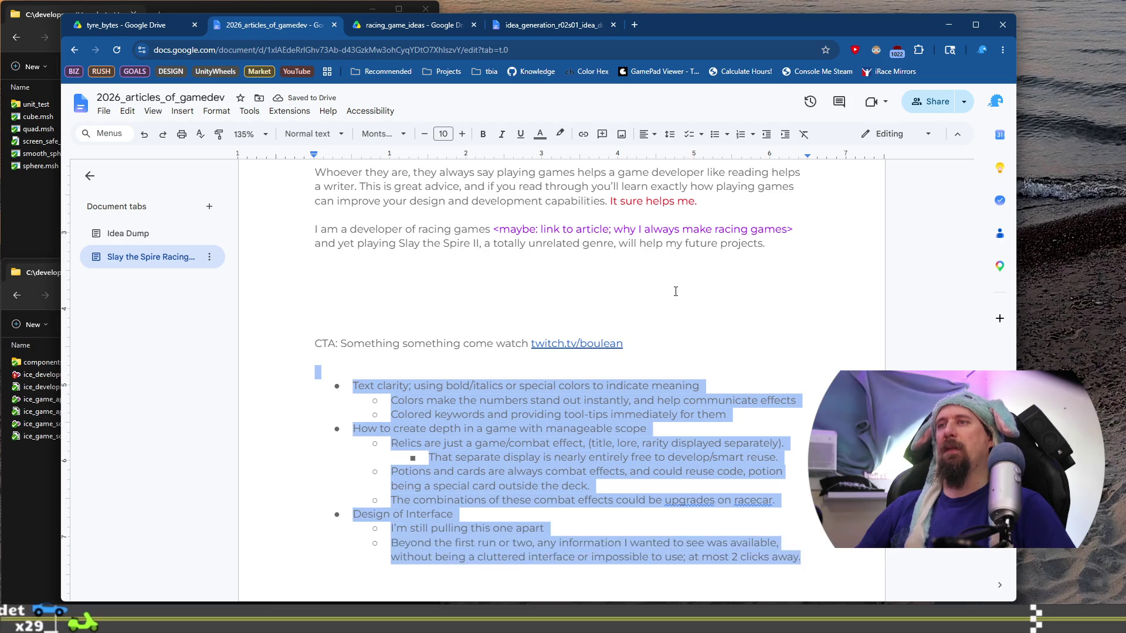
{"action": "key", "text": "ctrl+x"}
{"action": "key", "text": "Up"}
{"action": "key", "text": "Up"}
{"action": "key", "text": "ctrl+v"}
{"action": "key", "text": "Delete"}
Step: Extend the intro paragraph with a sentence ending 'the big takeaways are:'
{"action": "left_click", "coordinate": [784, 243]}
{"action": "type", "text": "There are p"}
{"action": "type", "text": "lenty of thi"}
{"action": "type", "text": "ngs"}
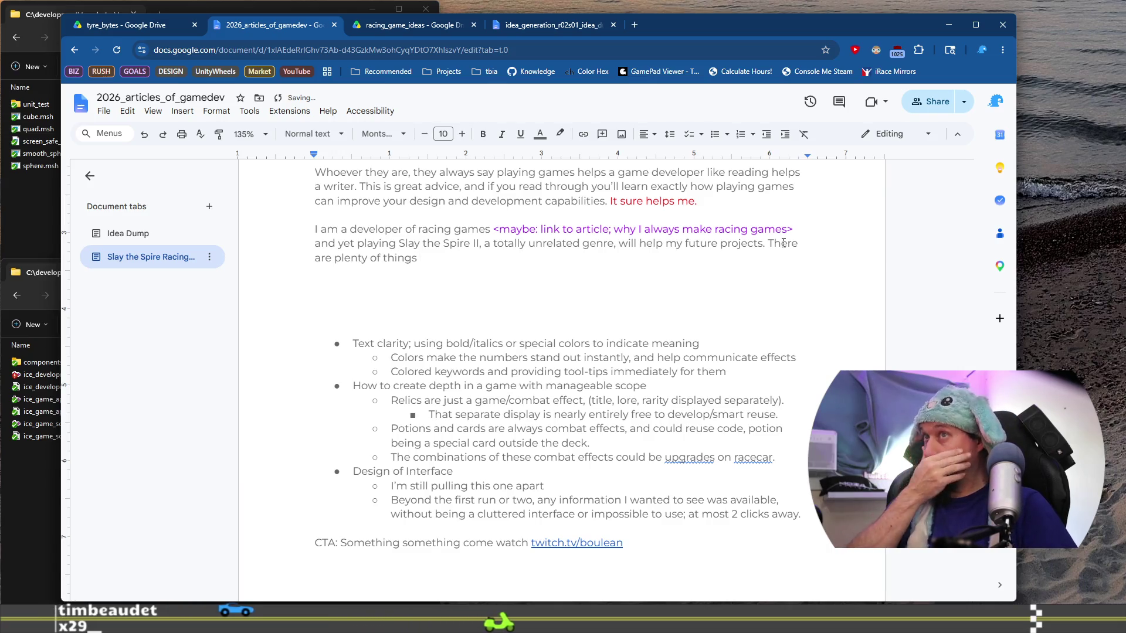
{"action": "key", "text": "BackSpace"}
{"action": "key", "text": "BackSpace"}
{"action": "key", "text": "BackSpace"}
{"action": "key", "text": "BackSpace"}
{"action": "key", "text": "BackSpace"}
{"action": "key", "text": "BackSpace"}
{"action": "type", "text": "ways thi"}
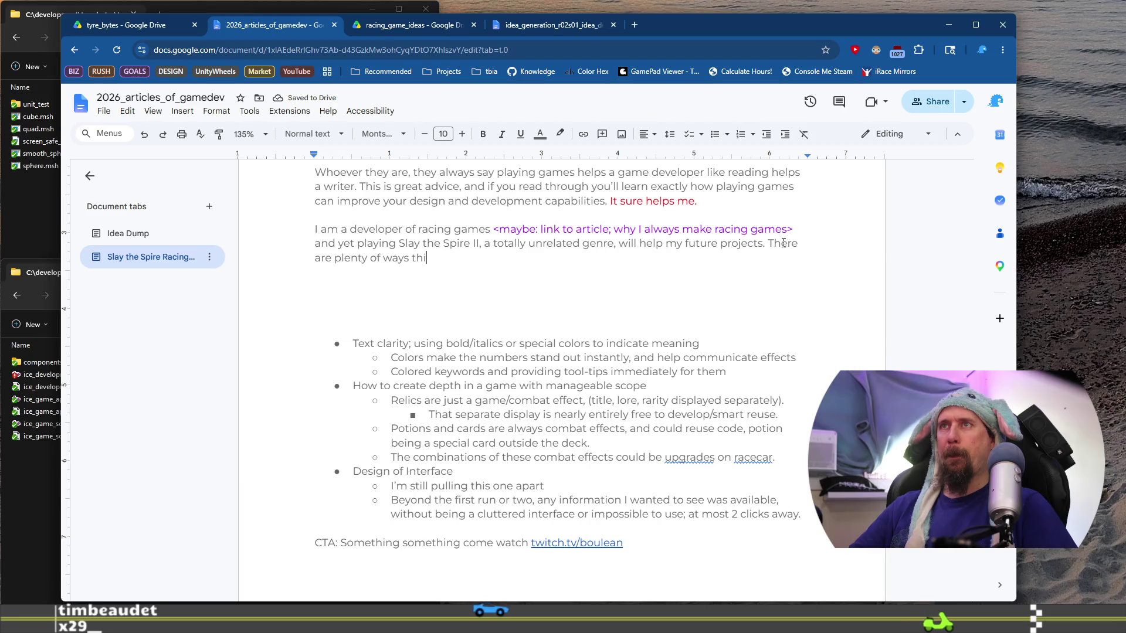
{"action": "key", "text": "ctrl+shift+Left"}
{"action": "key", "text": "ctrl+shift+Left"}
{"action": "type", "text": "tine"}
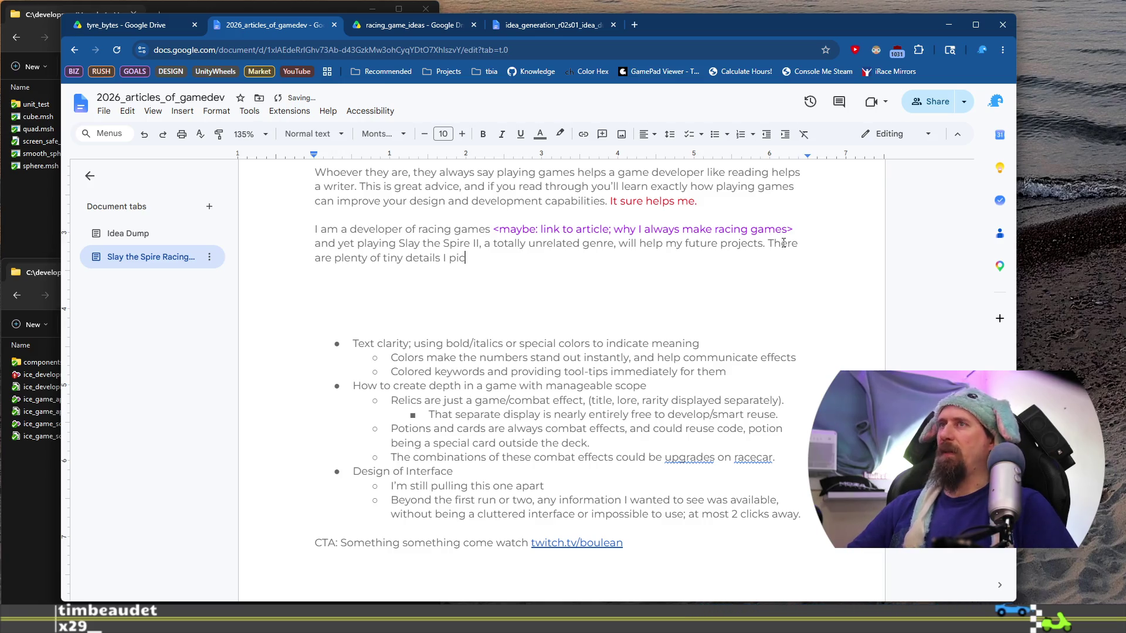
{"action": "key", "text": "BackSpace"}
{"action": "type", "text": "ked up that might help polsich"}
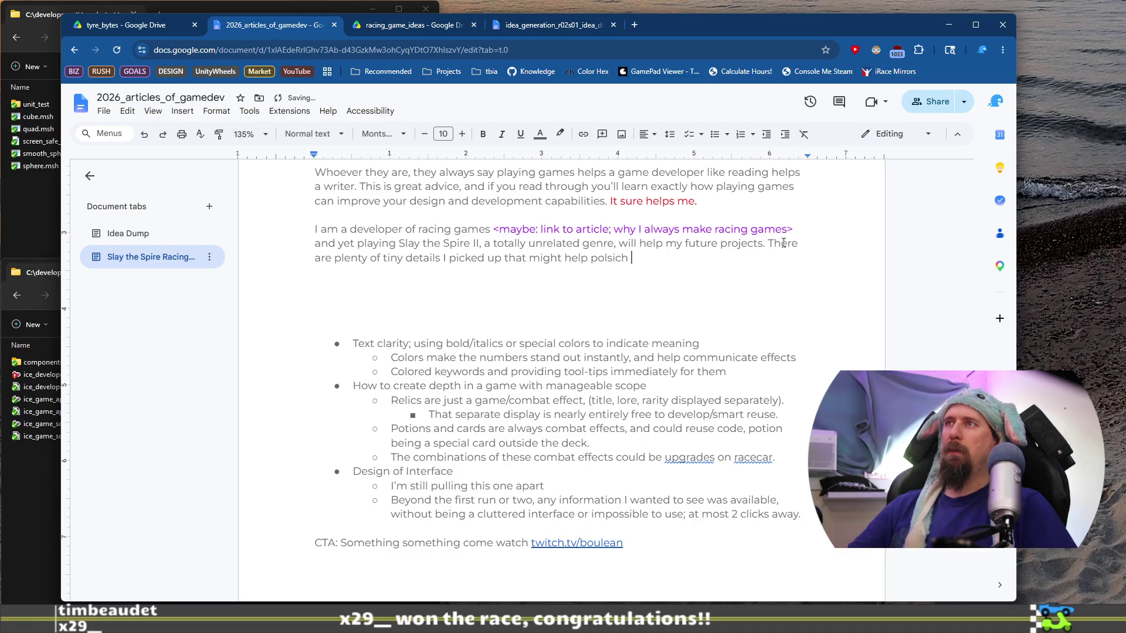
{"action": "key", "text": "BackSpace"}
{"action": "key", "text": "BackSpace"}
{"action": "type", "text": "ish a future game, but t"}
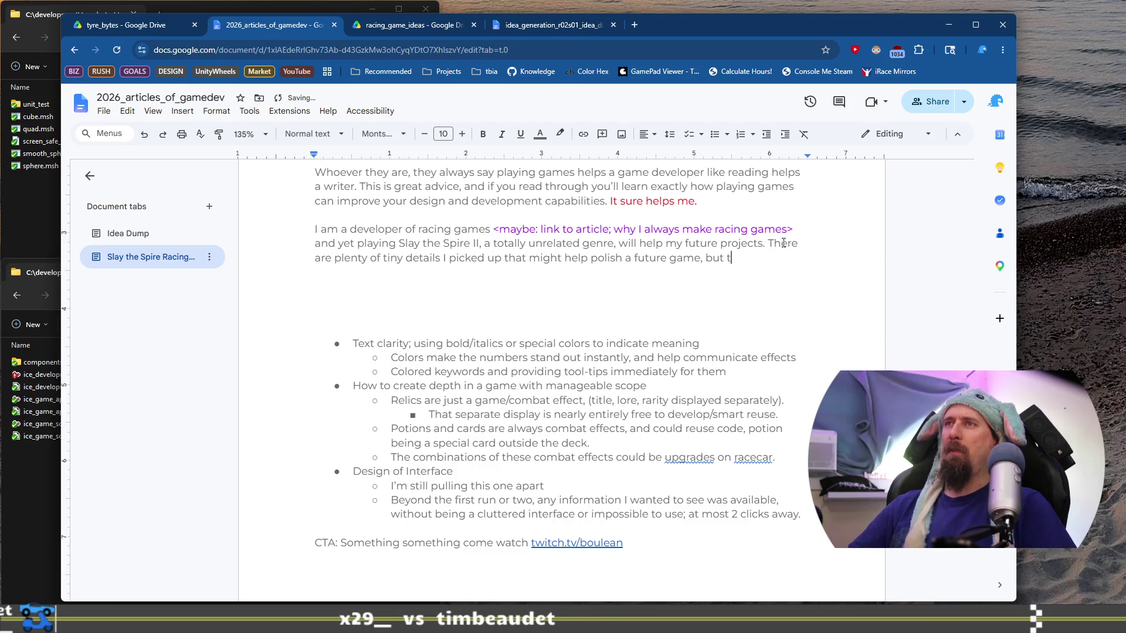
{"action": "type", "text": "he big "}
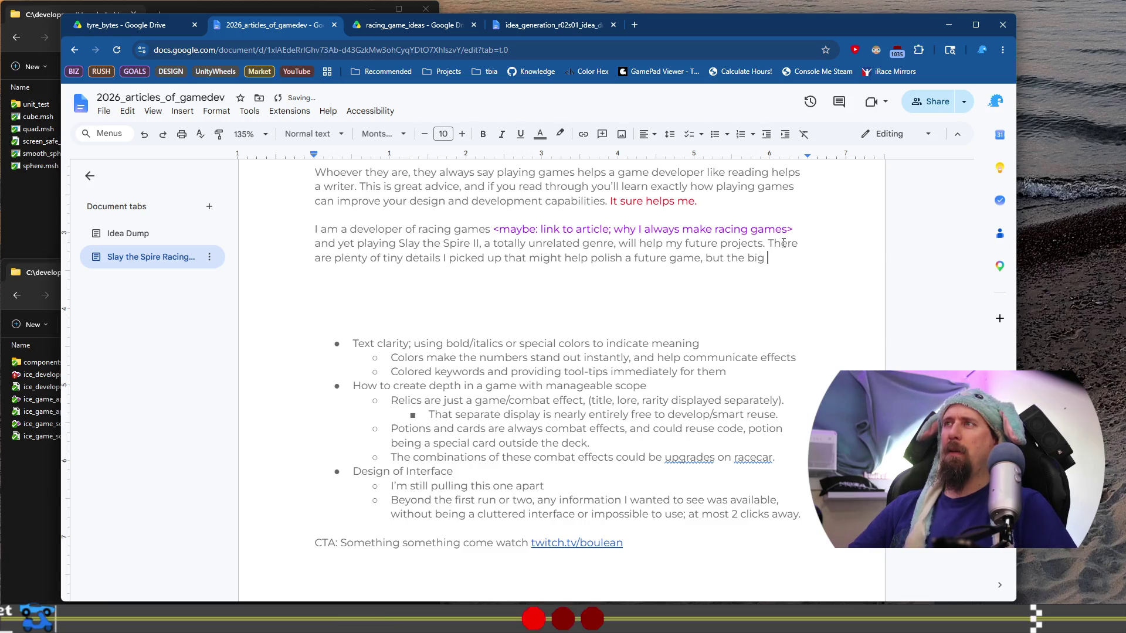
{"action": "type", "text": "takeway"}
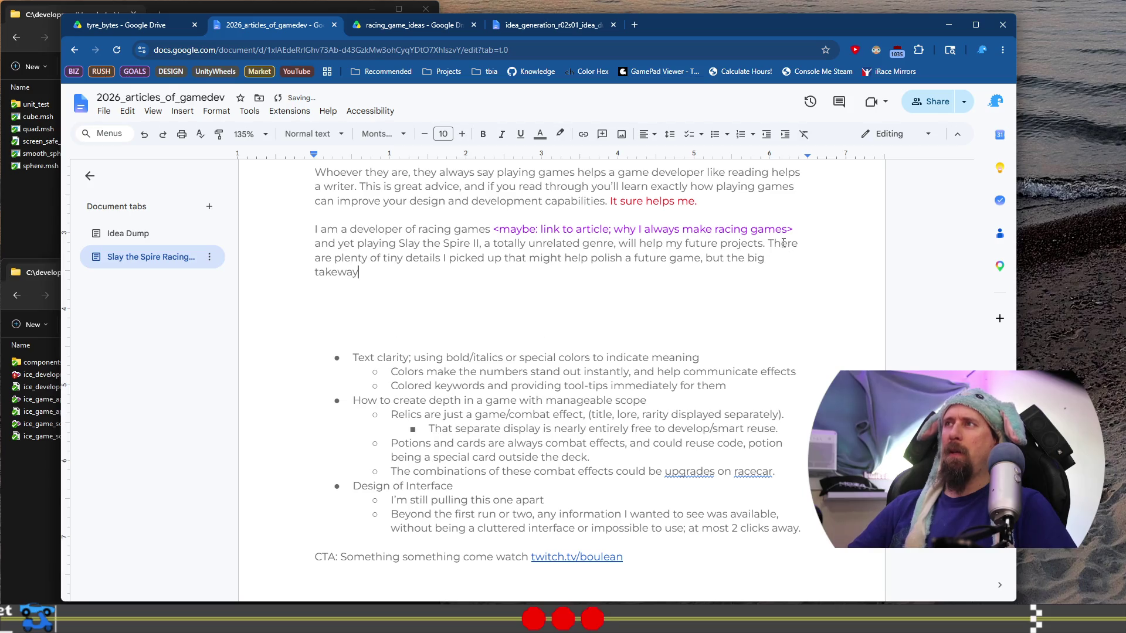
{"action": "type", "text": "s are:"}
Step: Start the takeaways list with the bullet 'Text clarity with emphasis'
{"action": "key", "text": "Return"}
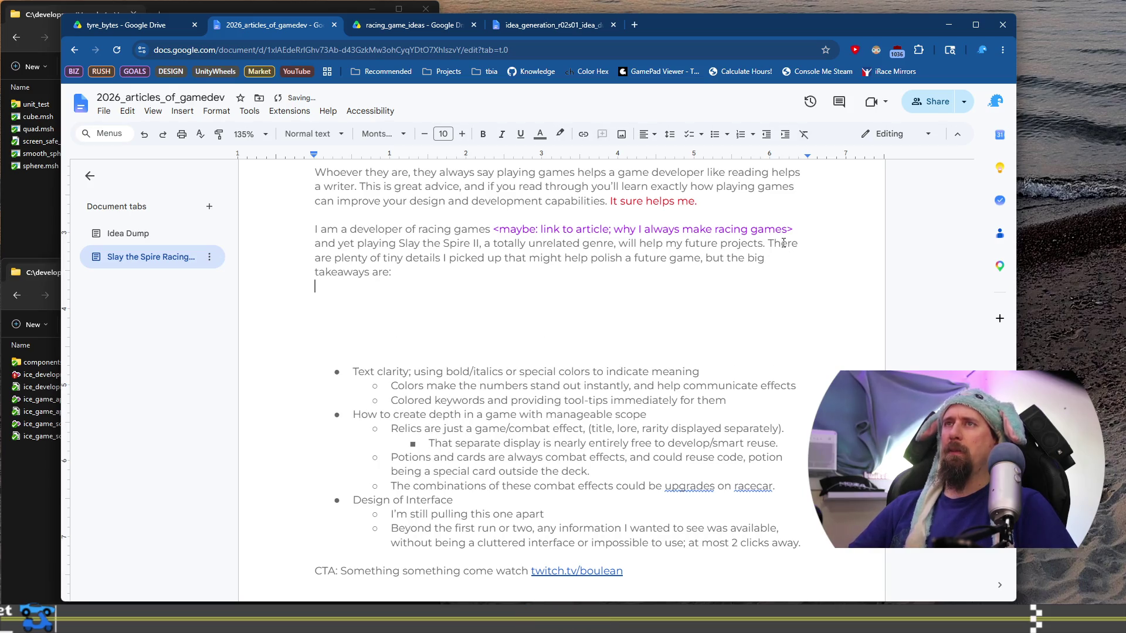
{"action": "type", "text": "Textclarity with emphasis"}
{"action": "key", "text": "Return"}
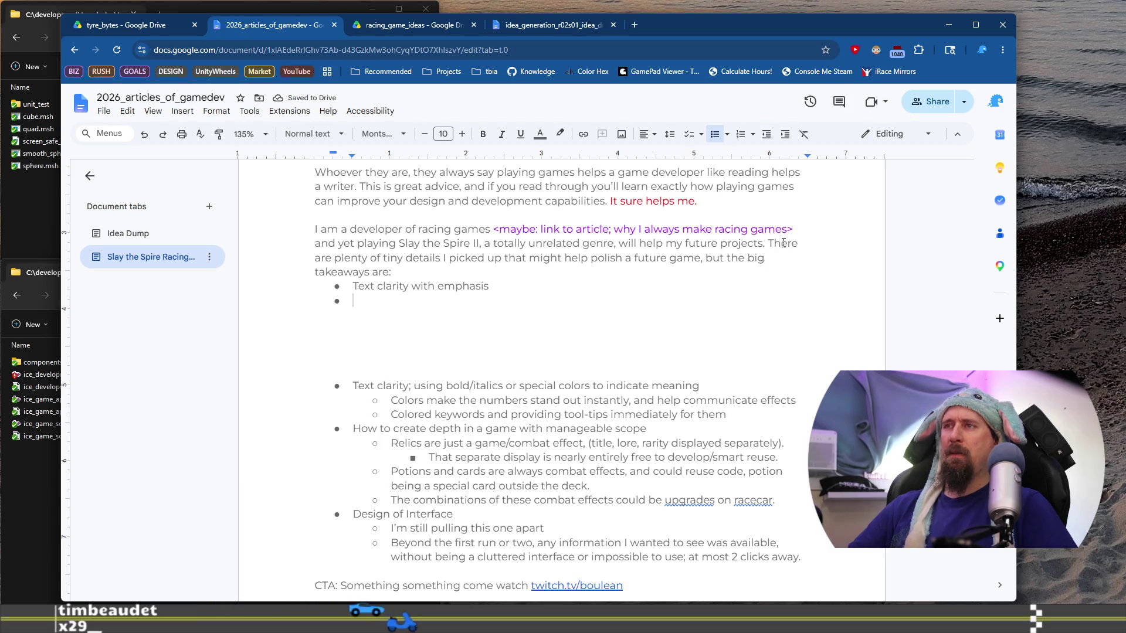
Step: Draft a second takeaway bullet about game depth, currently reading 'Game depth with small'
{"action": "type", "text": "Deeper "}
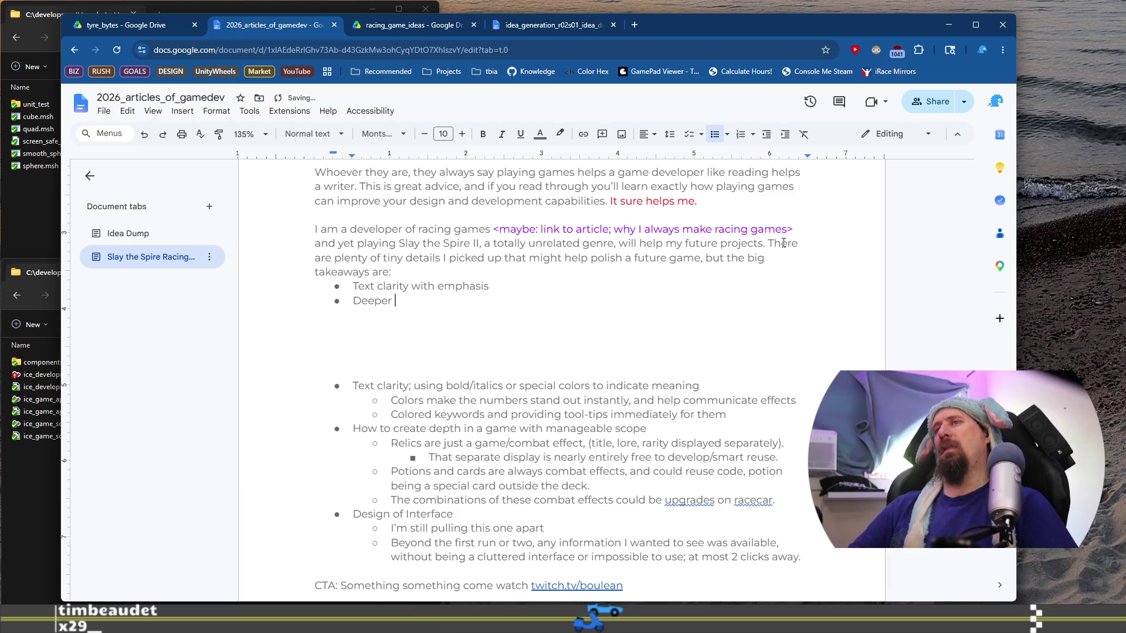
{"action": "type", "text": "de"}
{"action": "key", "text": "BackSpace"}
{"action": "key", "text": "BackSpace"}
{"action": "key", "text": "BackSpace"}
{"action": "type", "text": "Game depth wi"}
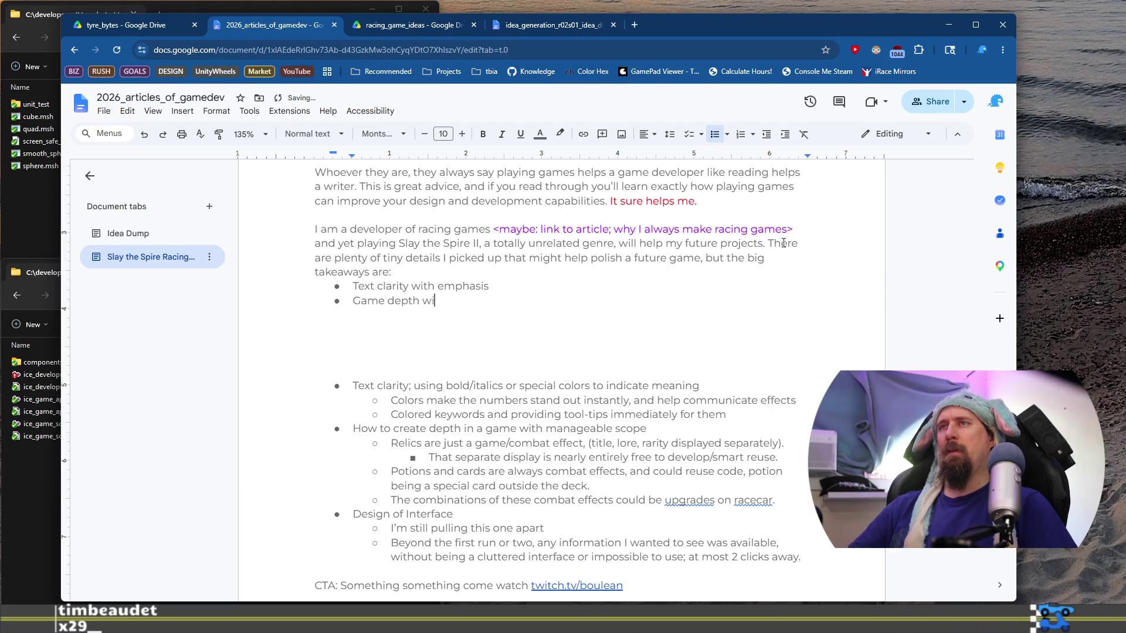
{"action": "type", "text": "th"}
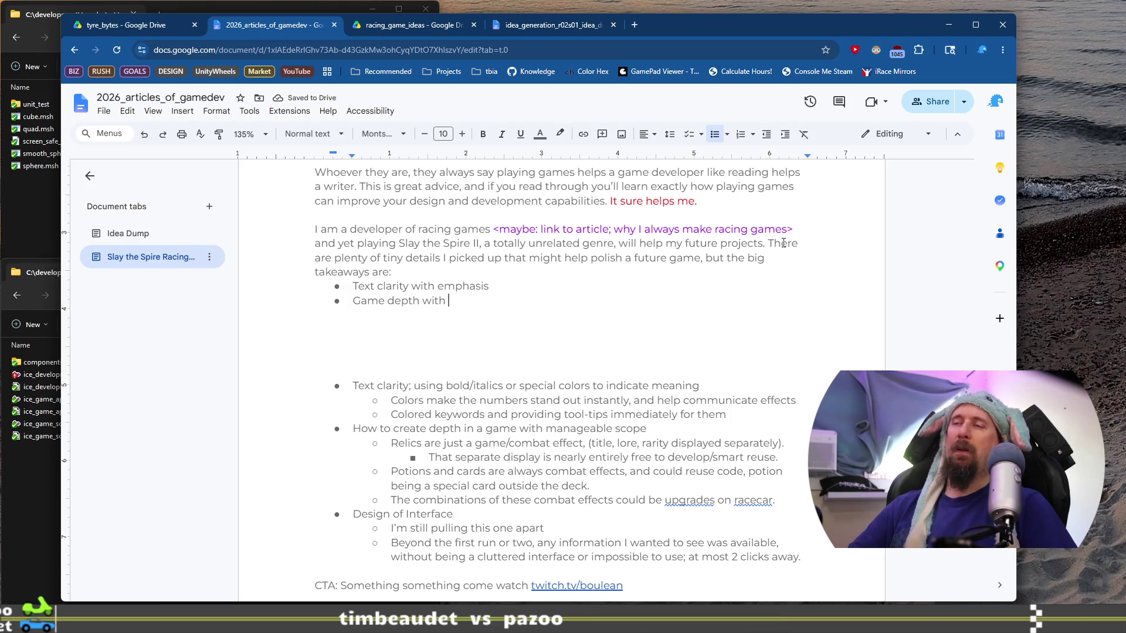
{"action": "type", "text": "scop"}
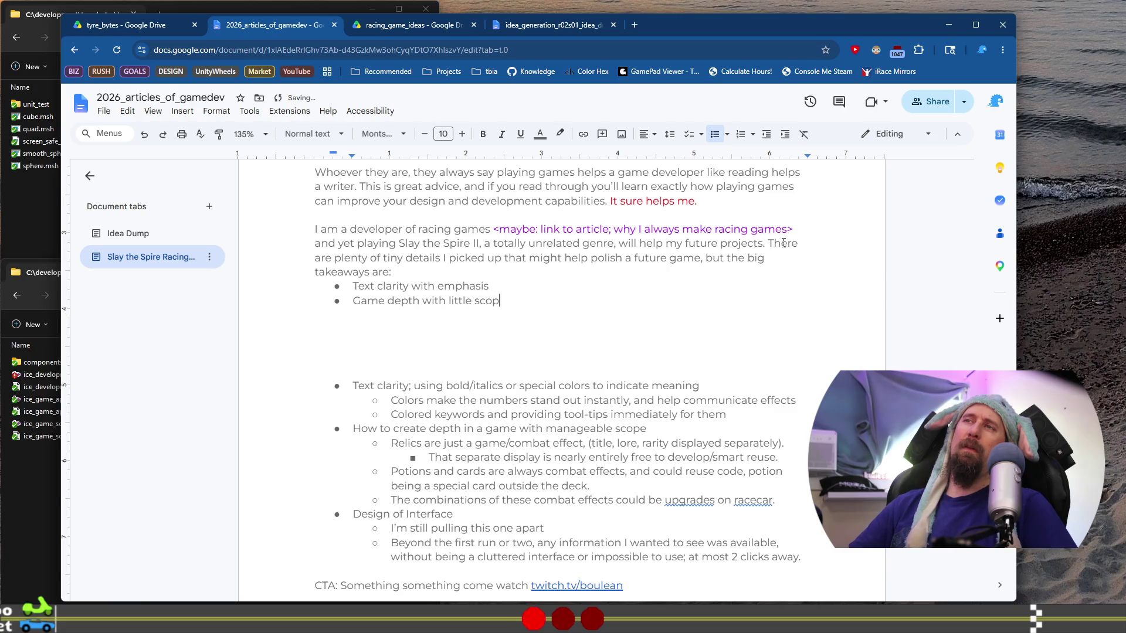
{"action": "key", "text": "ctrl+BackSpace"}
{"action": "key", "text": "ctrl+BackSpace"}
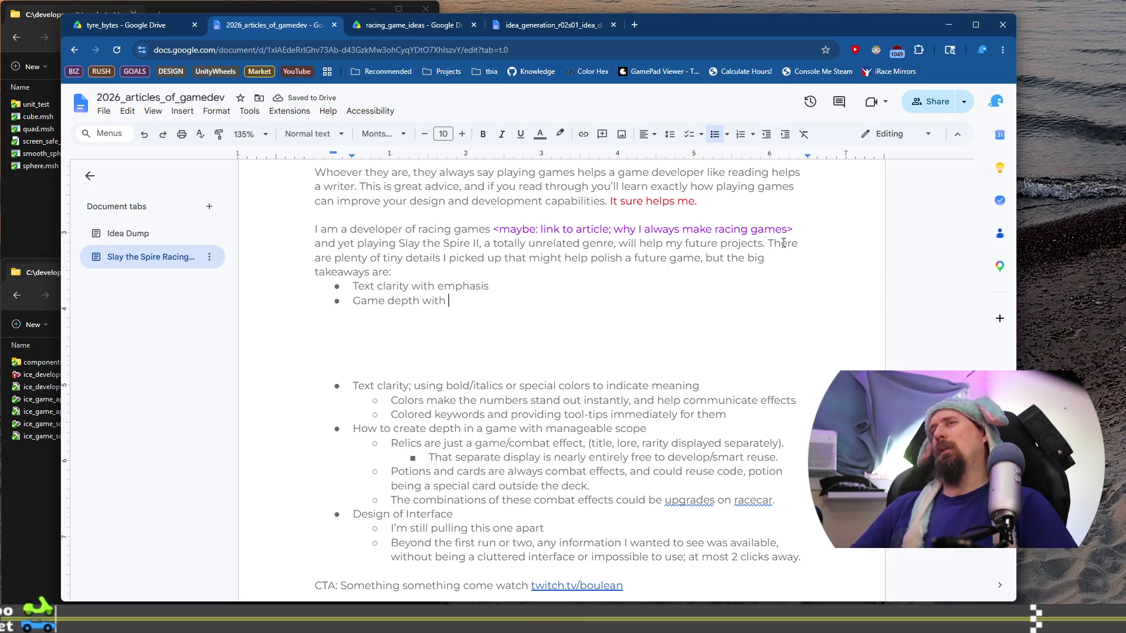
{"action": "type", "text": "less"}
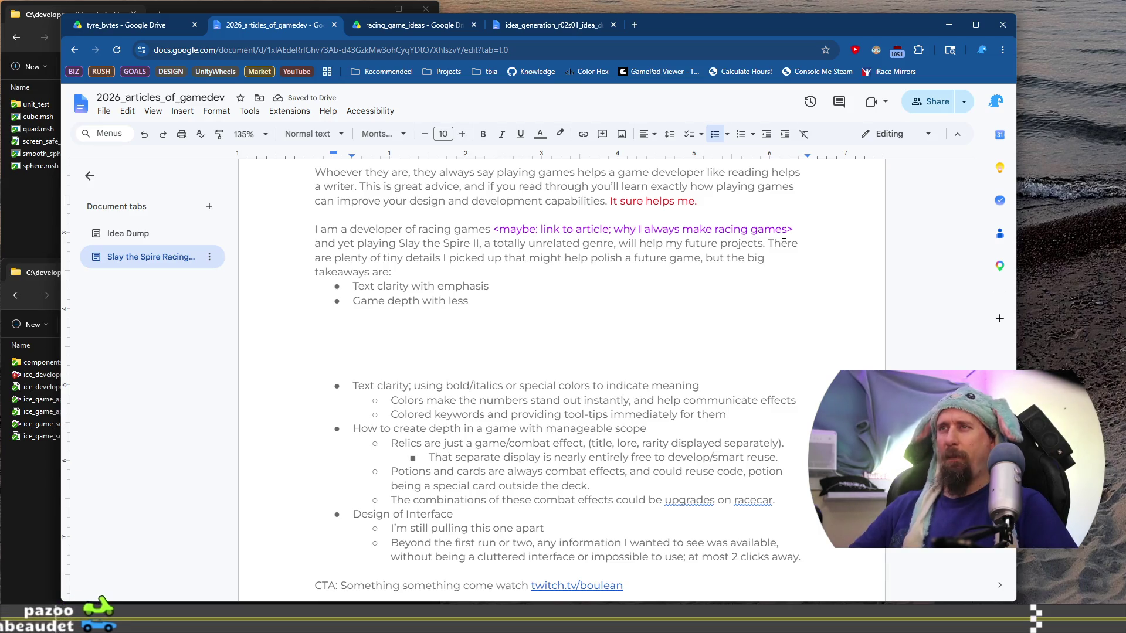
{"action": "type", "text": " effort"}
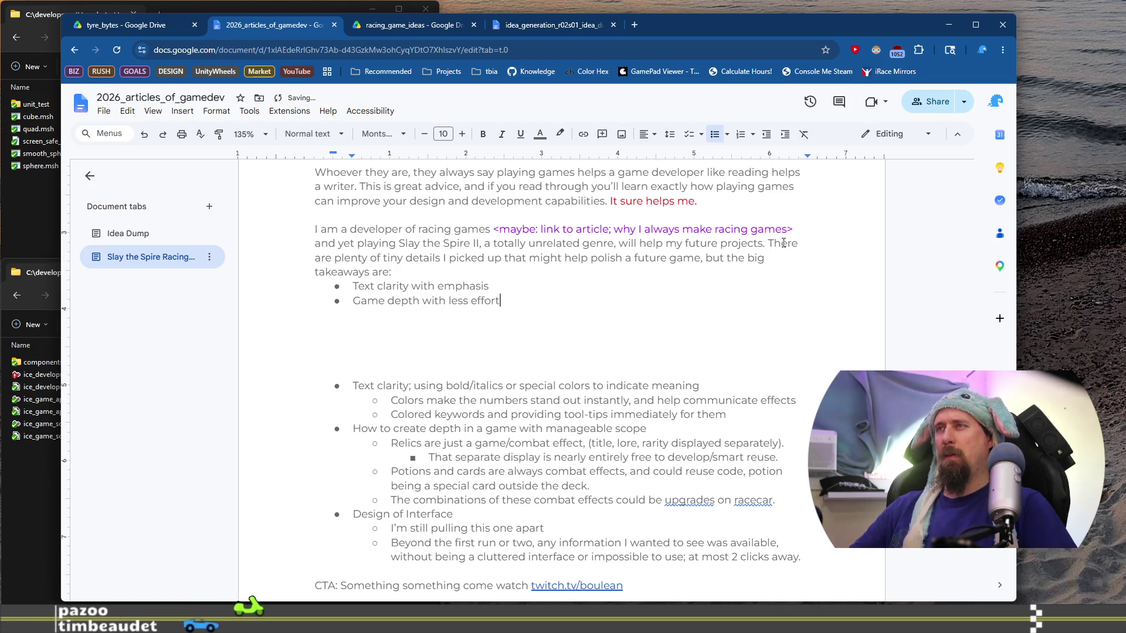
{"action": "key", "text": "BackSpace"}
{"action": "key", "text": "BackSpace"}
{"action": "key", "text": "BackSpace"}
{"action": "type", "text": "dev co"}
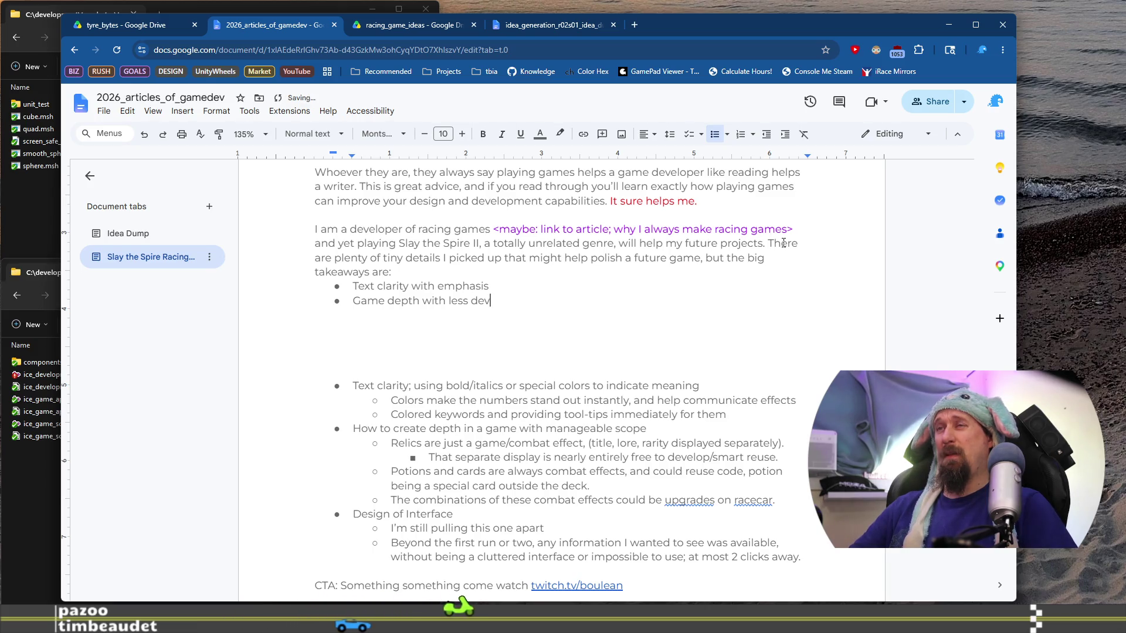
{"action": "key", "text": "BackSpace"}
{"action": "key", "text": "BackSpace"}
{"action": "key", "text": "BackSpace"}
{"action": "type", "text": "small scop"}
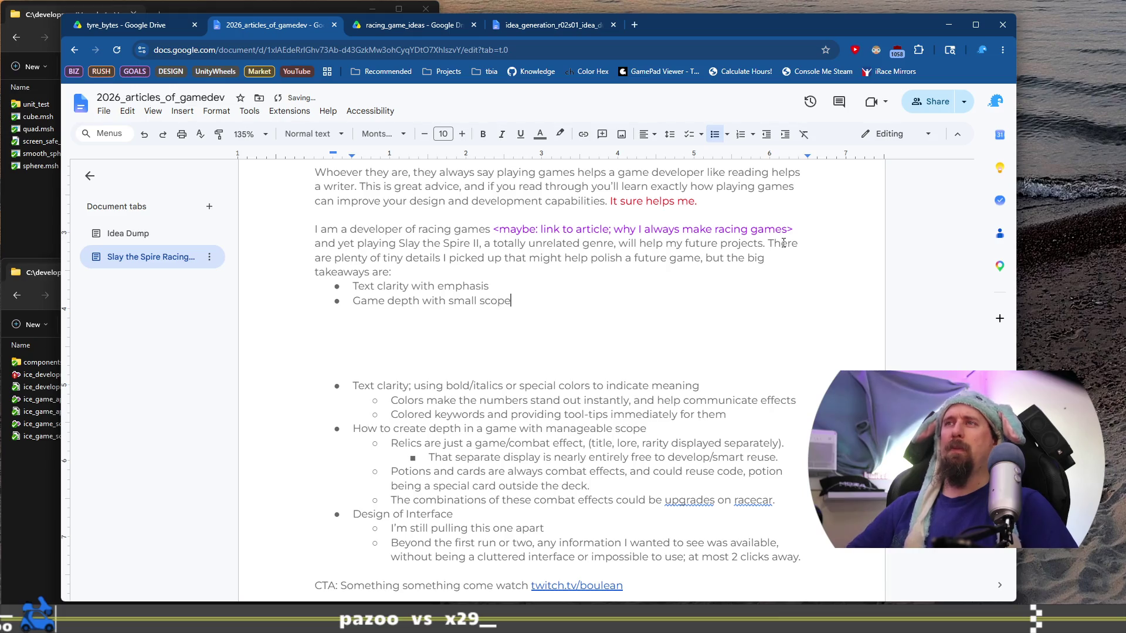
Step: Rewrite the second bullet as 'Reduce scope, increase depth'
{"action": "key", "text": "ctrl+Left"}
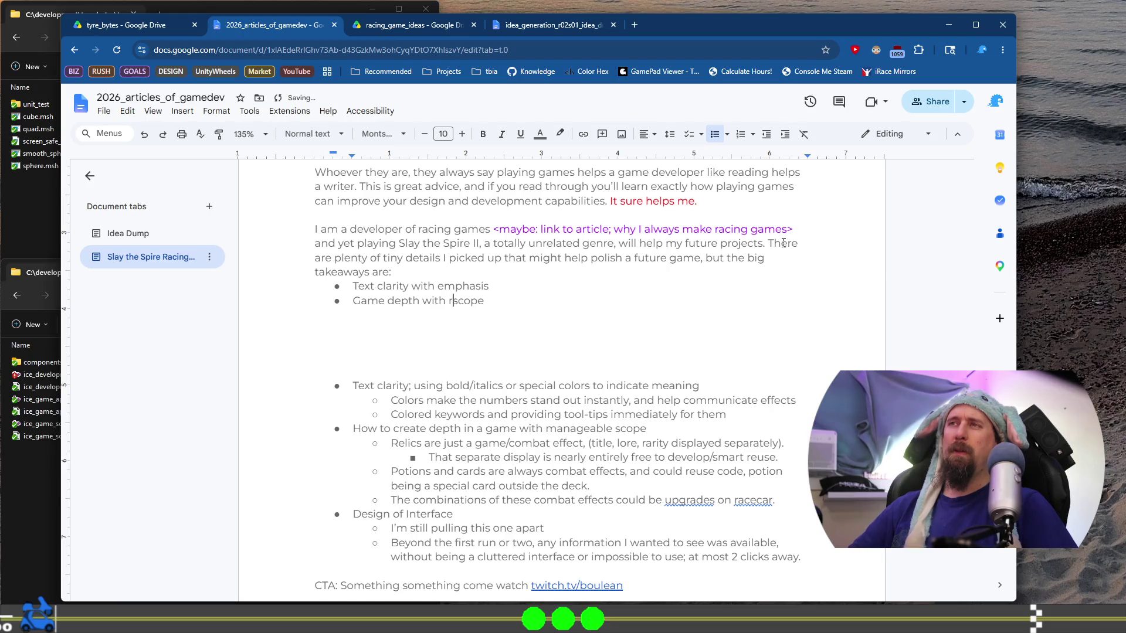
{"action": "key", "text": "BackSpace"}
{"action": "key", "text": "Home"}
{"action": "type", "text": "Reduce s"}
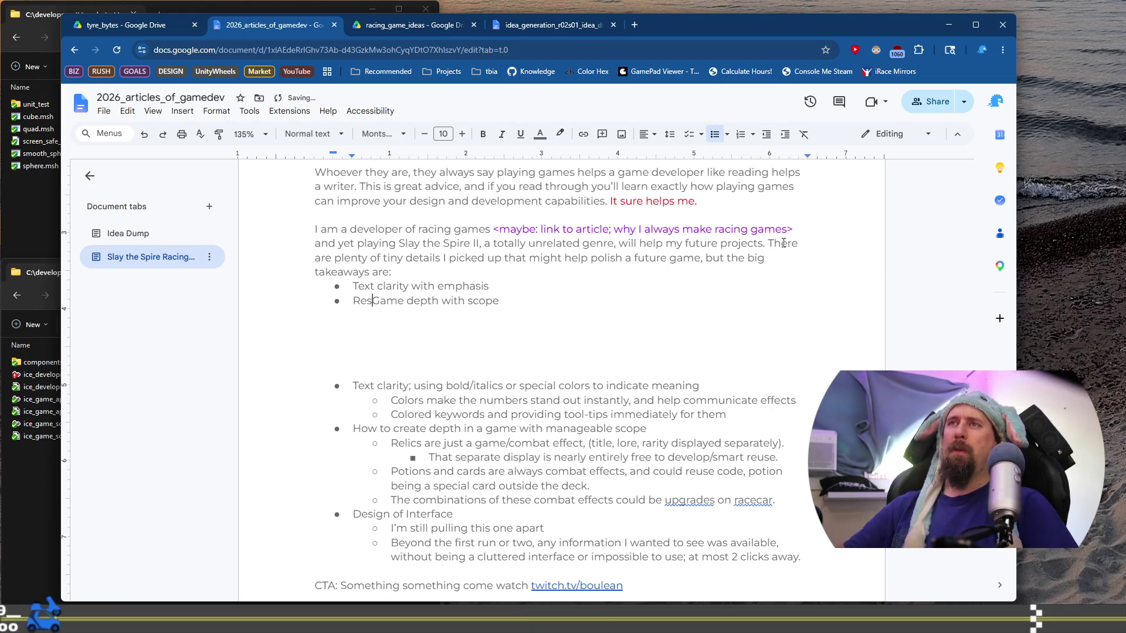
{"action": "type", "text": "cope, in"}
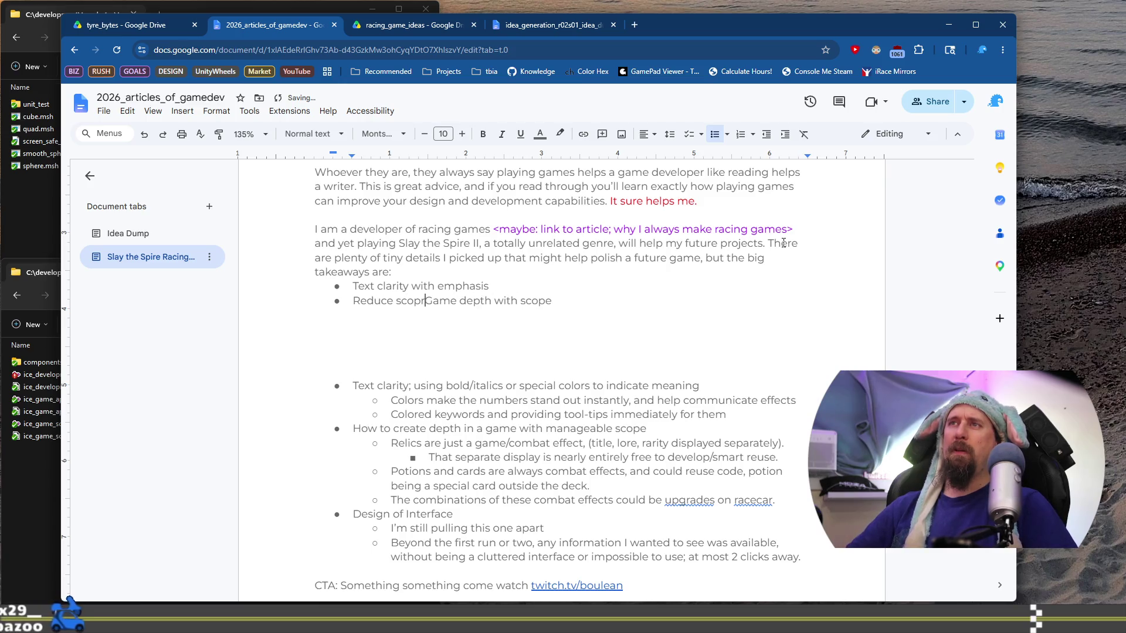
{"action": "type", "text": "crease"}
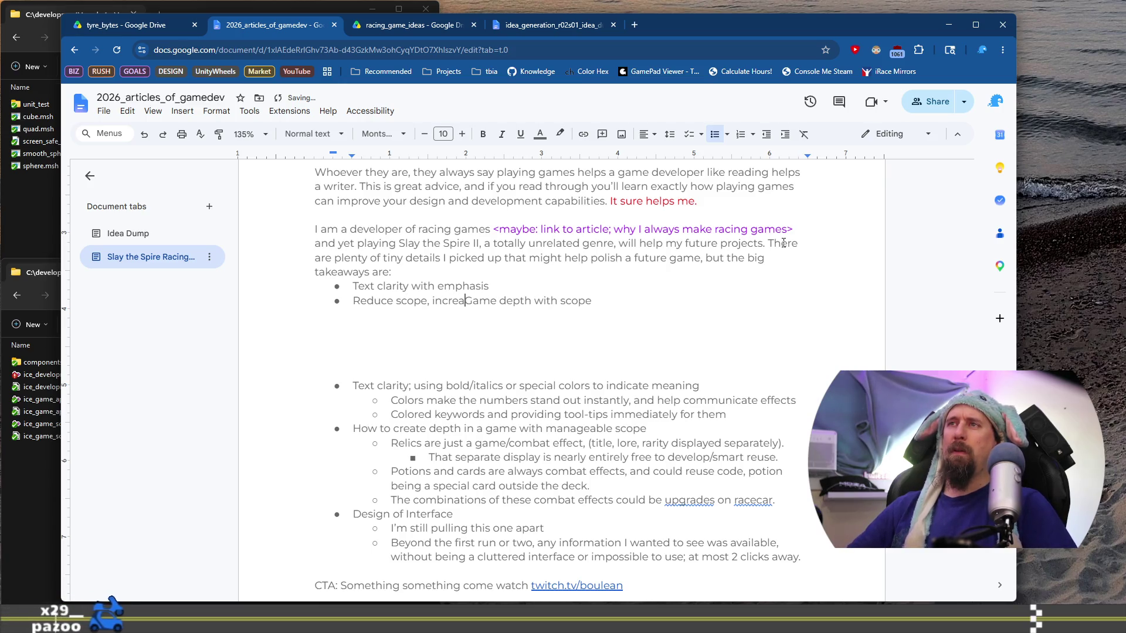
{"action": "key", "text": "ctrl+Delete"}
{"action": "key", "text": "ctrl+Right"}
{"action": "key", "text": "shift+End"}
{"action": "key", "text": "Delete"}
Step: Add a third bullet 'Top notch interface design' and a blank line below the list
{"action": "key", "text": "Return"}
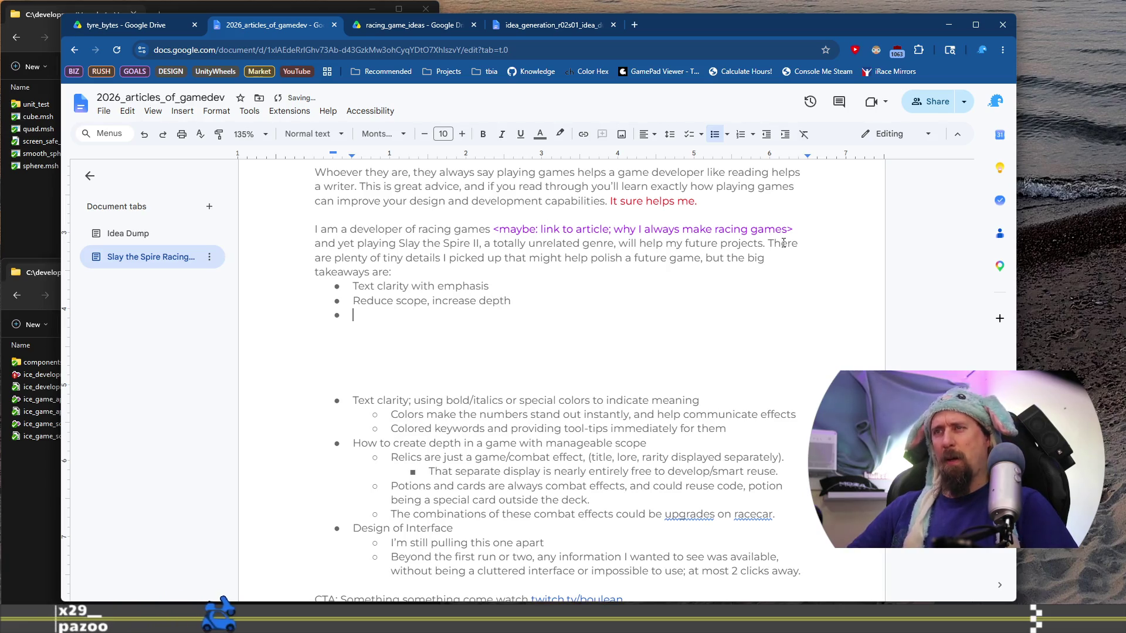
{"action": "type", "text": "Interface "}
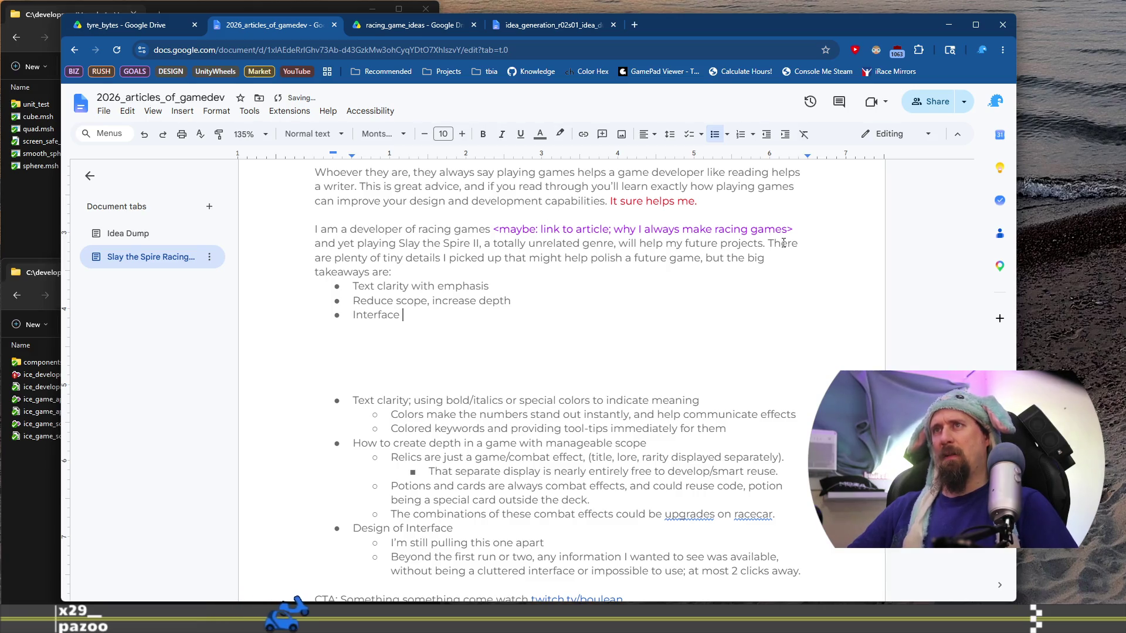
{"action": "type", "text": "design"}
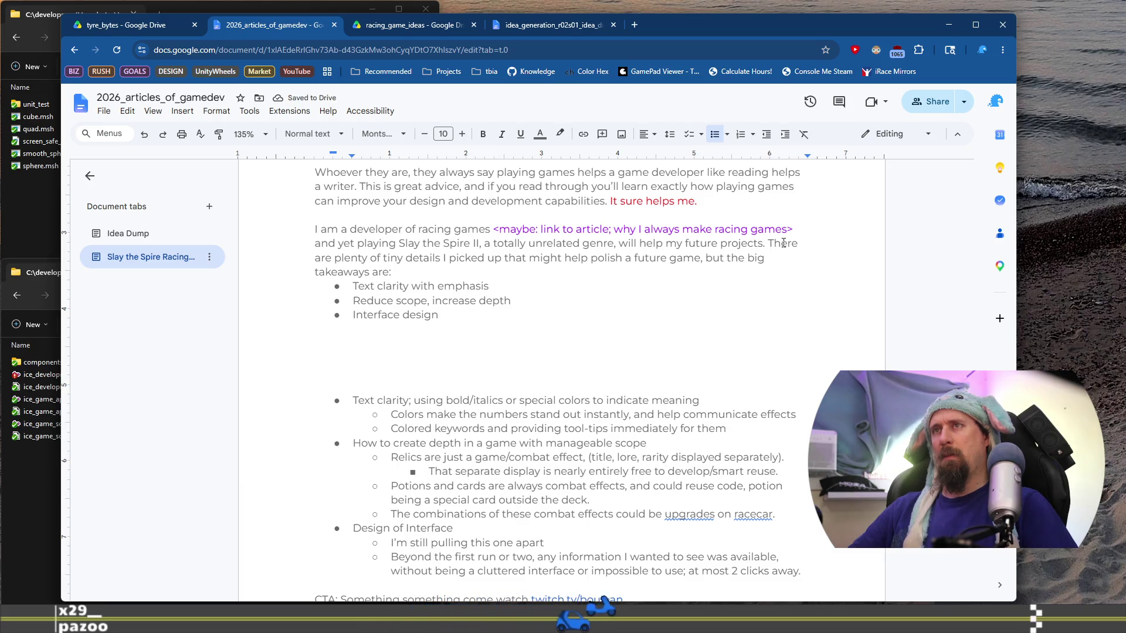
{"action": "key", "text": "Home"}
{"action": "type", "text": "Top"}
{"action": "key", "text": "BackSpace"}
{"action": "type", "text": "notch"}
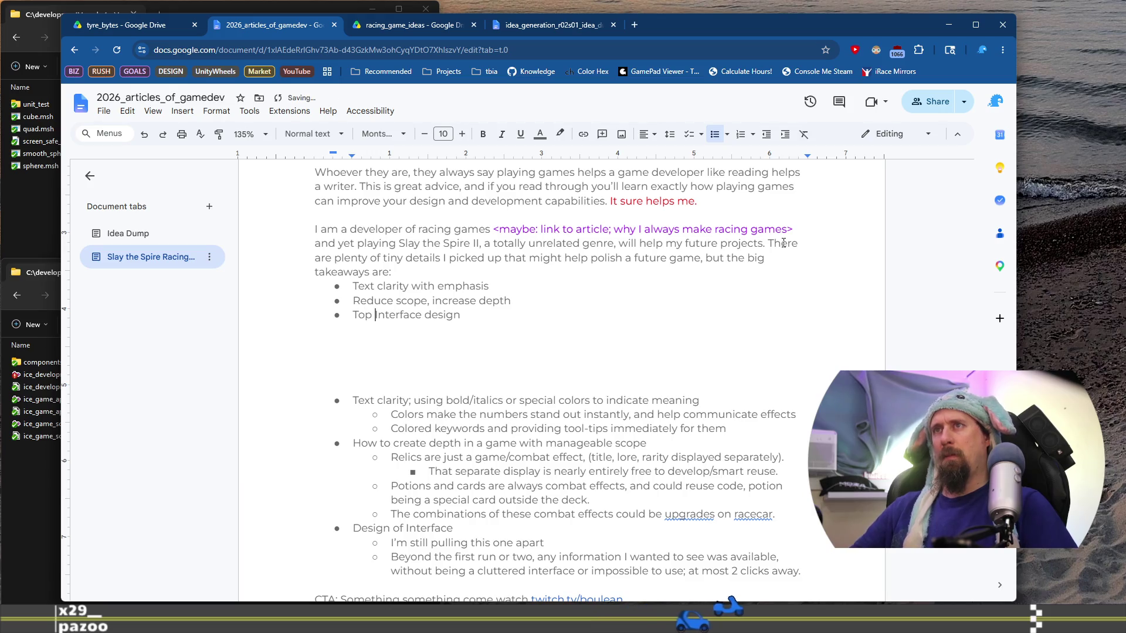
{"action": "key", "text": "Delete"}
{"action": "type", "text": "i"}
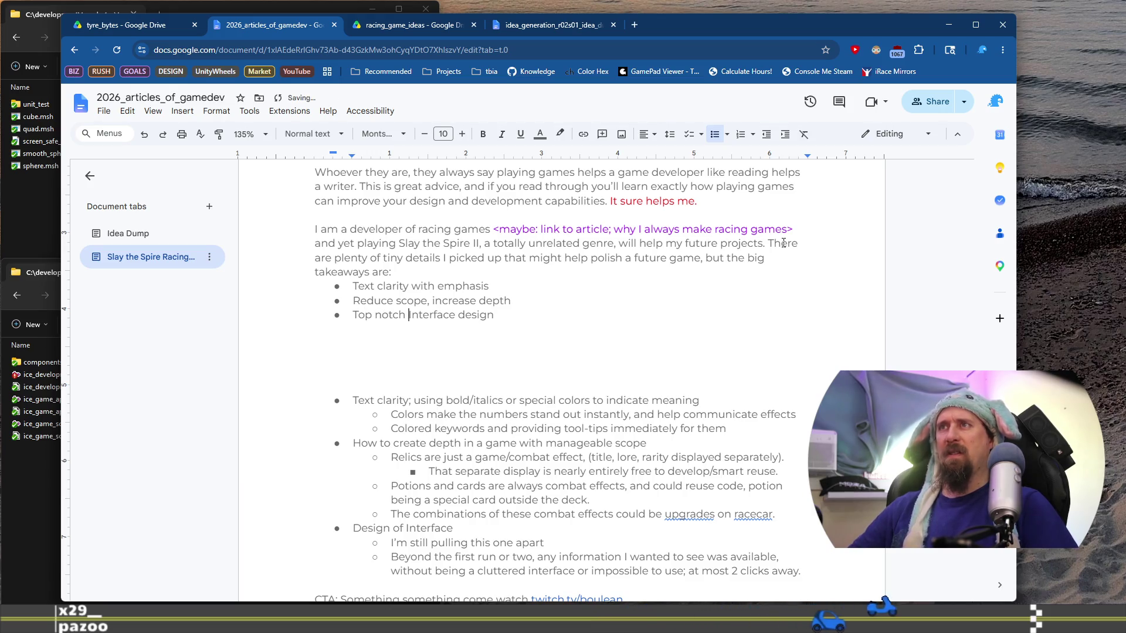
{"action": "key", "text": "Down"}
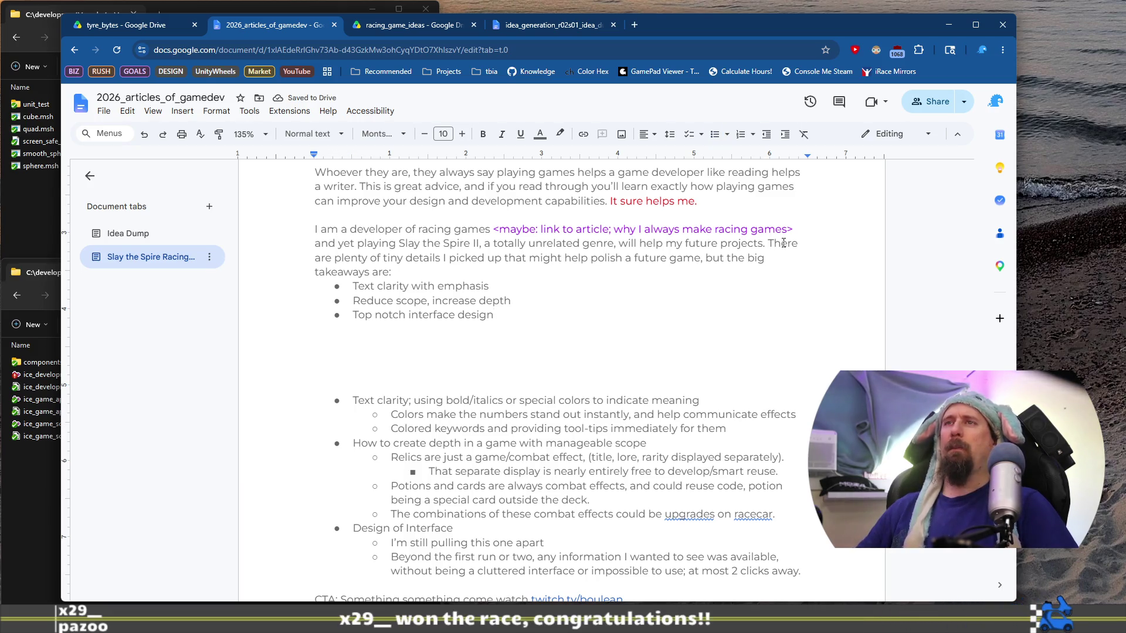
{"action": "key", "text": "Return"}
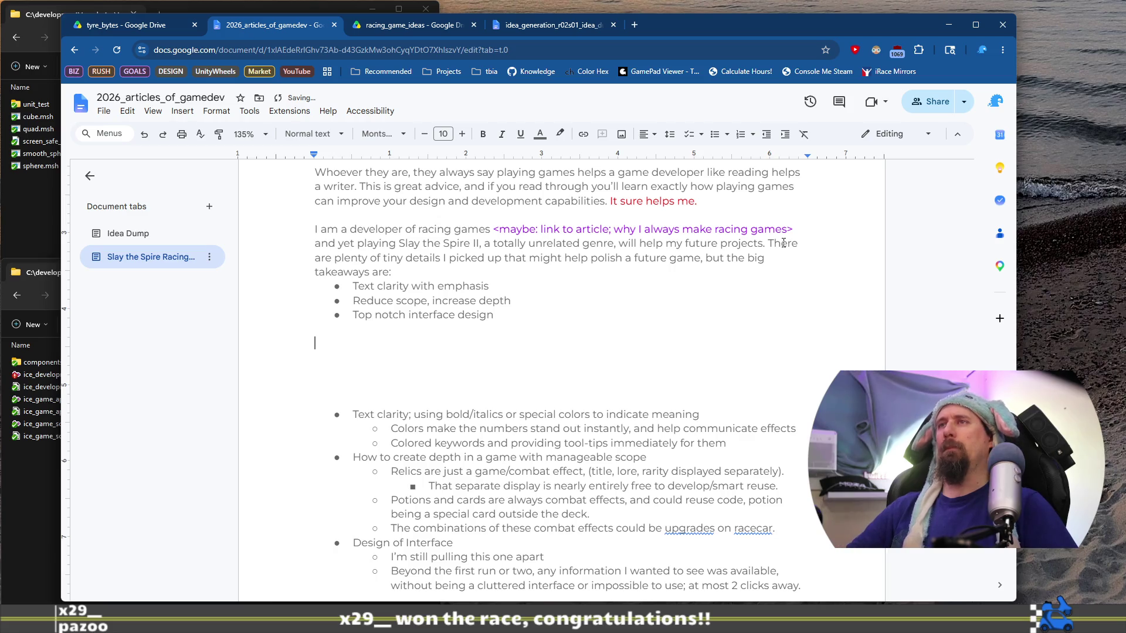
Step: Copy 'Text clarity with emphasis' below the list as a bold Heading 3, removing the blank line above
{"action": "key", "text": "shift+End"}
{"action": "key", "text": "ctrl+c"}
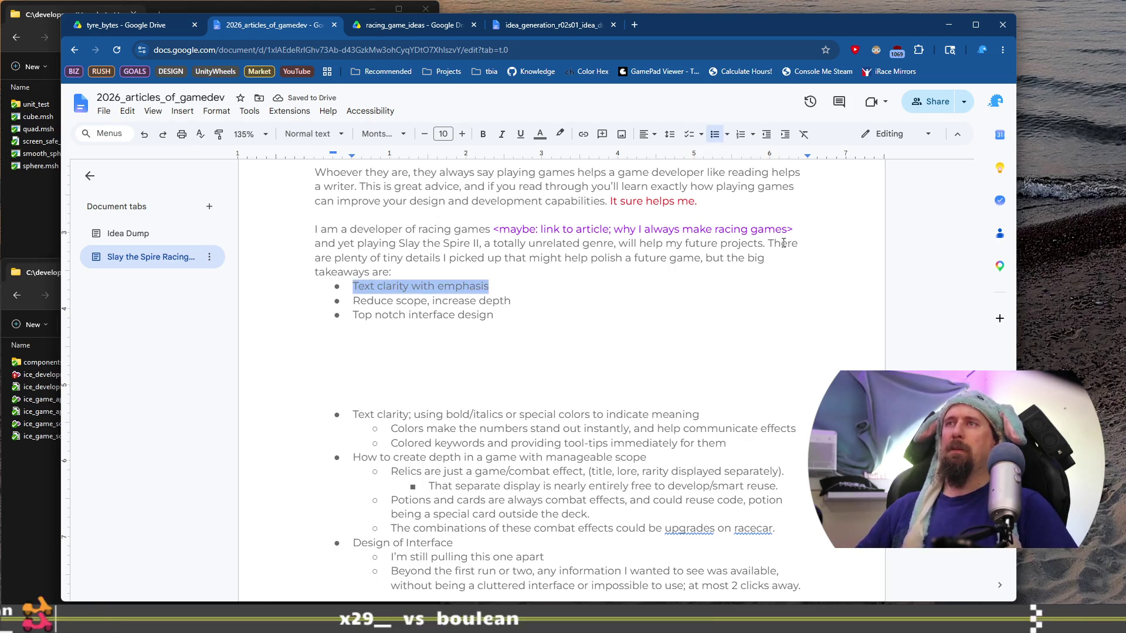
{"action": "key", "text": "Down"}
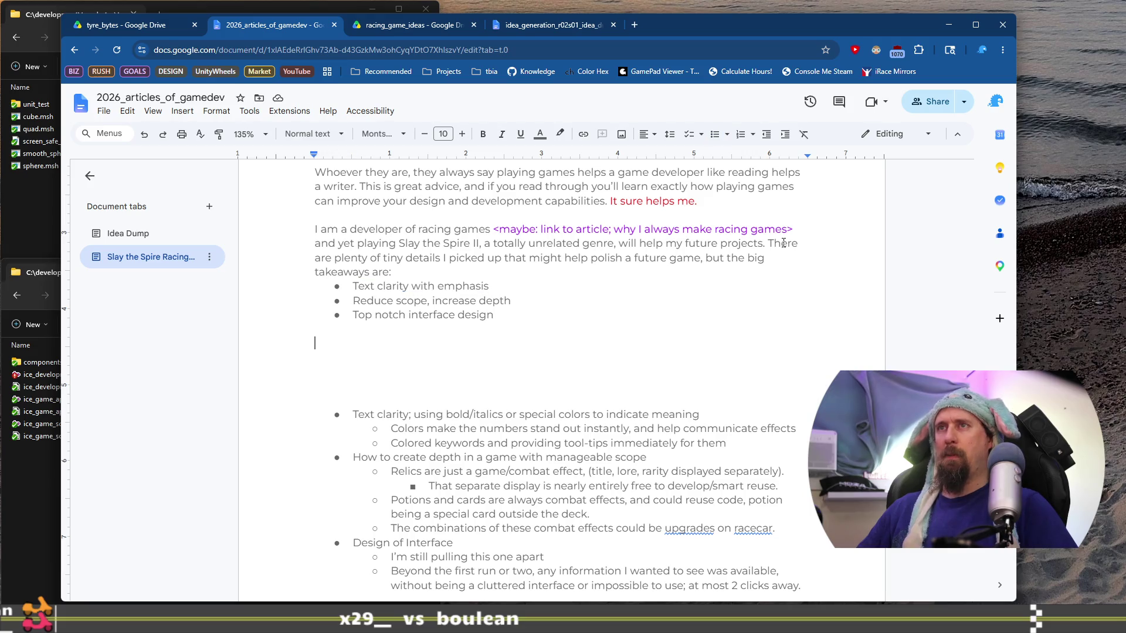
{"action": "key", "text": "ctrl+v"}
{"action": "key", "text": "BackSpace"}
{"action": "key", "text": "shift+End"}
{"action": "key", "text": "ctrl+b"}
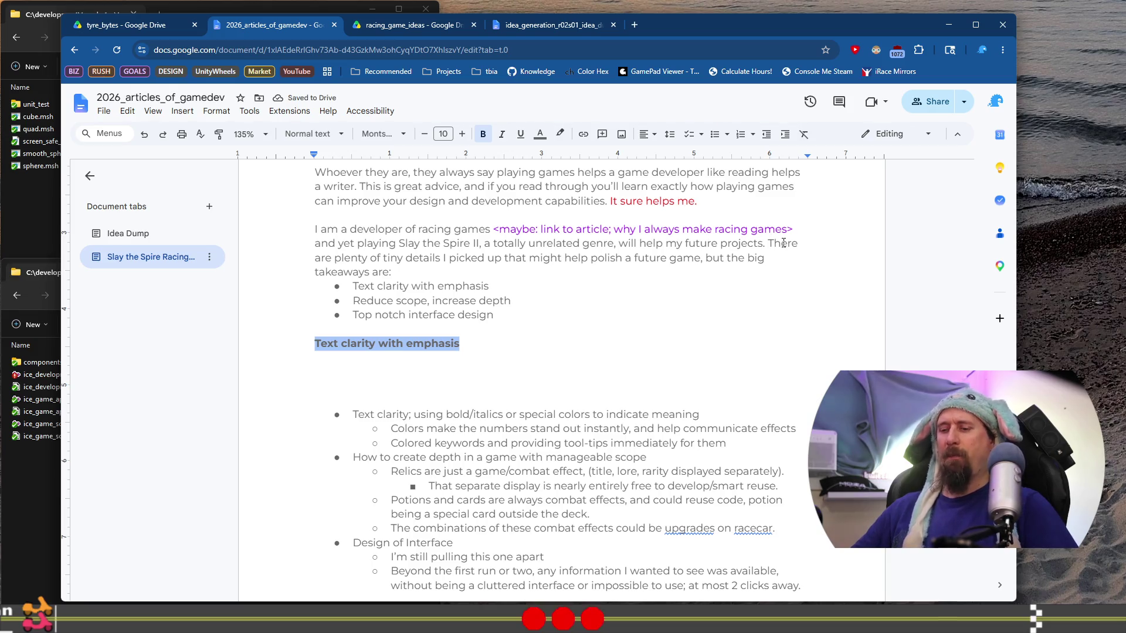
{"action": "key", "text": "ctrl+alt+3"}
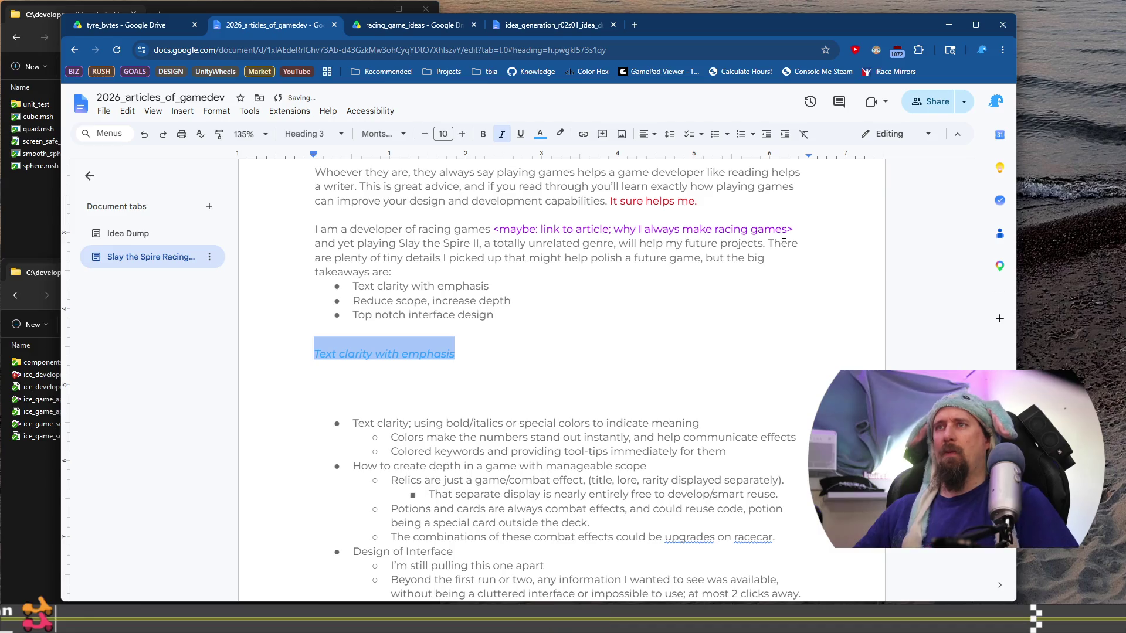
{"action": "key", "text": "Up"}
{"action": "key", "text": "BackSpace"}
{"action": "key", "text": "Down"}
{"action": "key", "text": "Down"}
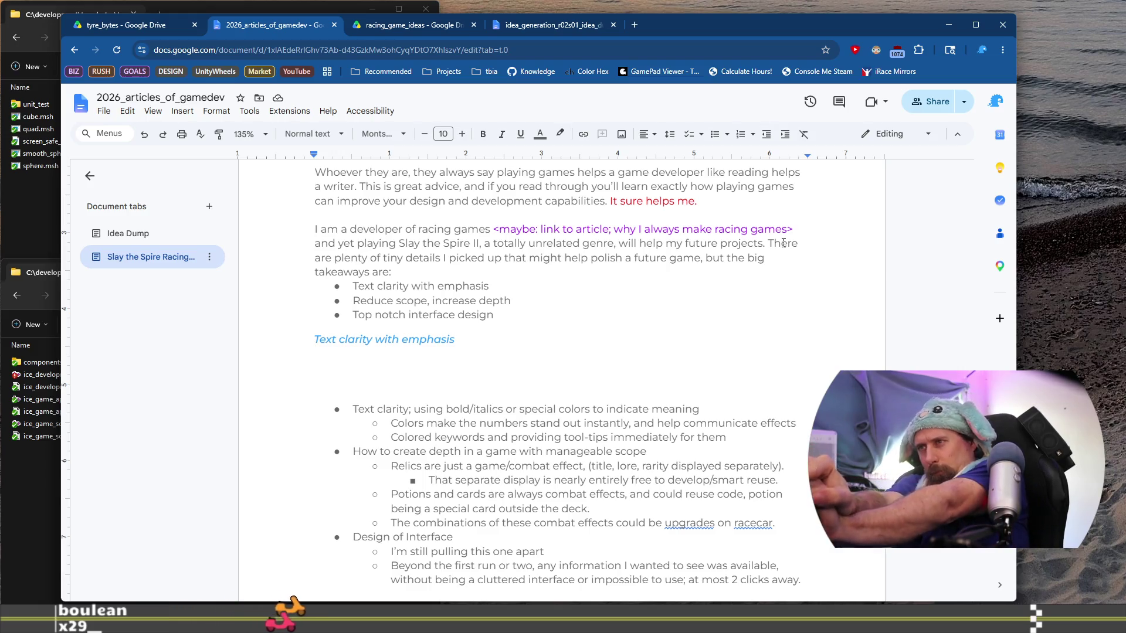
Step: Write the section's paragraph beginning 'Text is a component of' and ending 'is ignore them. Entirely.'
{"action": "type", "text": "In "}
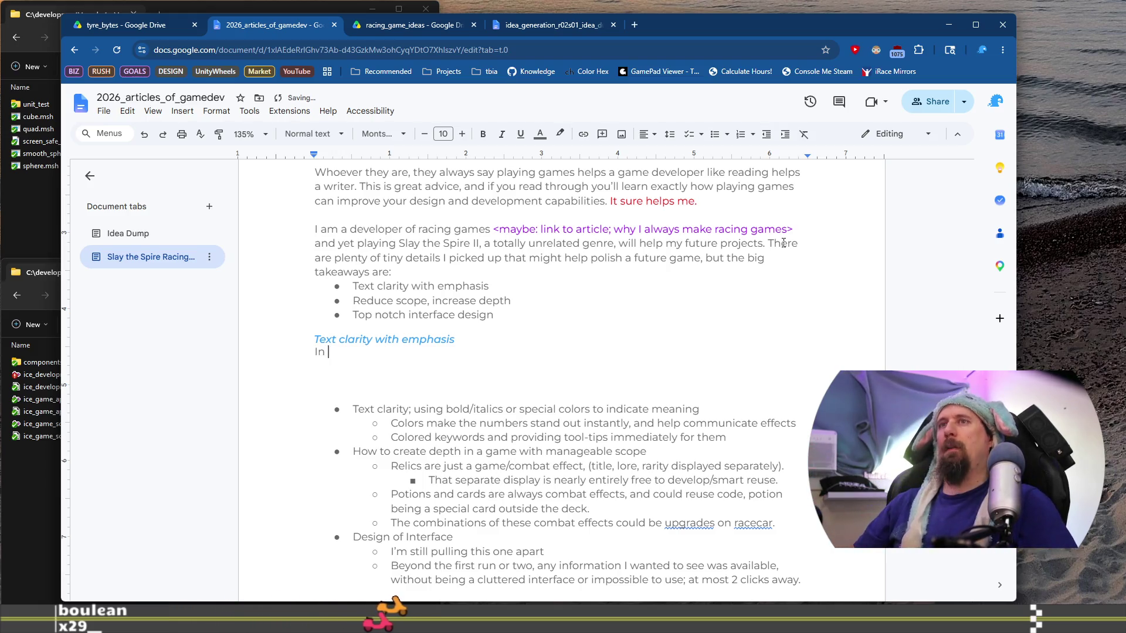
{"action": "type", "text": "all game"}
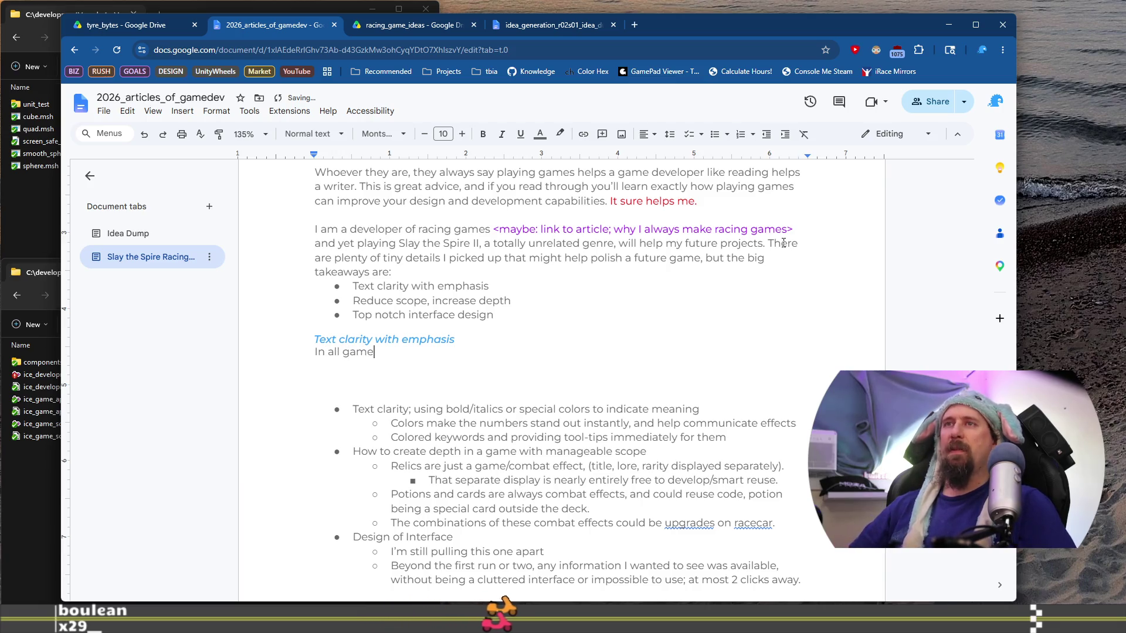
{"action": "type", "text": "s"}
{"action": "key", "text": "Home"}
{"action": "type", "text": "Text "}
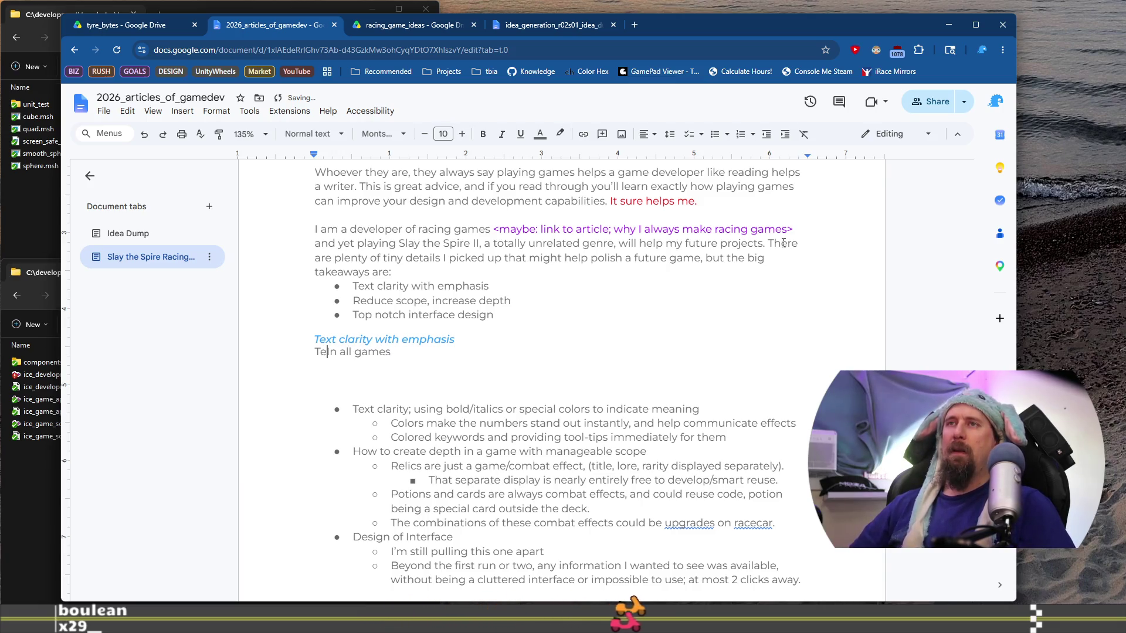
{"action": "type", "text": "is "}
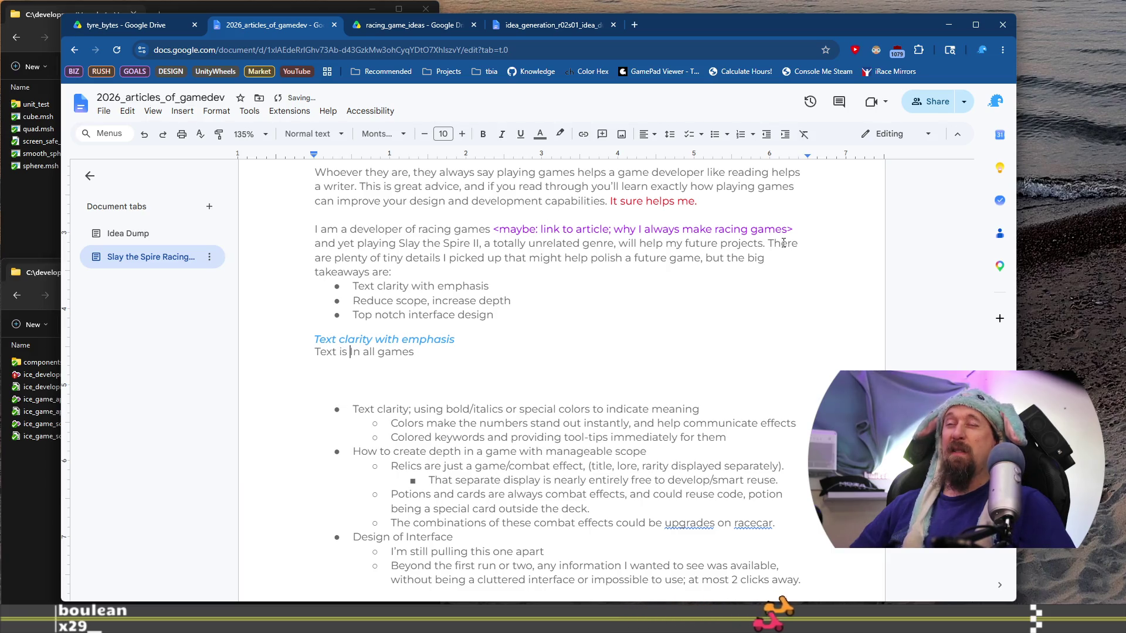
{"action": "type", "text": "a com"}
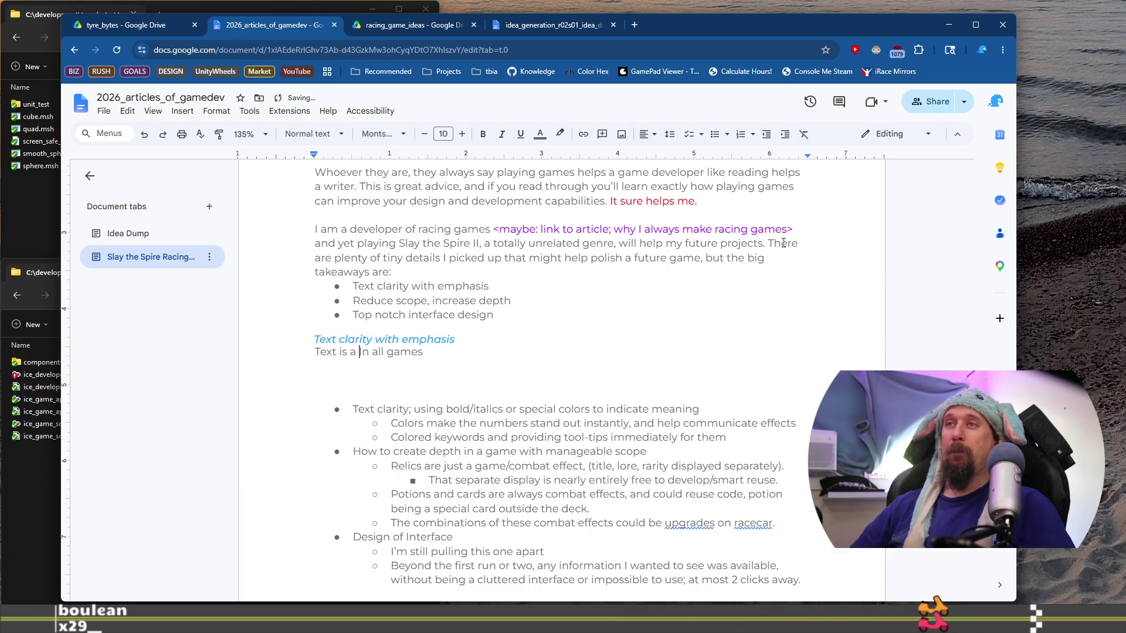
{"action": "type", "text": "ponent of almost"}
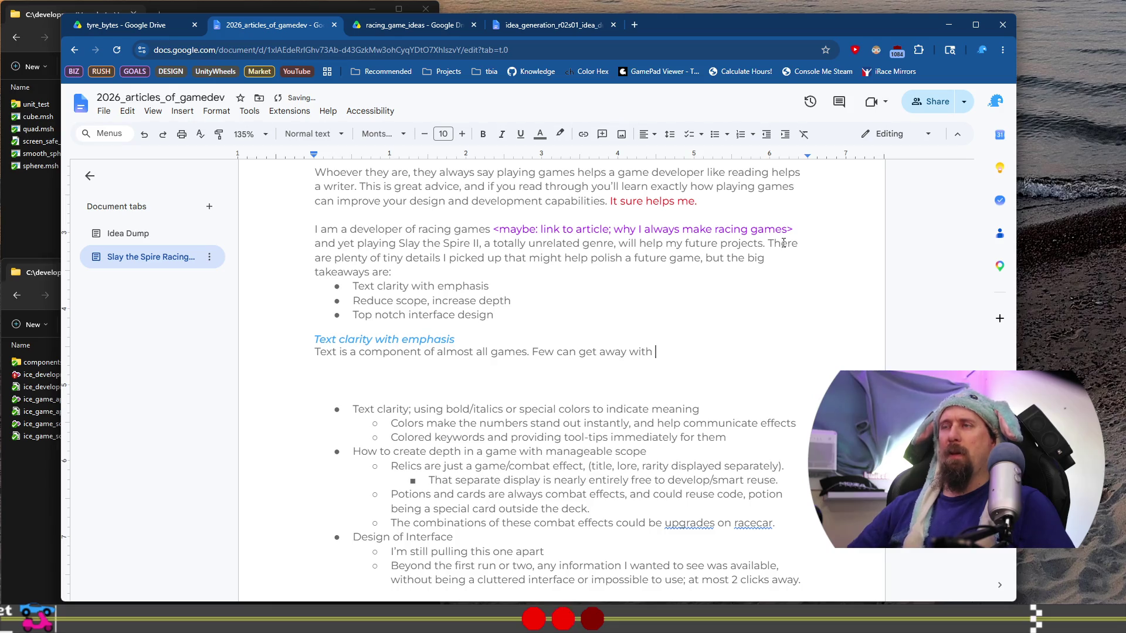
{"action": "key", "text": "BackSpace"}
{"action": "type", "text": "no w"}
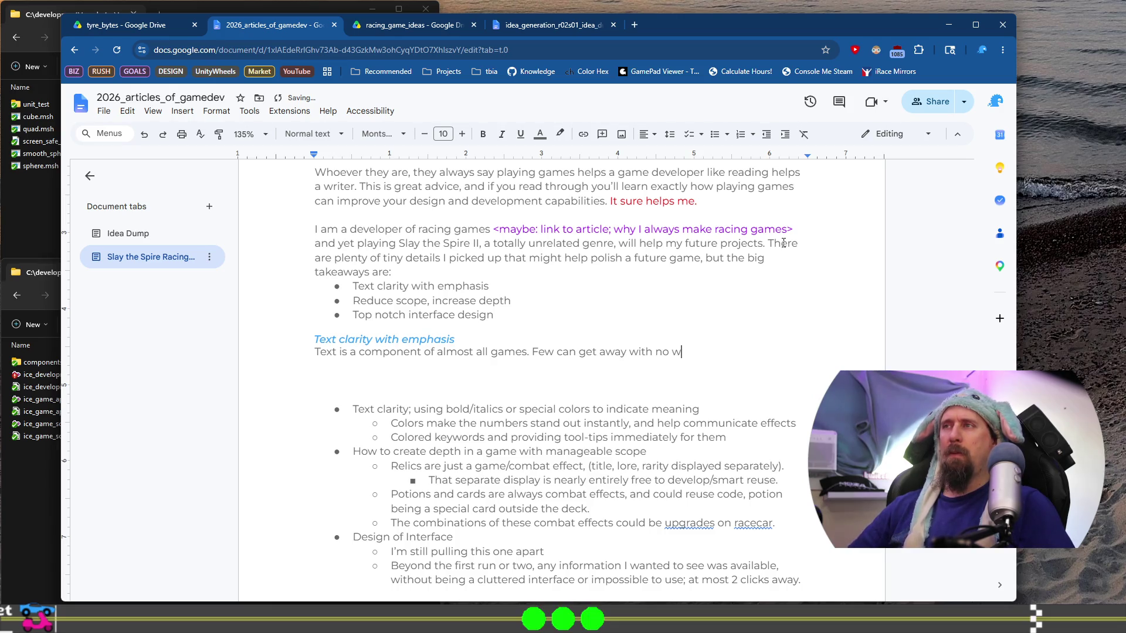
{"action": "type", "text": "ords. Bu"}
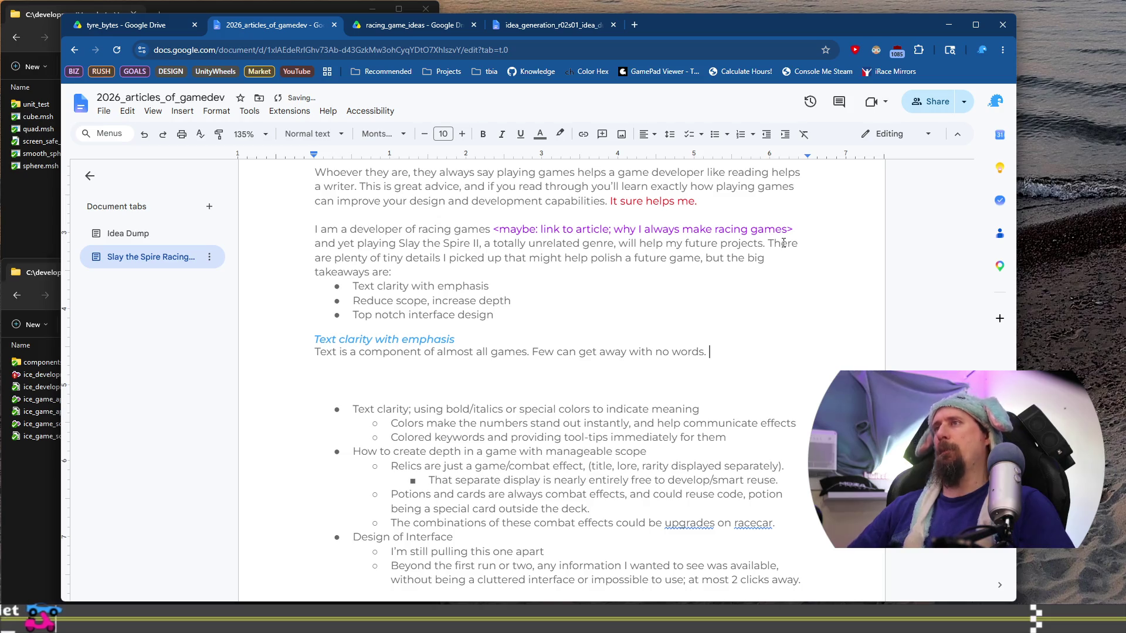
{"action": "type", "text": "t "}
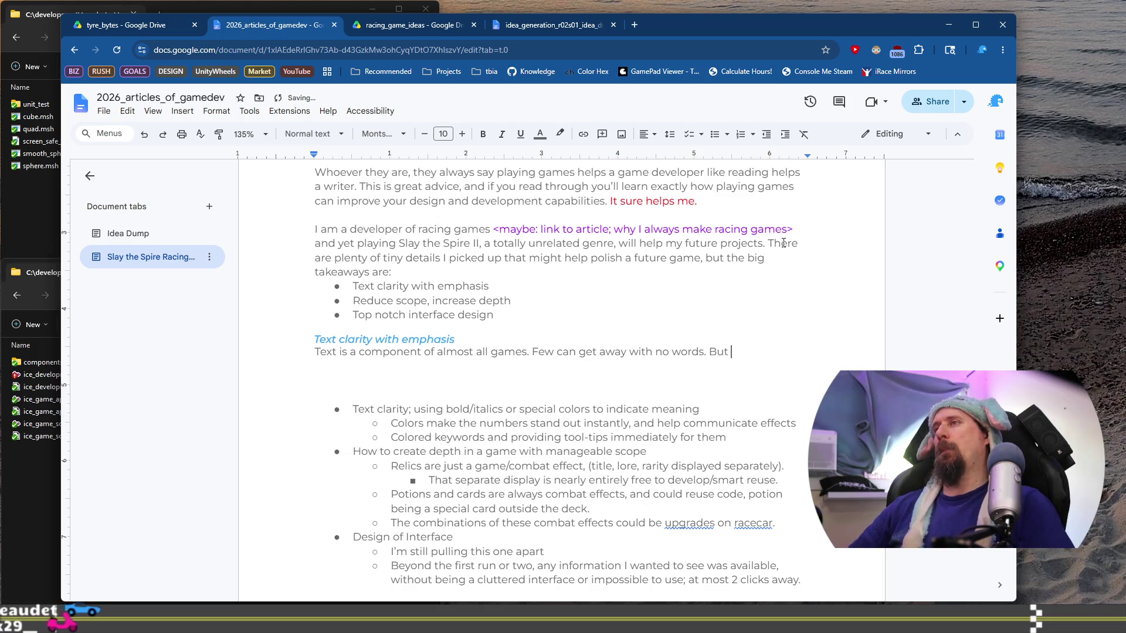
{"action": "type", "text": "if you've e"}
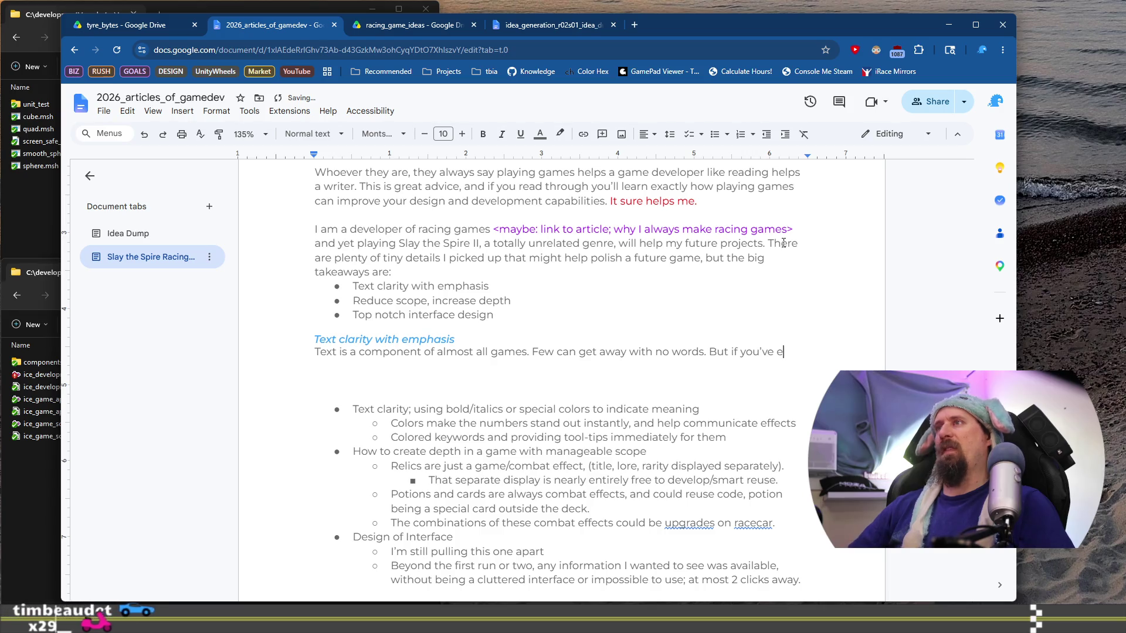
{"action": "type", "text": "ver wa"}
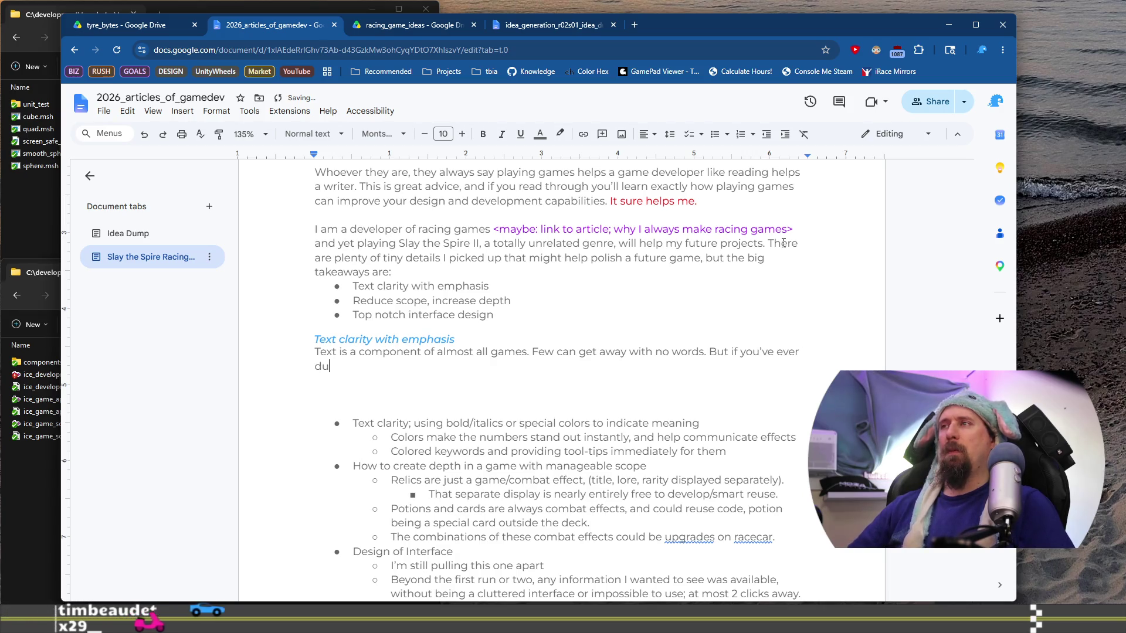
{"action": "type", "text": "tched someone "}
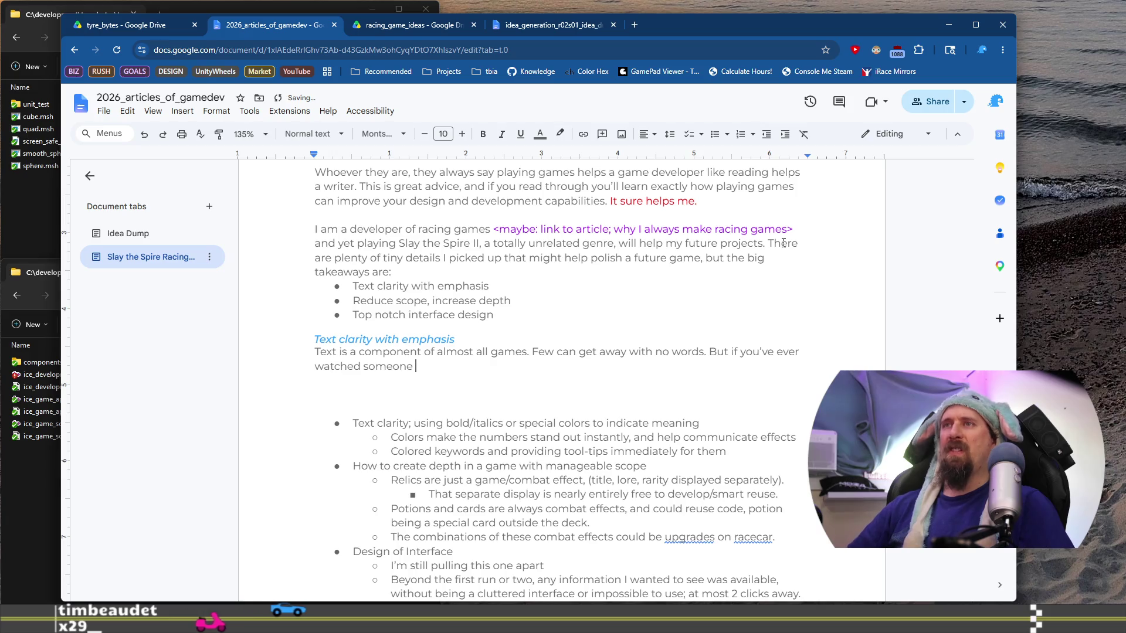
{"action": "type", "text": "play a game "}
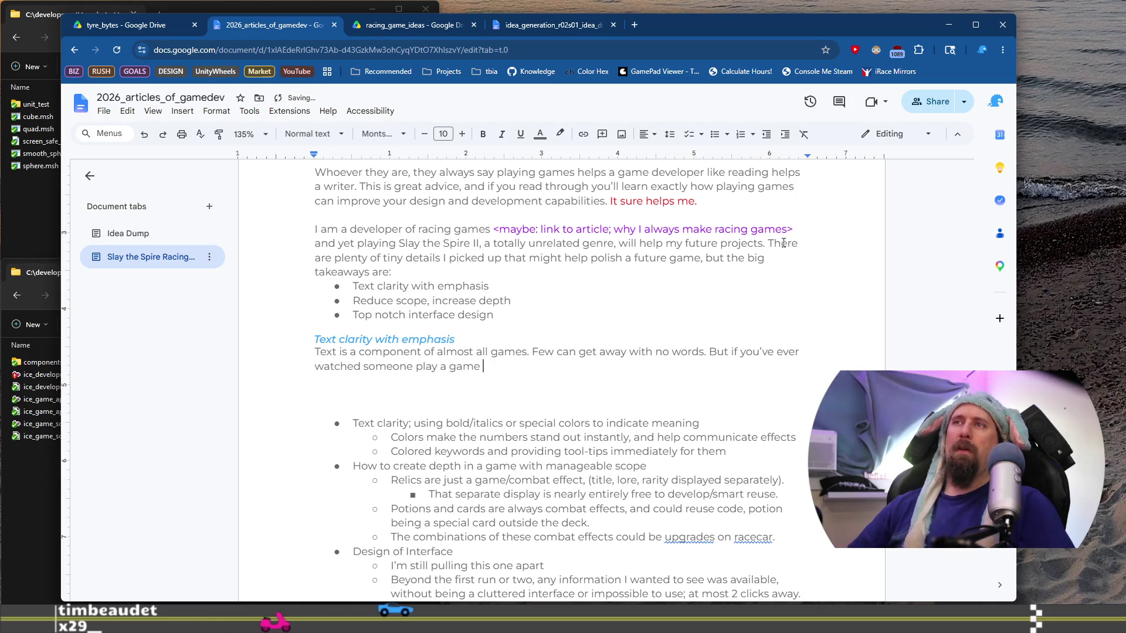
{"action": "type", "text": "you developer"}
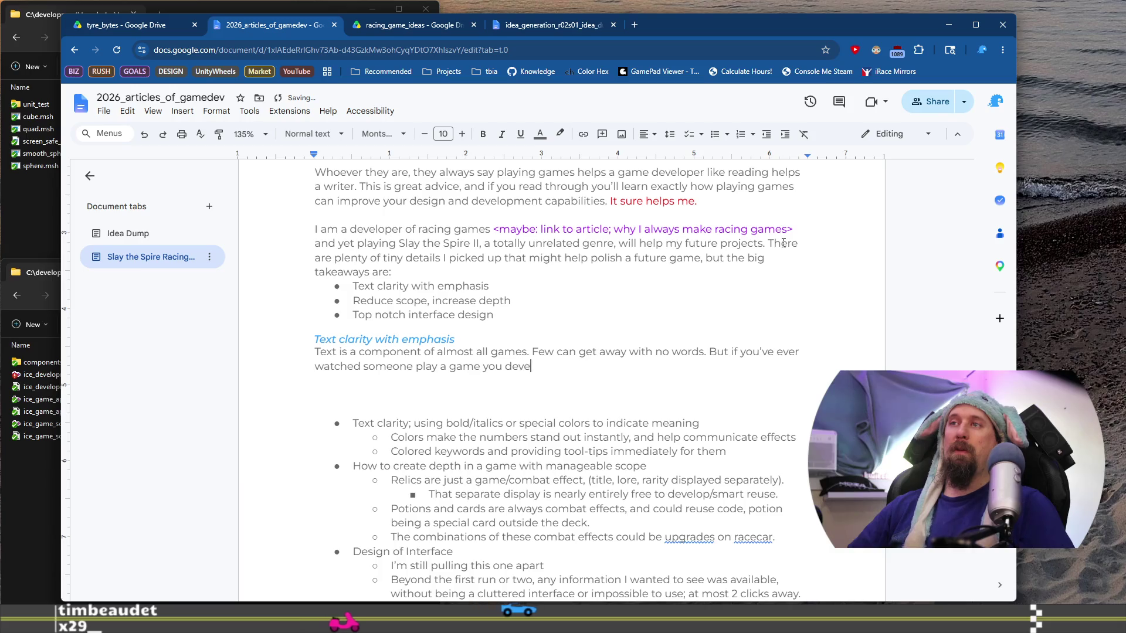
{"action": "key", "text": "BackSpace"}
{"action": "type", "text": "d, "}
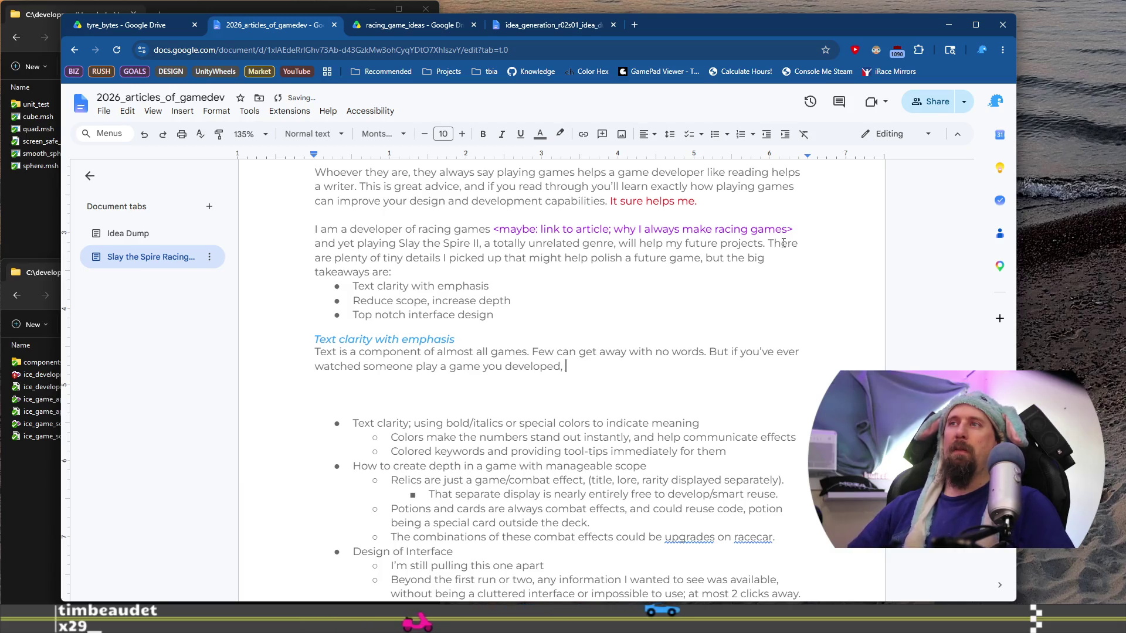
{"action": "type", "text": "you'll know the"}
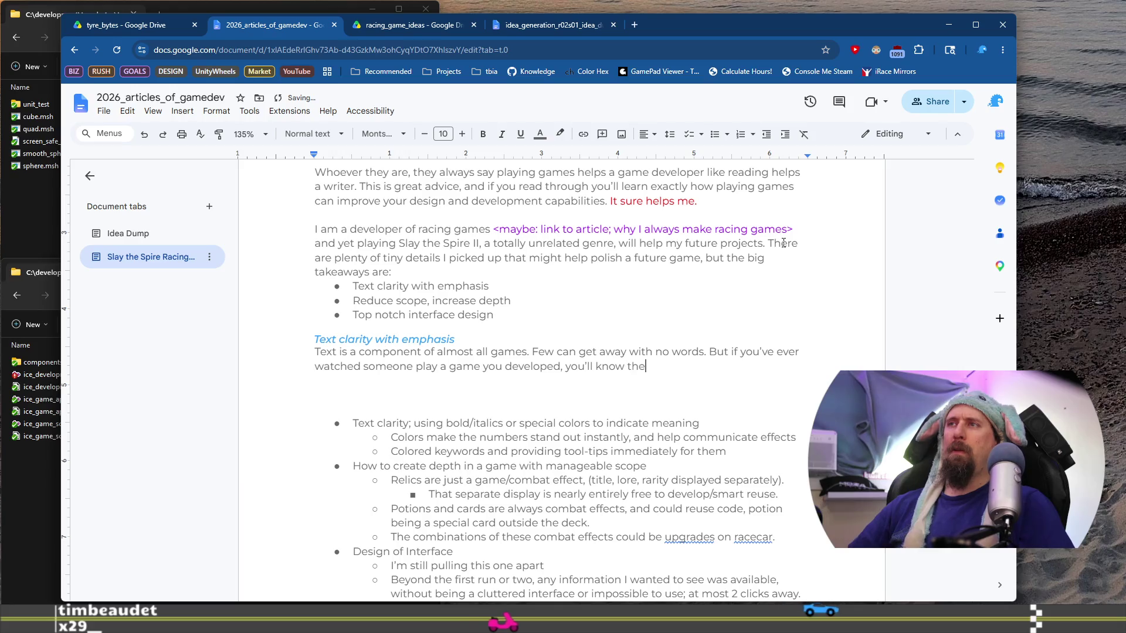
{"action": "type", "text": " first thing they dow"}
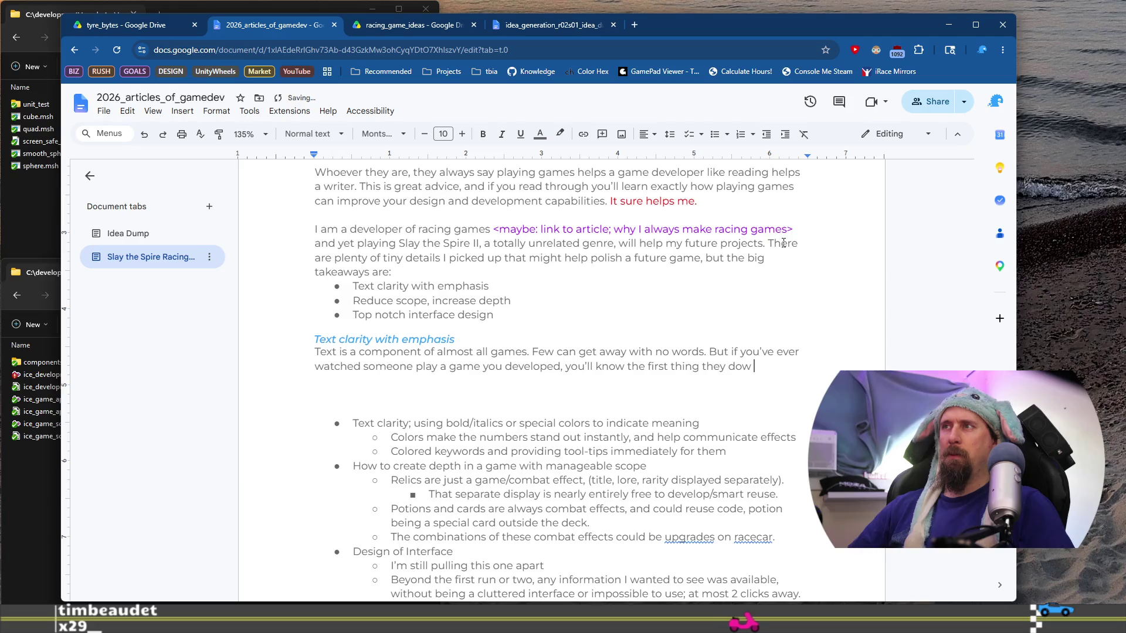
{"action": "type", "text": "ds are displayed"}
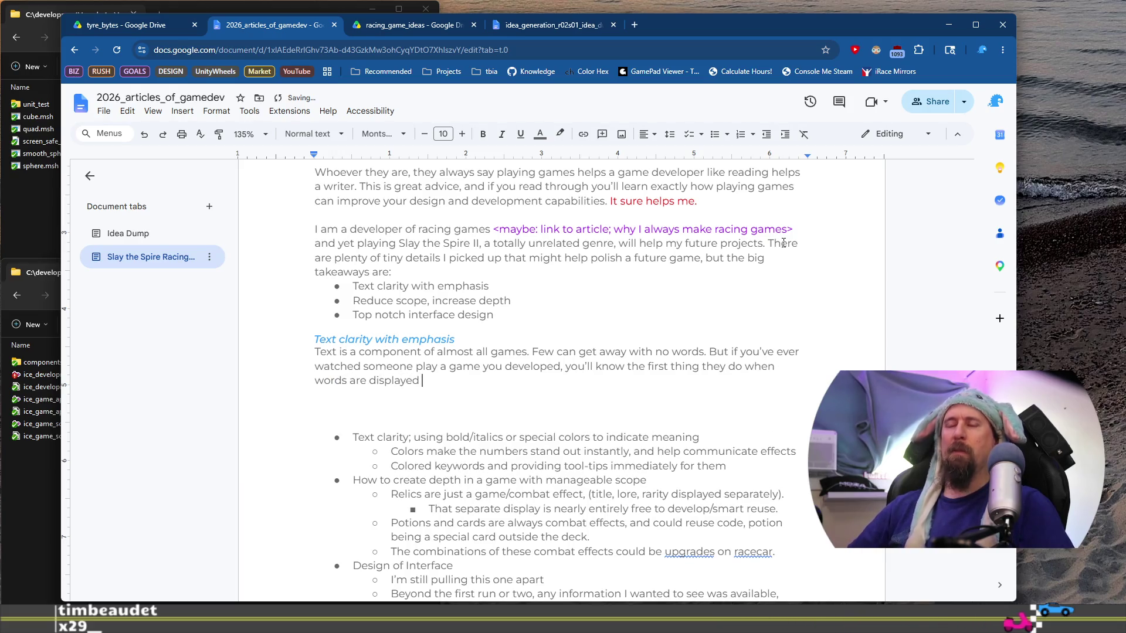
{"action": "type", "text": "on"}
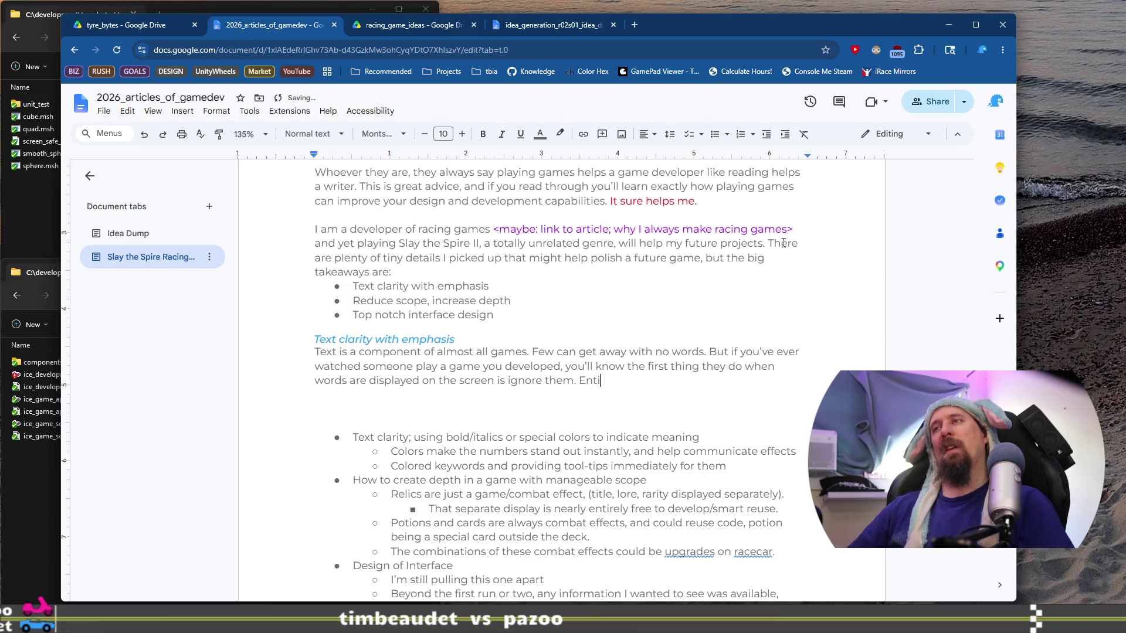
{"action": "type", "text": " ."}
{"action": "key", "text": "Return"}
{"action": "key", "text": "Return"}
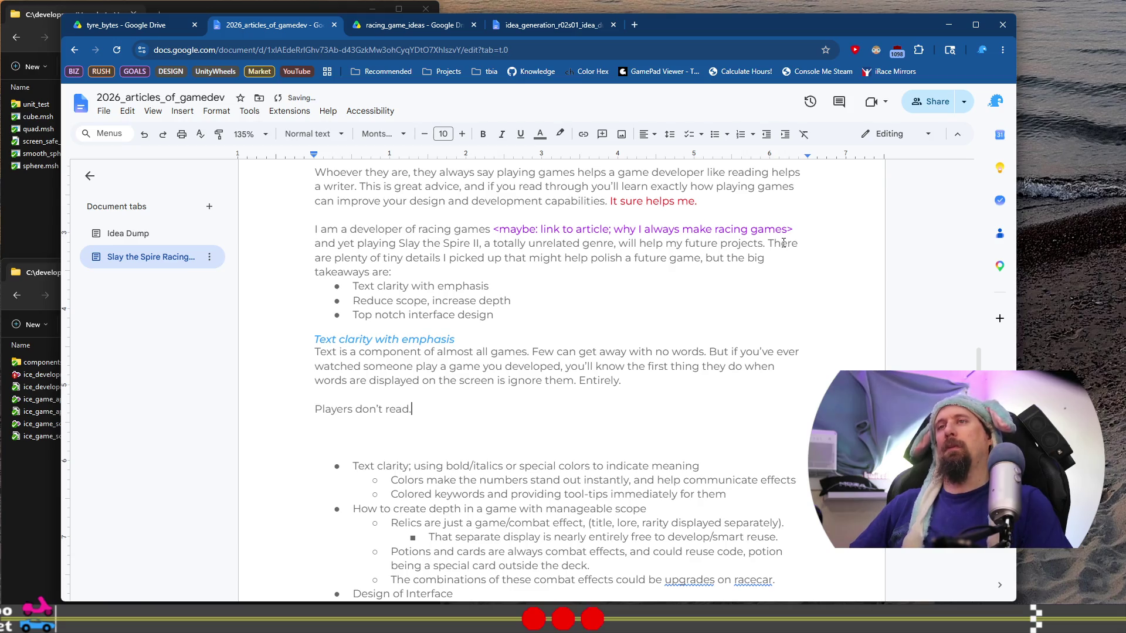
Step: Start a new paragraph below the 'Players don't read.' quote beginning with 'And even'
{"action": "key", "text": "Home"}
{"action": "key", "text": "End"}
{"action": "key", "text": "Return"}
{"action": "key", "text": "Return"}
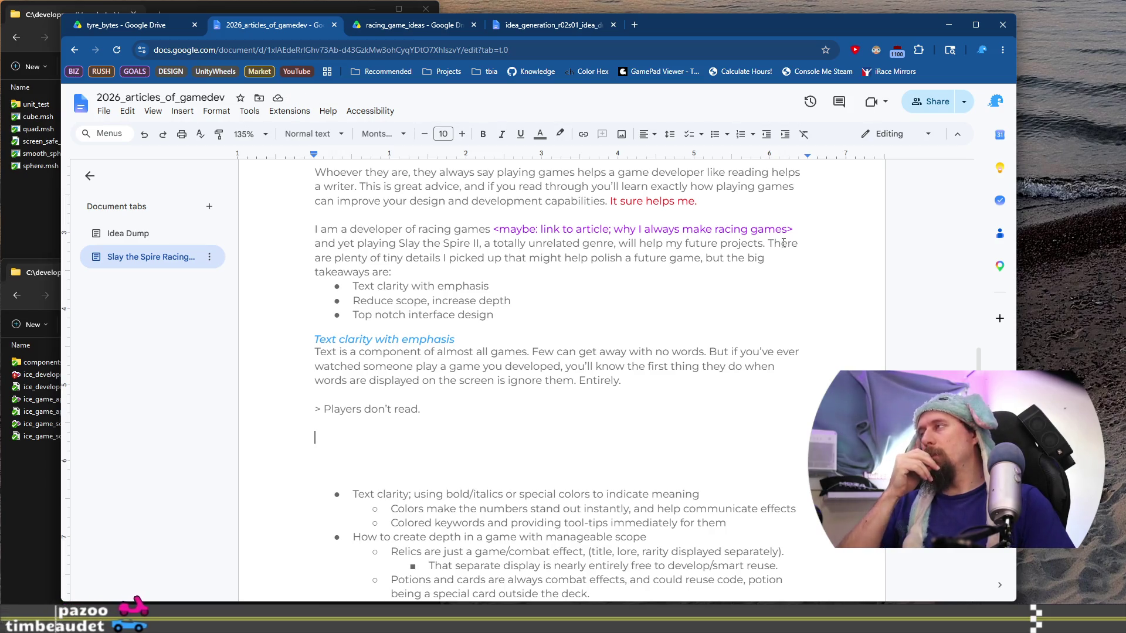
{"action": "type", "text": "And even"}
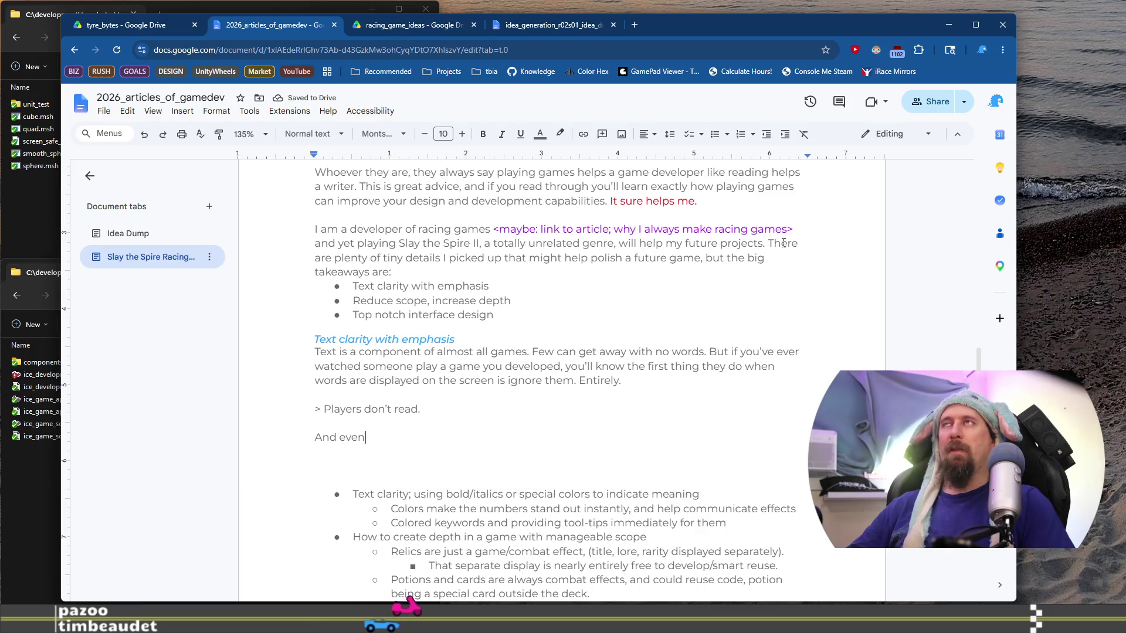
Step: Add 'Streamers make stuff up' at the end of the quote line, then delete it again
{"action": "key", "text": "Up"}
{"action": "key", "text": "Up"}
{"action": "key", "text": "End"}
{"action": "type", "text": "S"}
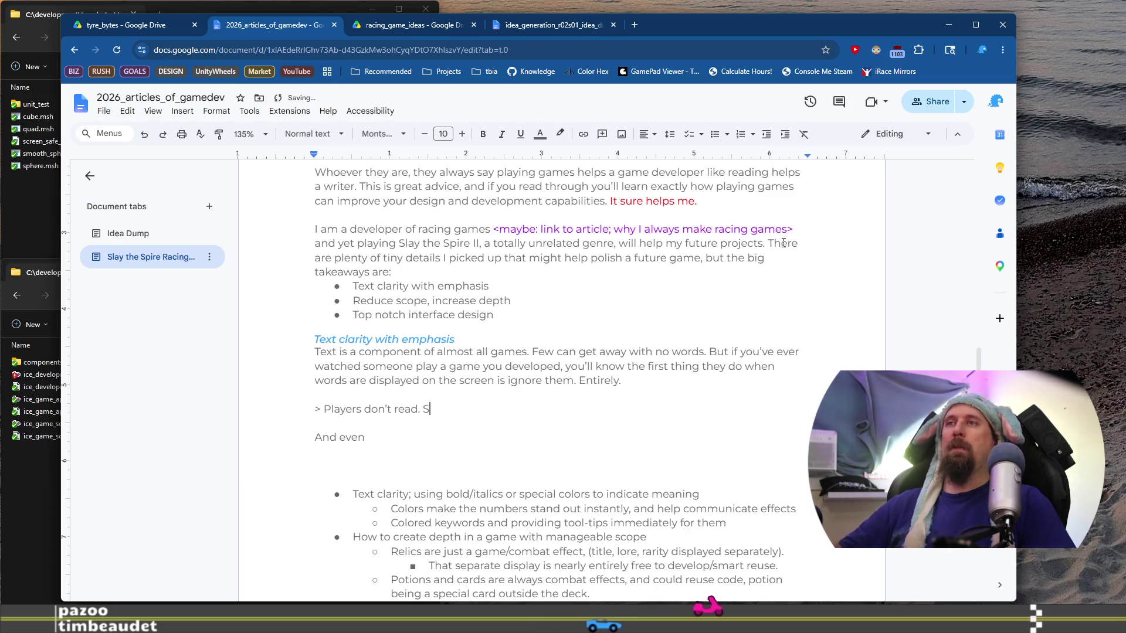
{"action": "type", "text": "treamers make s"}
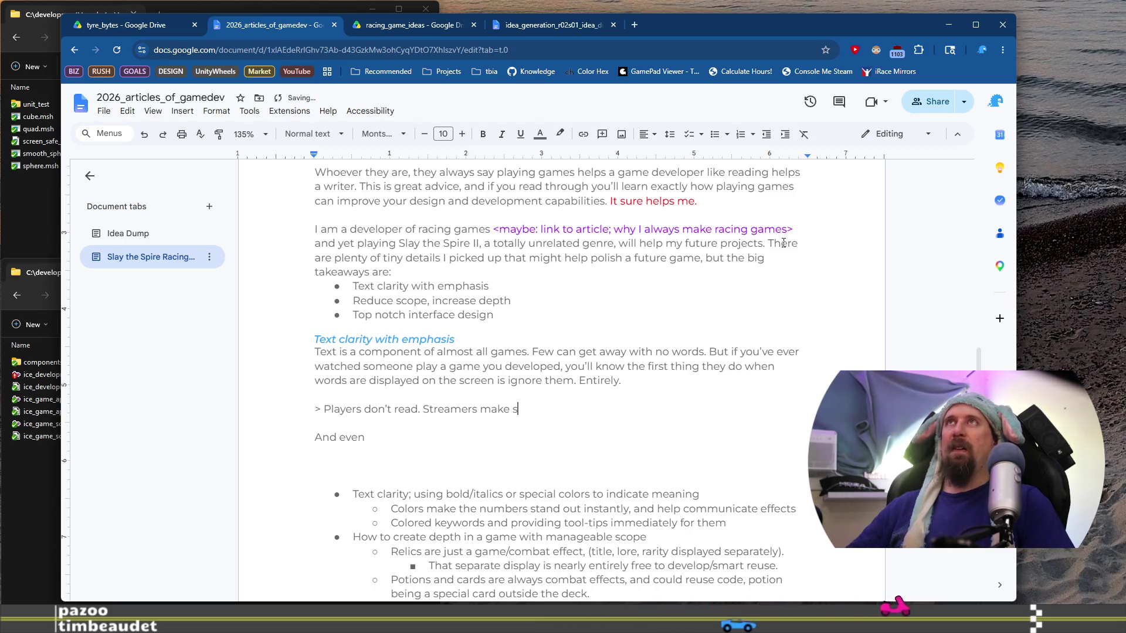
{"action": "type", "text": "tuff up."}
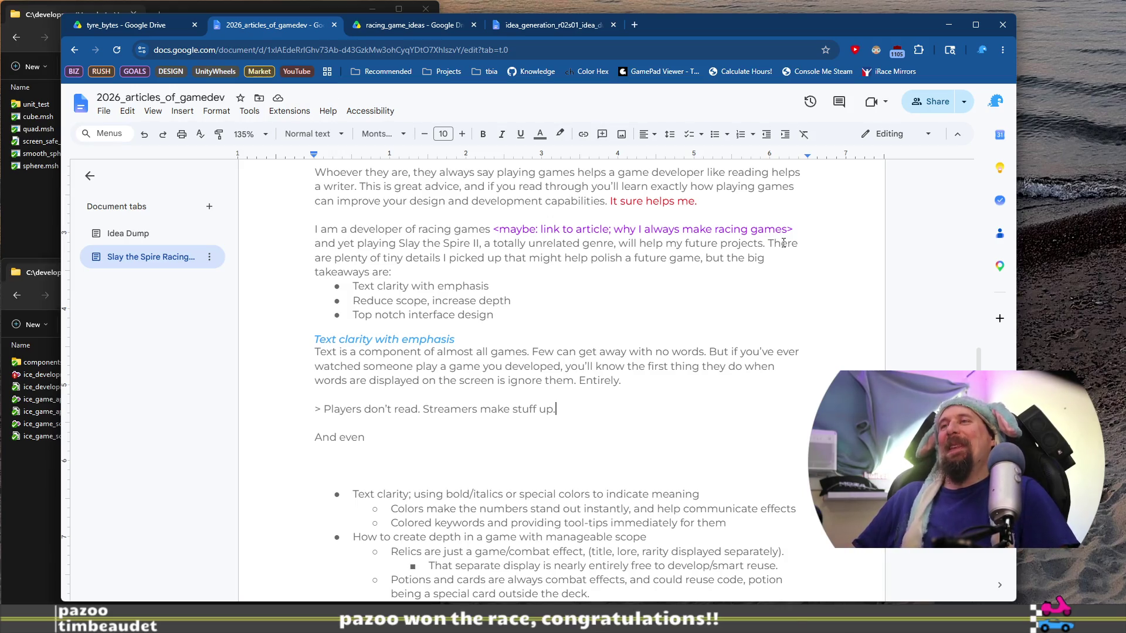
{"action": "key", "text": "ctrl+shift+Left"}
{"action": "key", "text": "ctrl+shift+Left"}
{"action": "key", "text": "ctrl+shift+Left"}
{"action": "key", "text": "BackSpace"}
{"action": "key", "text": "BackSpace"}
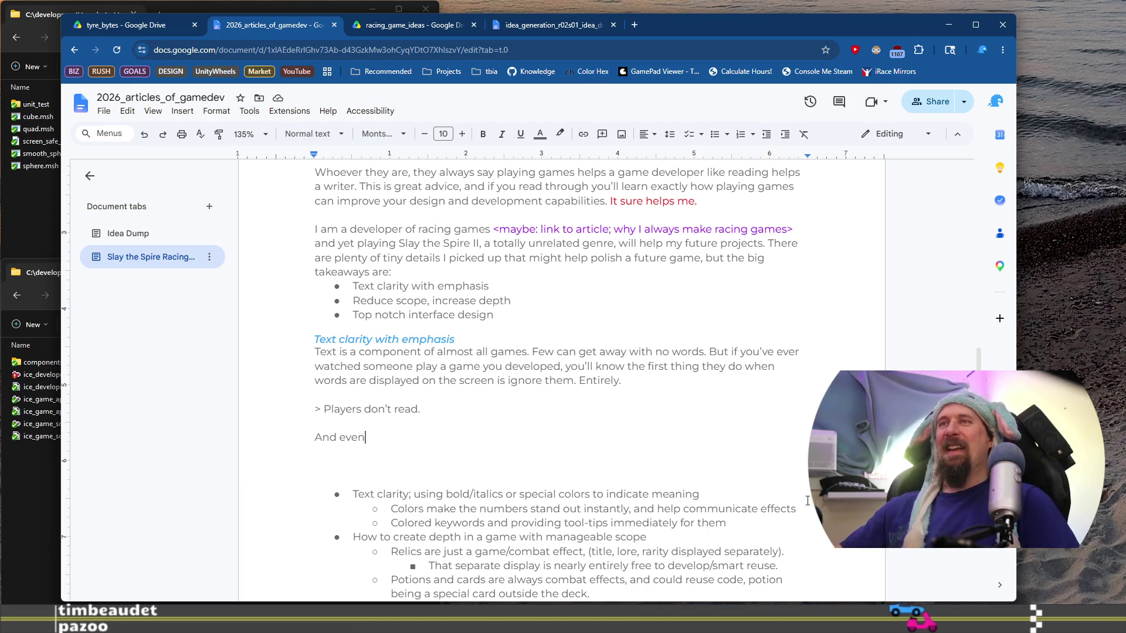
Step: Delete the page break before the CTA line so it follows the bullet list directly
{"action": "scroll", "coordinate": [498, 387], "scroll_direction": "down", "scroll_amount": 10}
{"action": "scroll", "coordinate": [500, 379], "scroll_direction": "down", "scroll_amount": 1}
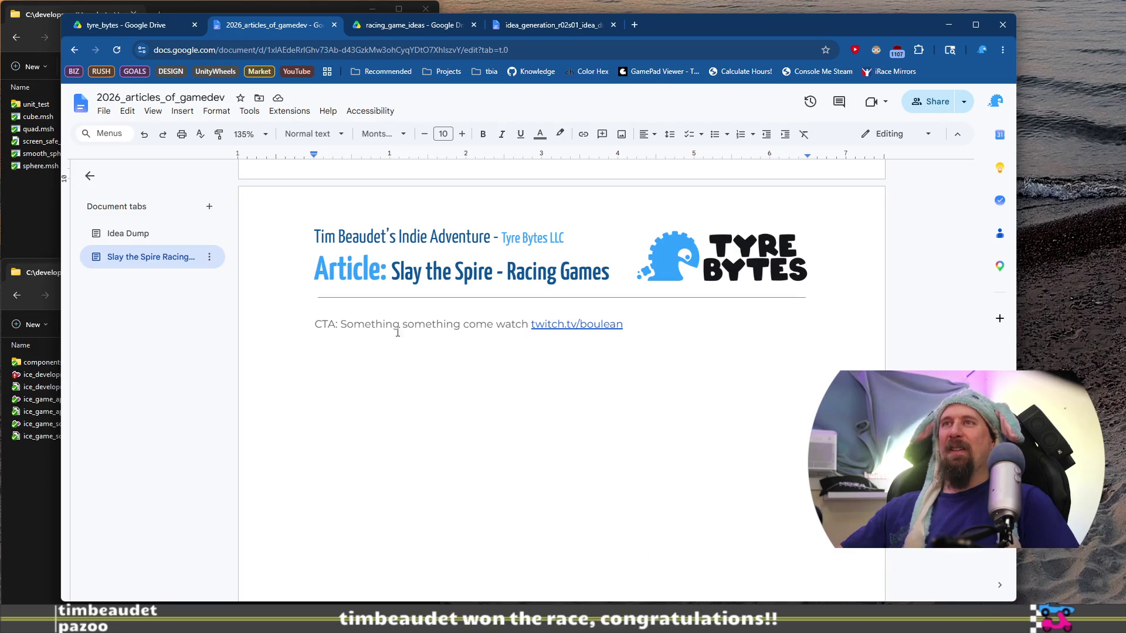
{"action": "left_click_drag", "start_coordinate": [402, 323], "coordinate": [314, 324]}
{"action": "left_click", "coordinate": [505, 326]}
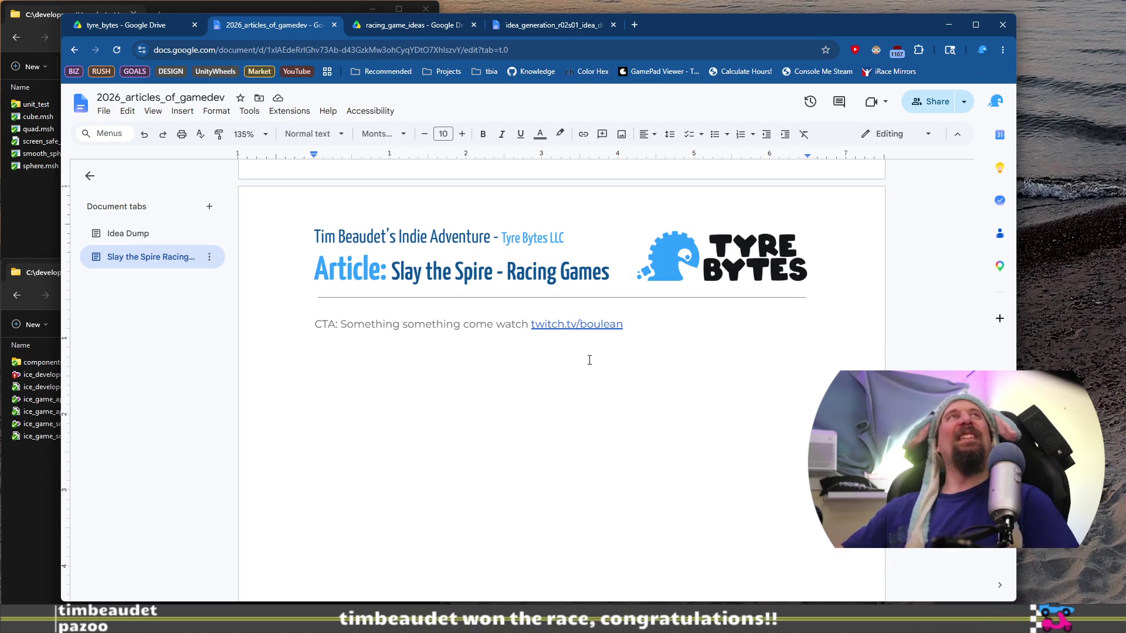
{"action": "scroll", "coordinate": [602, 388], "scroll_direction": "up", "scroll_amount": 15}
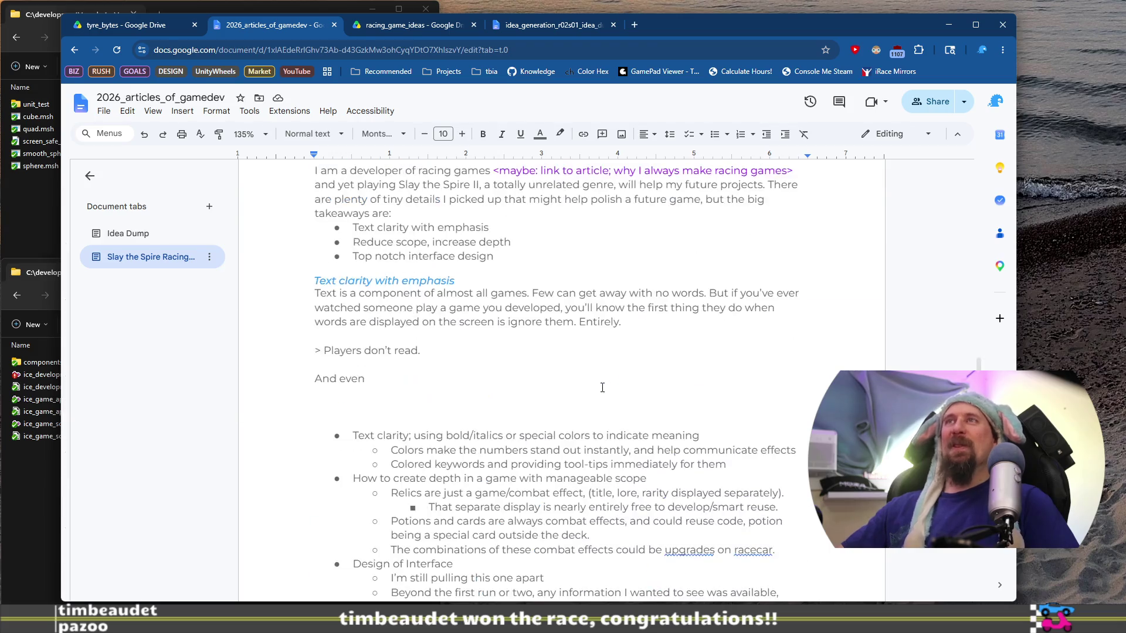
{"action": "scroll", "coordinate": [362, 209], "scroll_direction": "down", "scroll_amount": 7}
{"action": "scroll", "coordinate": [362, 209], "scroll_direction": "down", "scroll_amount": 8}
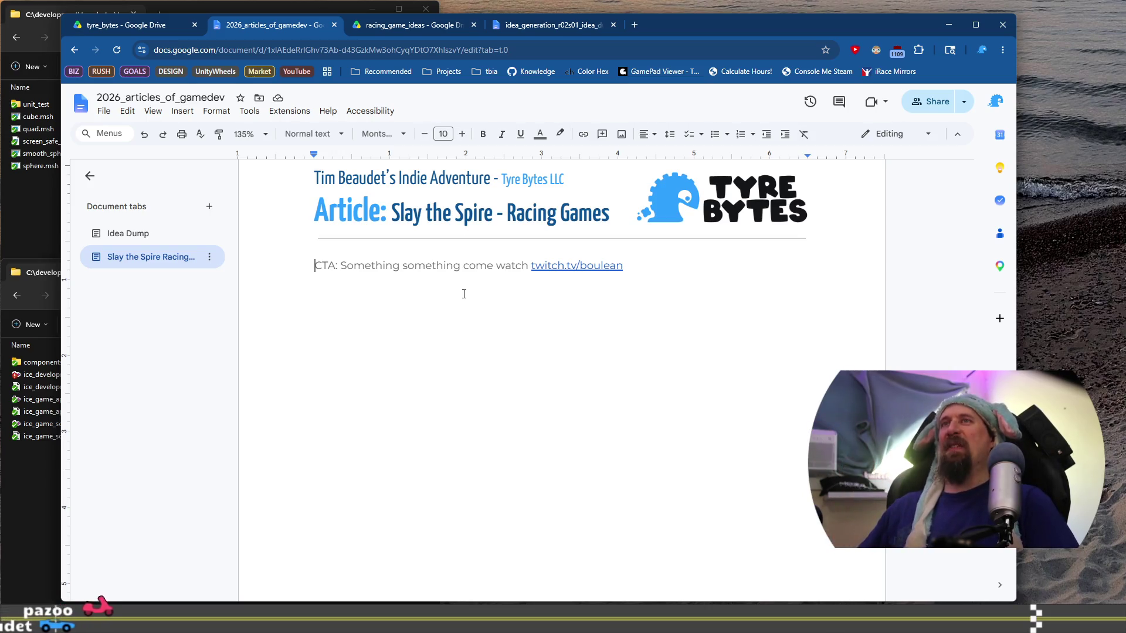
{"action": "key", "text": "ctrl+z"}
{"action": "key", "text": "ctrl+y"}
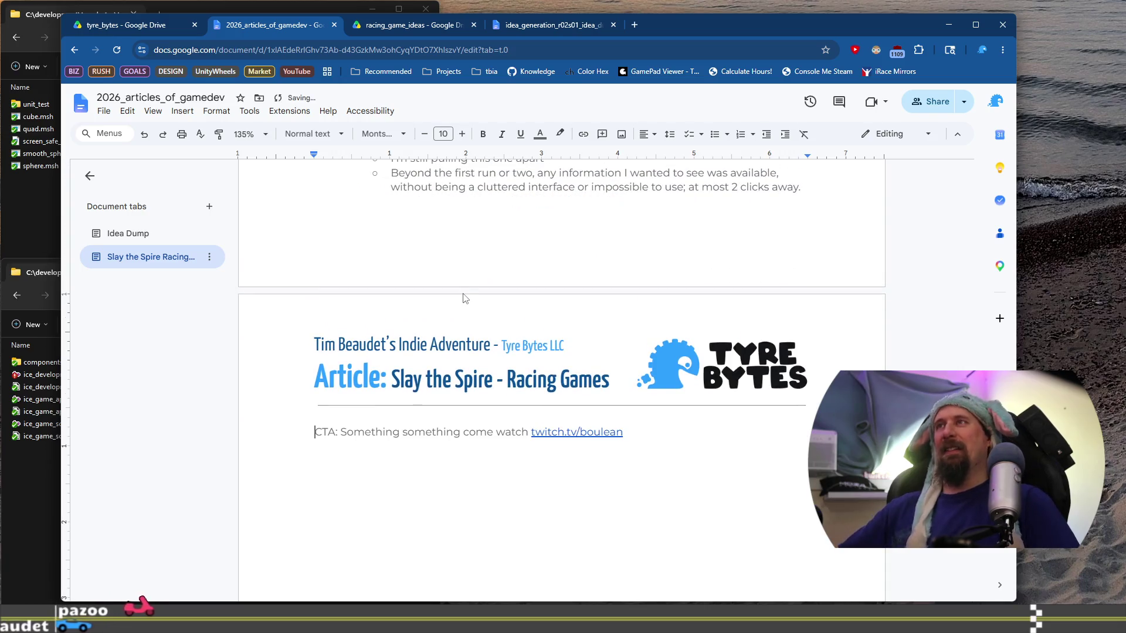
{"action": "scroll", "coordinate": [522, 469], "scroll_direction": "up", "scroll_amount": 2}
{"action": "key", "text": "ctrl+z"}
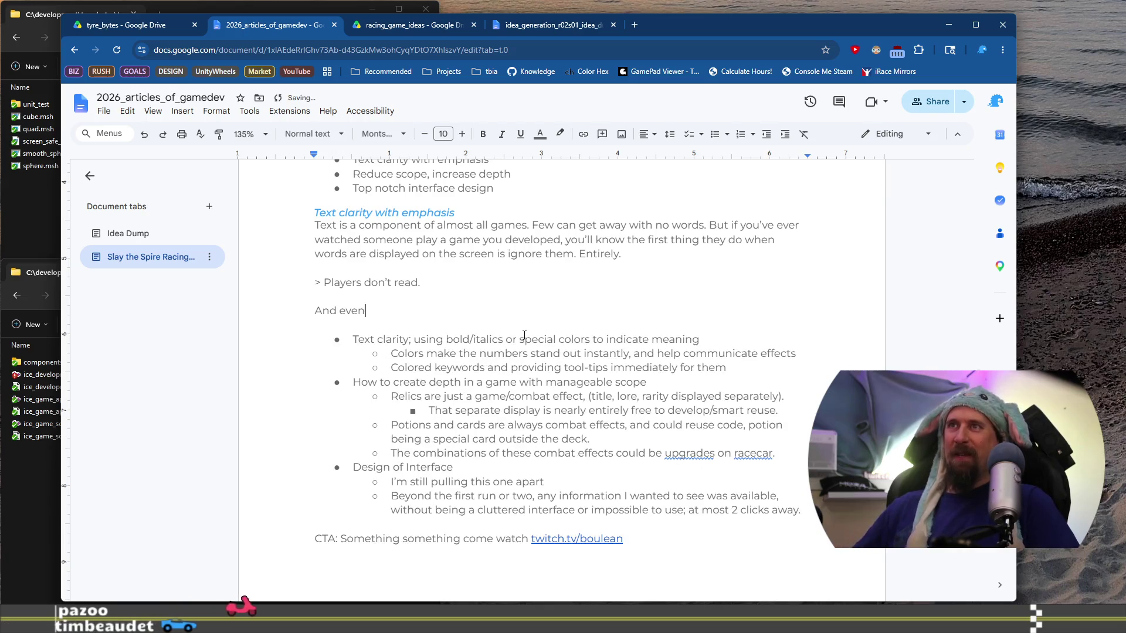
Step: Check the lines after the 'Text clarity with emphasis' heading and 'Top notch interface design'
{"action": "scroll", "coordinate": [524, 332], "scroll_direction": "up", "scroll_amount": 2}
{"action": "scroll", "coordinate": [521, 352], "scroll_direction": "up", "scroll_amount": 3}
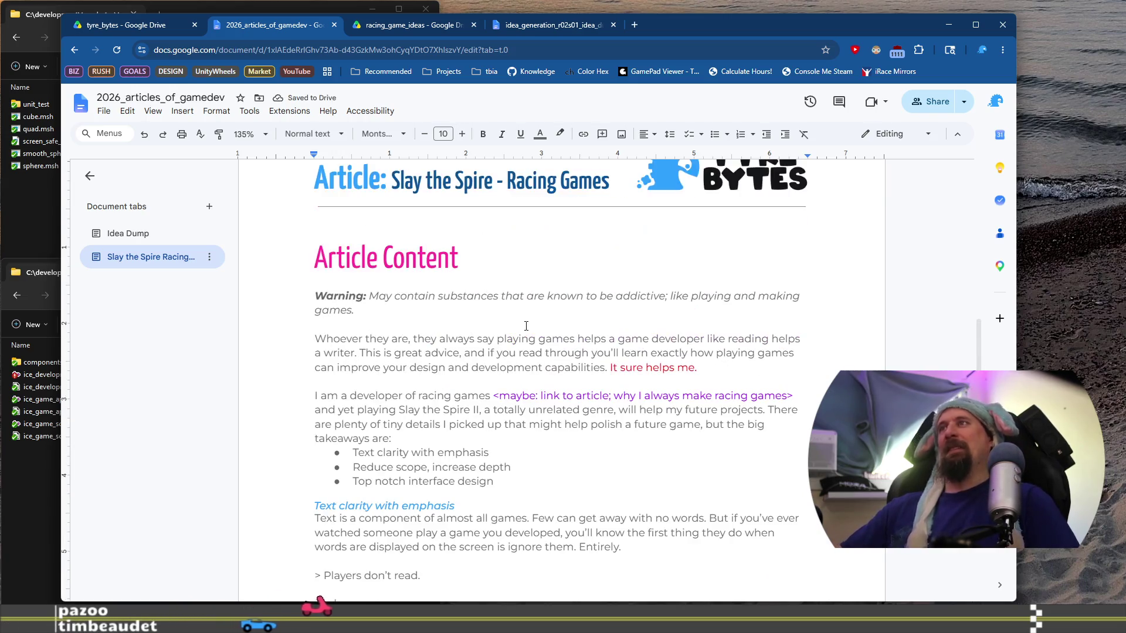
{"action": "scroll", "coordinate": [516, 376], "scroll_direction": "down", "scroll_amount": 2}
{"action": "left_click", "coordinate": [512, 393]}
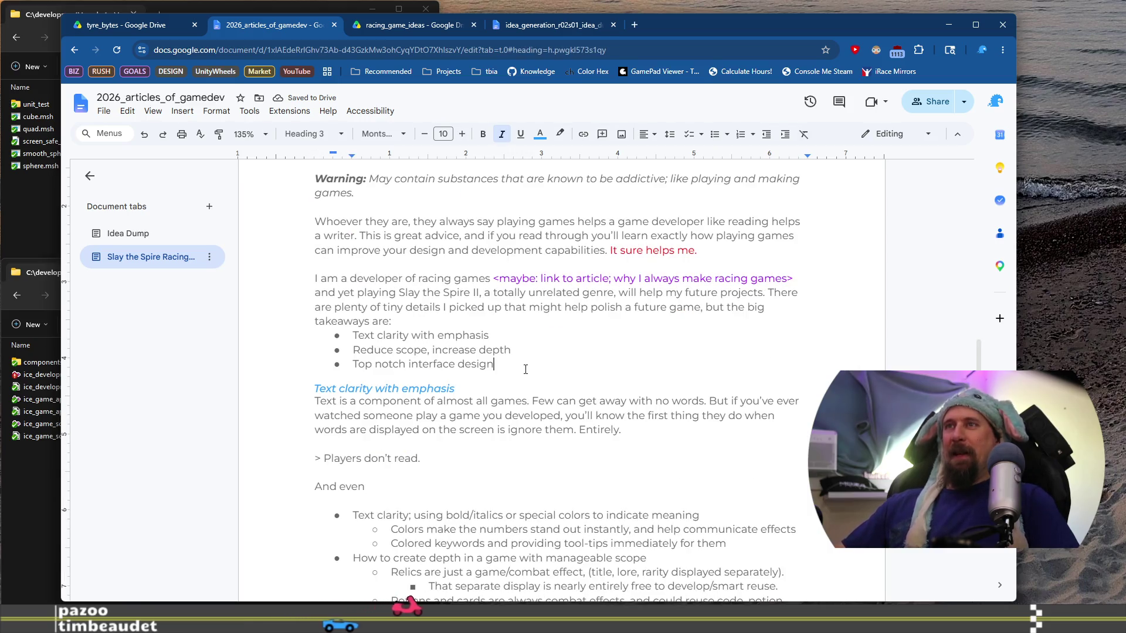
{"action": "left_click", "coordinate": [519, 364]}
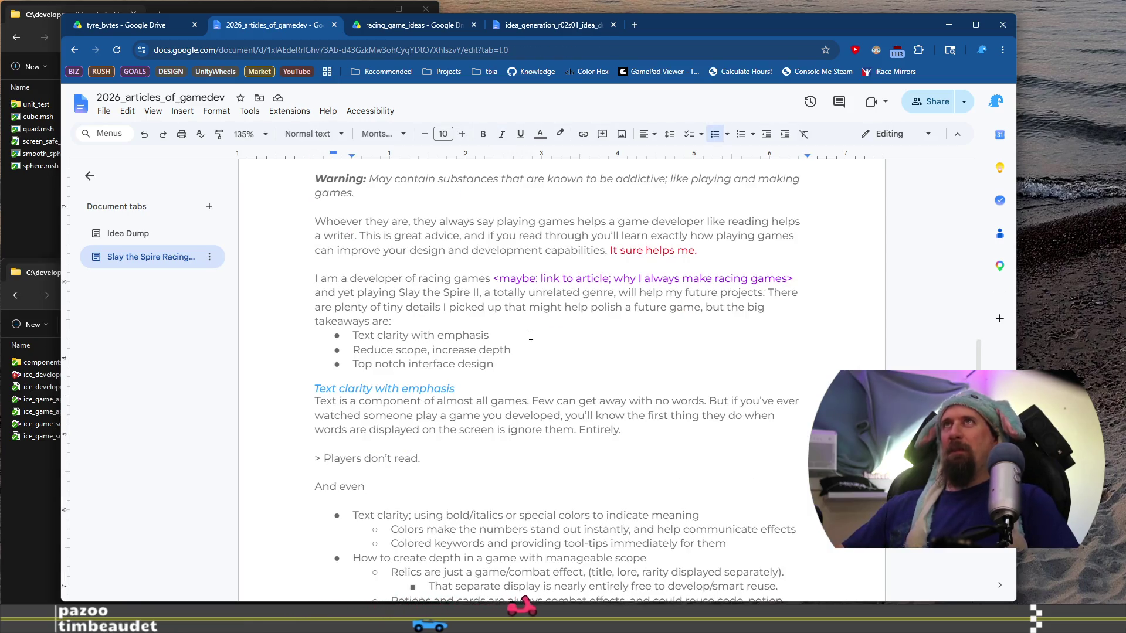
{"action": "scroll", "coordinate": [530, 335], "scroll_direction": "down", "scroll_amount": 1}
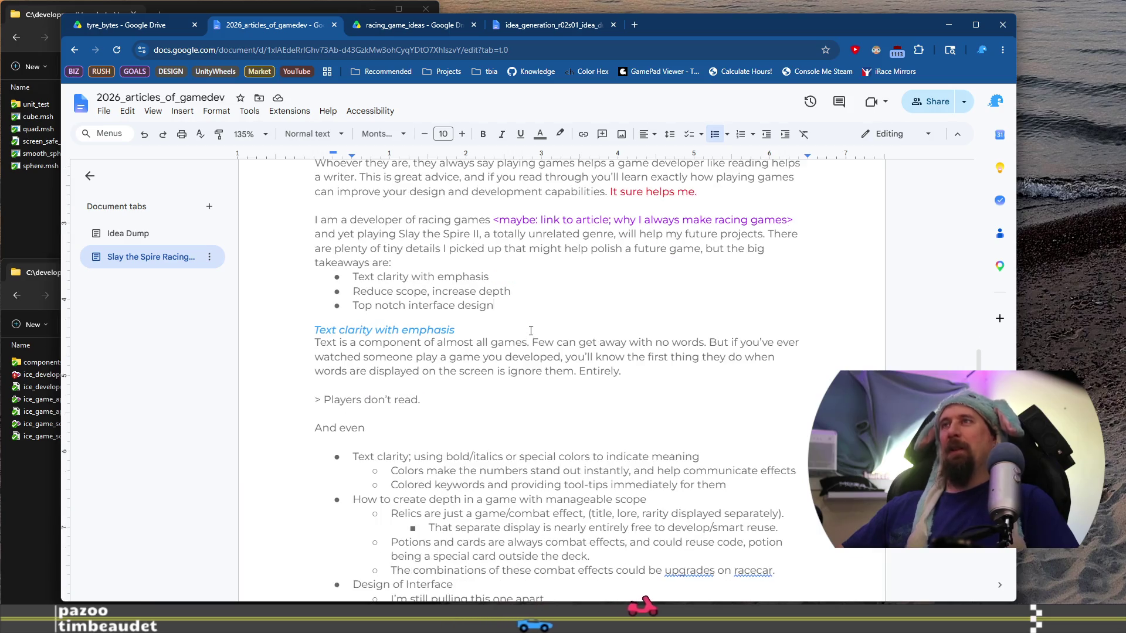
{"action": "scroll", "coordinate": [497, 256], "scroll_direction": "down", "scroll_amount": 1}
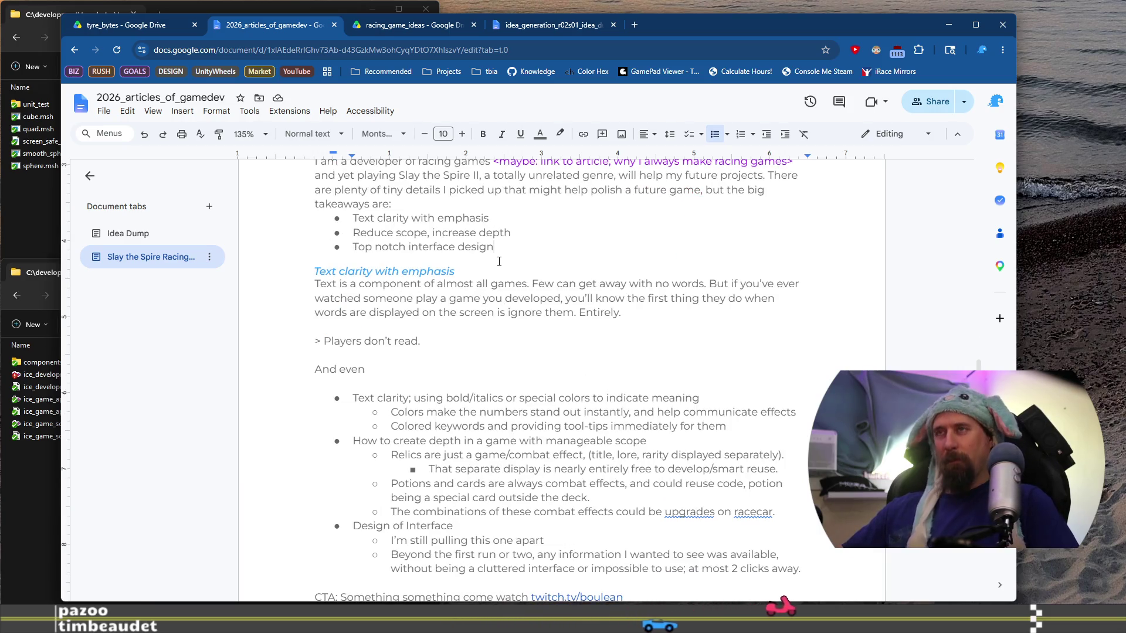
{"action": "scroll", "coordinate": [502, 257], "scroll_direction": "down", "scroll_amount": 1}
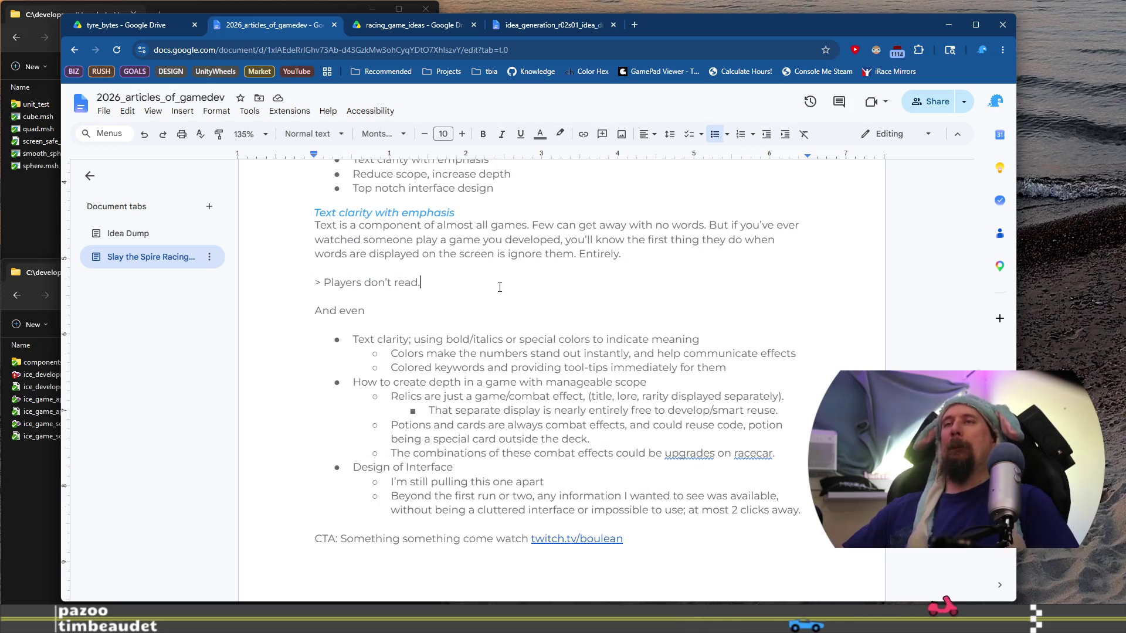
Step: Join the opening sentences as ', very few get away…' and replace 'But' with 'I'
{"action": "left_click_drag", "start_coordinate": [315, 225], "coordinate": [509, 228]}
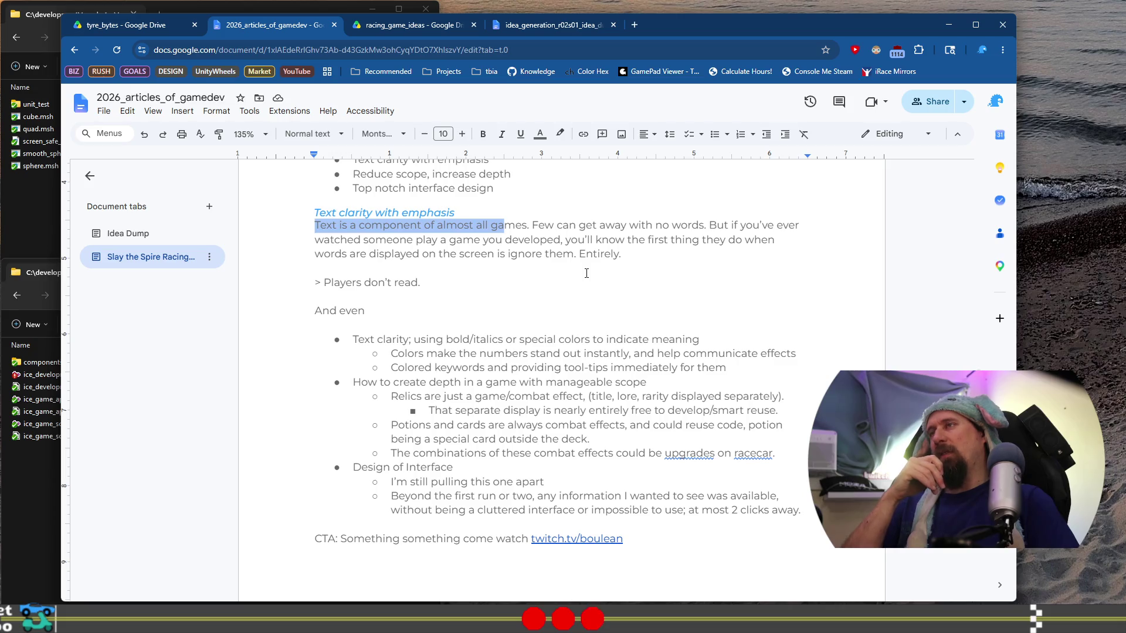
{"action": "left_click", "coordinate": [531, 224]}
{"action": "key", "text": "BackSpace"}
{"action": "key", "text": "BackSpace"}
{"action": "type", "text": ", ber"}
{"action": "key", "text": "BackSpace"}
{"action": "key", "text": "BackSpace"}
{"action": "key", "text": "BackSpace"}
{"action": "type", "text": "very"}
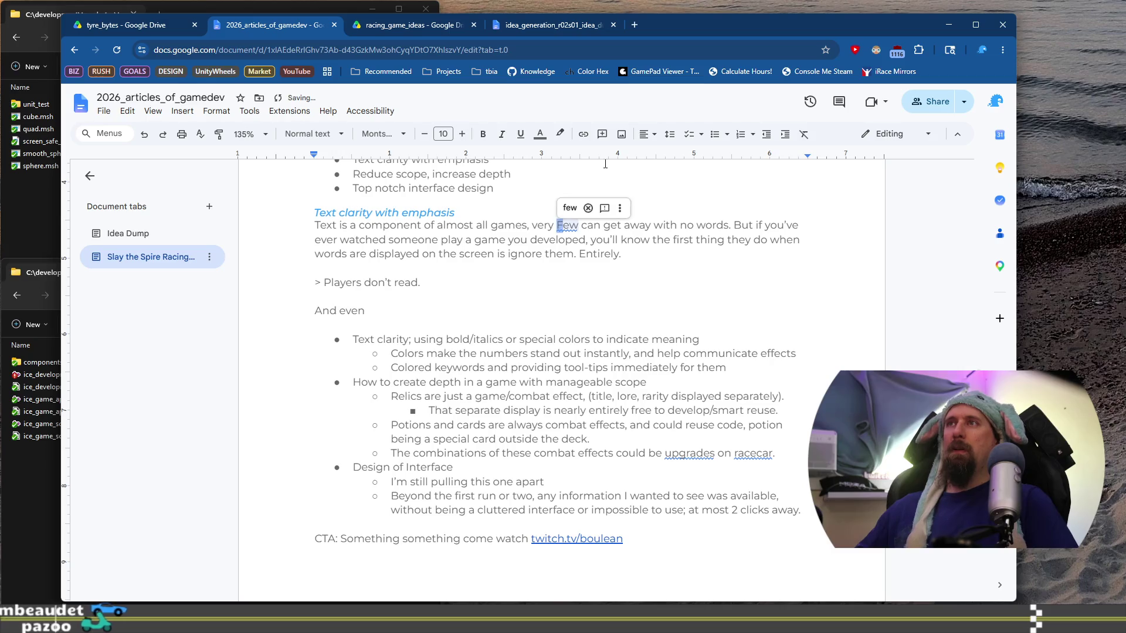
{"action": "key", "text": "shift+ctrl+Right"}
{"action": "key", "text": "shift+ctrl+Right"}
{"action": "key", "text": "shift+ctrl+Right"}
{"action": "type", "text": "few get"}
{"action": "key", "text": "ctrl+Right"}
{"action": "key", "text": "ctrl+Right"}
{"action": "key", "text": "ctrl+Right"}
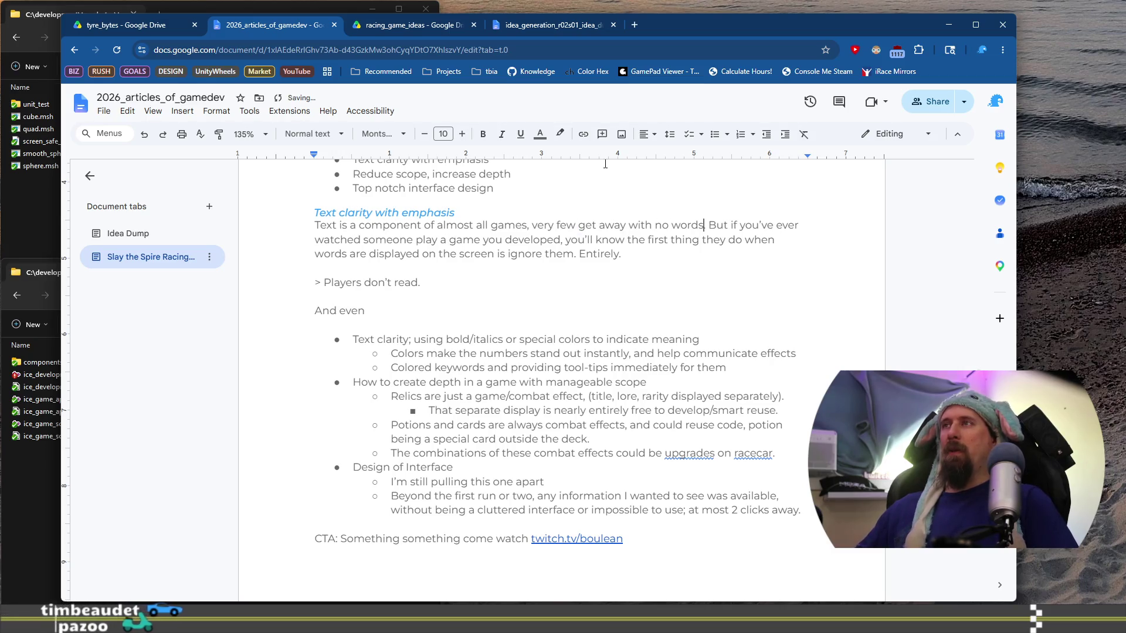
{"action": "key", "text": "shift+ctrl+Right"}
{"action": "key", "text": "shift+Right"}
{"action": "type", "text": "I"}
Step: Change to 'you've developed', add 'then you know', and shorten the final clause about the screen
{"action": "key", "text": "ctrl+Right"}
{"action": "key", "text": "ctrl+Right"}
{"action": "key", "text": "ctrl+Right"}
{"action": "key", "text": "ctrl+Right"}
{"action": "key", "text": "ctrl+Right"}
{"action": "key", "text": "ctrl+Right"}
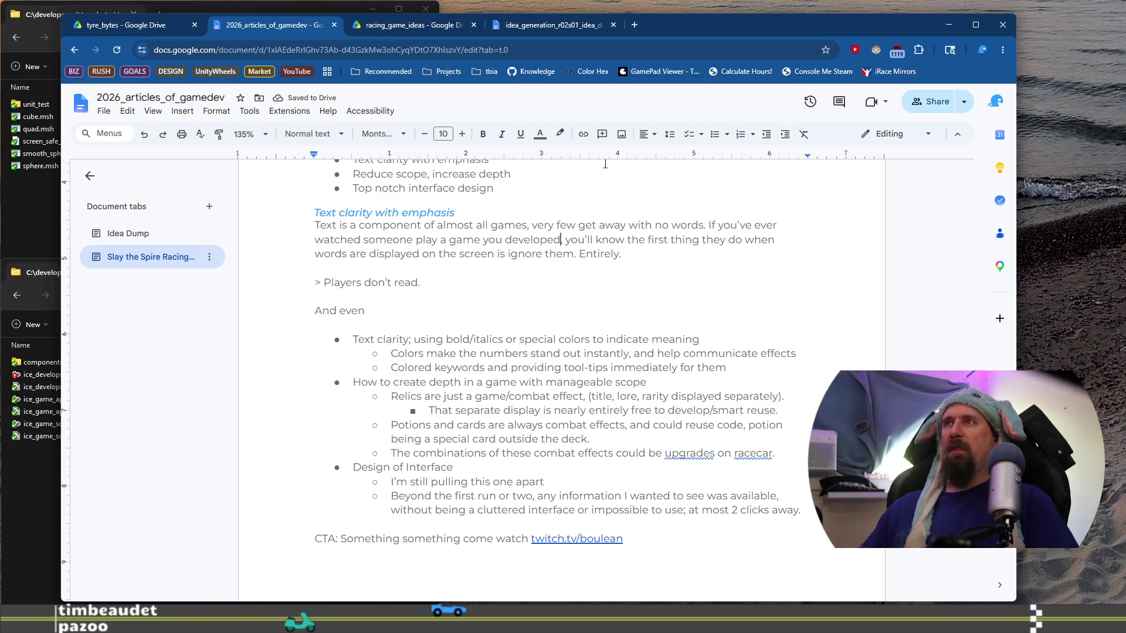
{"action": "key", "text": "ctrl+Right"}
{"action": "key", "text": "Left"}
{"action": "type", "text": "'ve"}
{"action": "key", "text": "ctrl+Right"}
{"action": "key", "text": "ctrl+Right"}
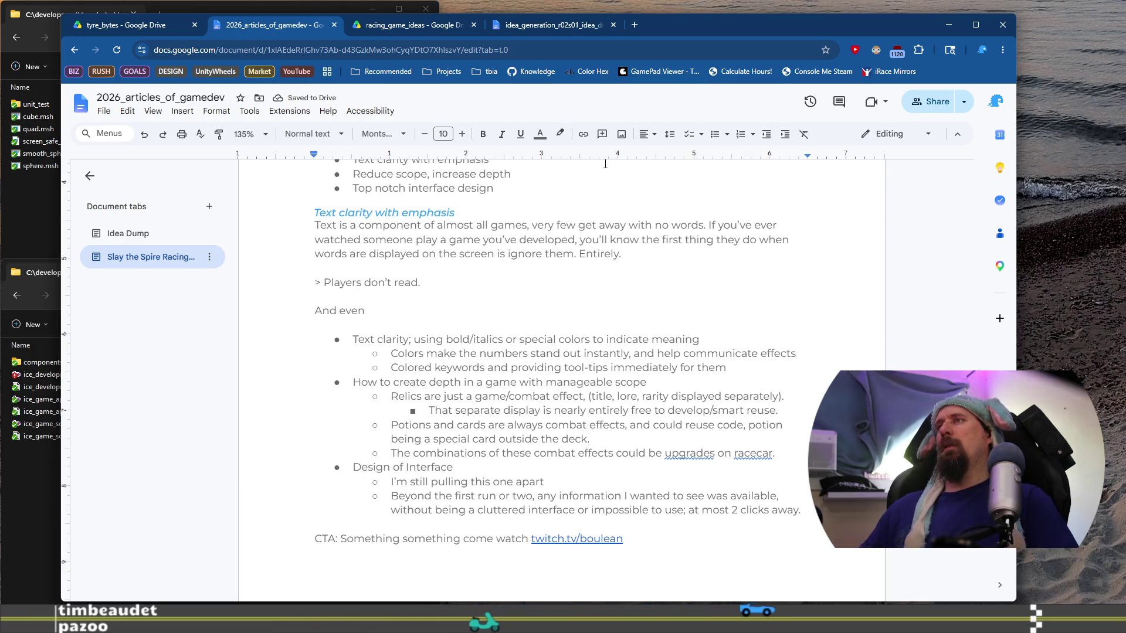
{"action": "type", "text": "then"}
{"action": "key", "text": "ctrl+shift+Right"}
{"action": "key", "text": "ctrl+shift+Right"}
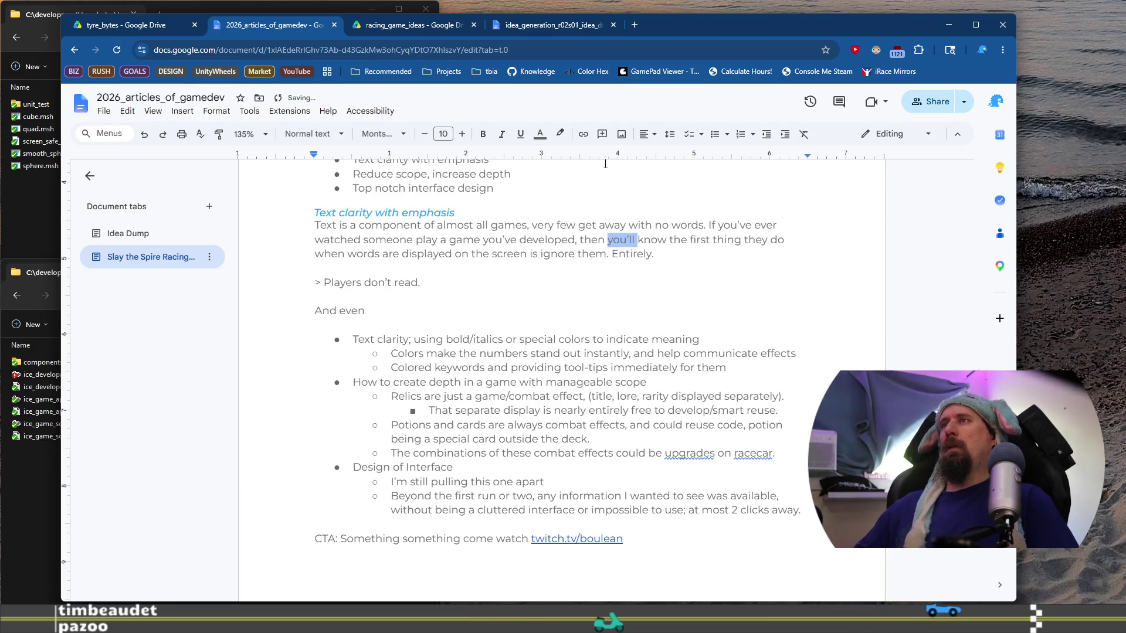
{"action": "type", "text": "you know"}
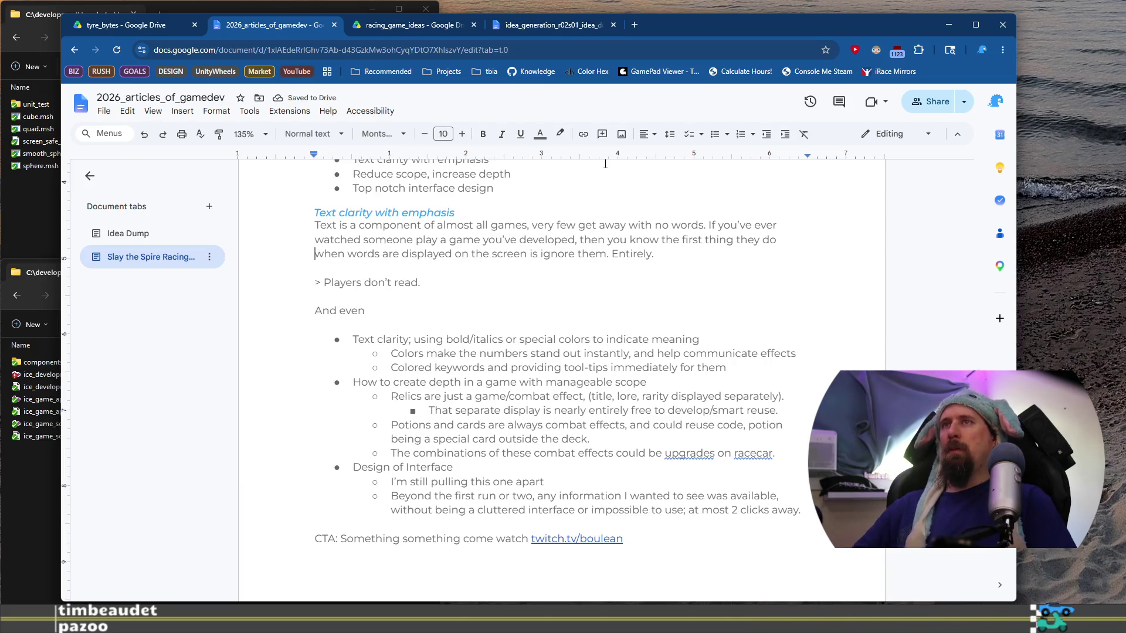
{"action": "key", "text": "ctrl+shift+Right"}
{"action": "key", "text": "ctrl+shift+Right"}
{"action": "key", "text": "ctrl+shift+Right"}
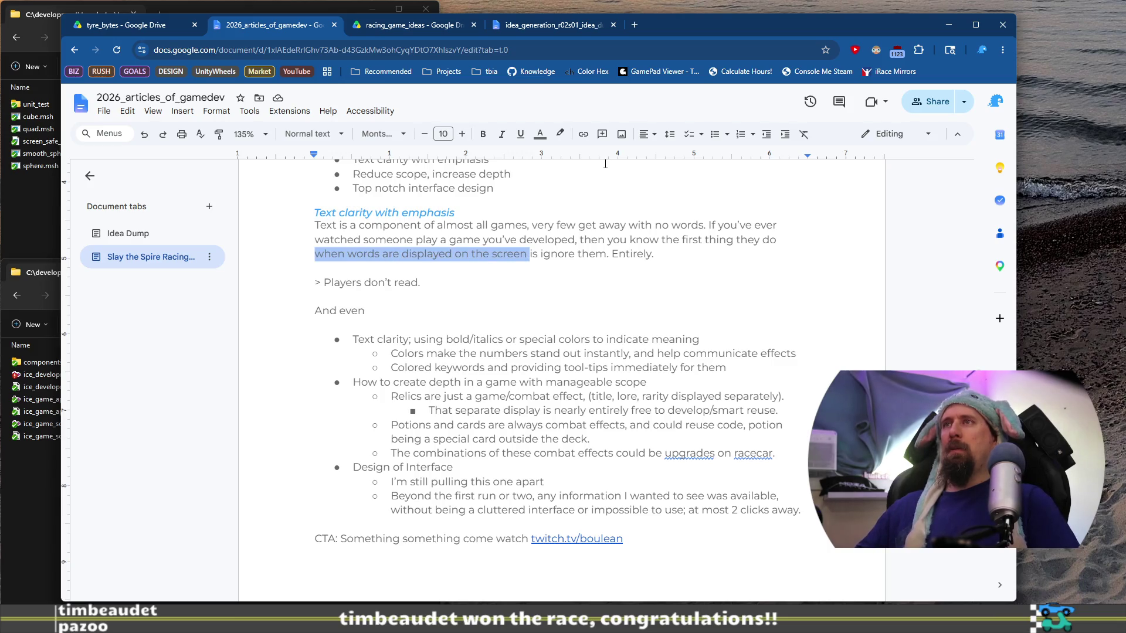
{"action": "key", "text": "Delete"}
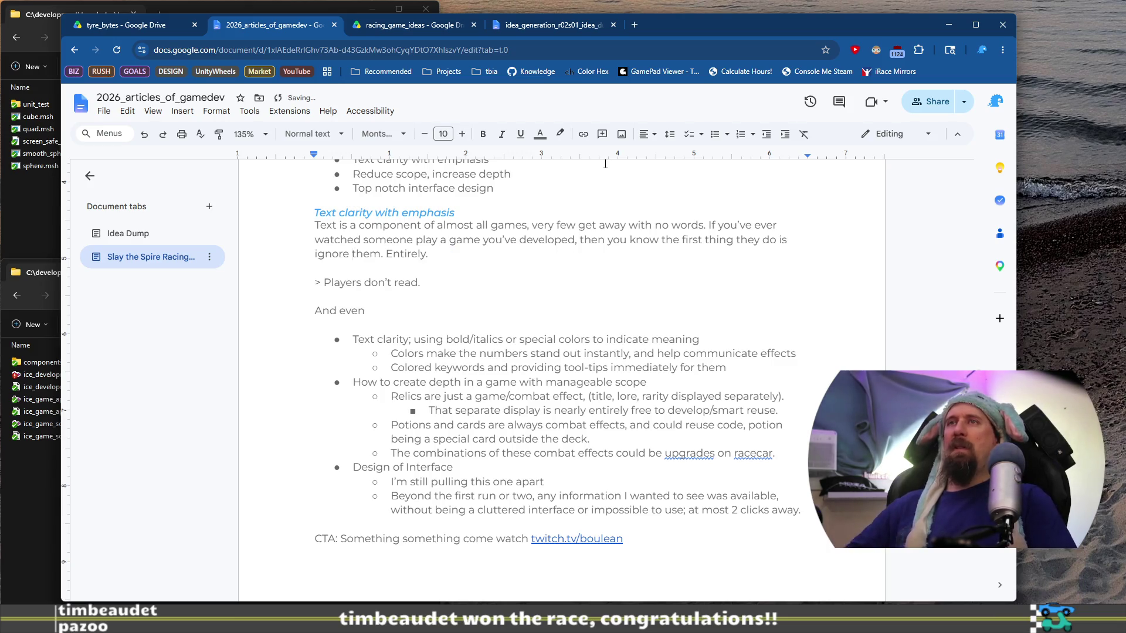
{"action": "type", "text": "anywords on the sc"}
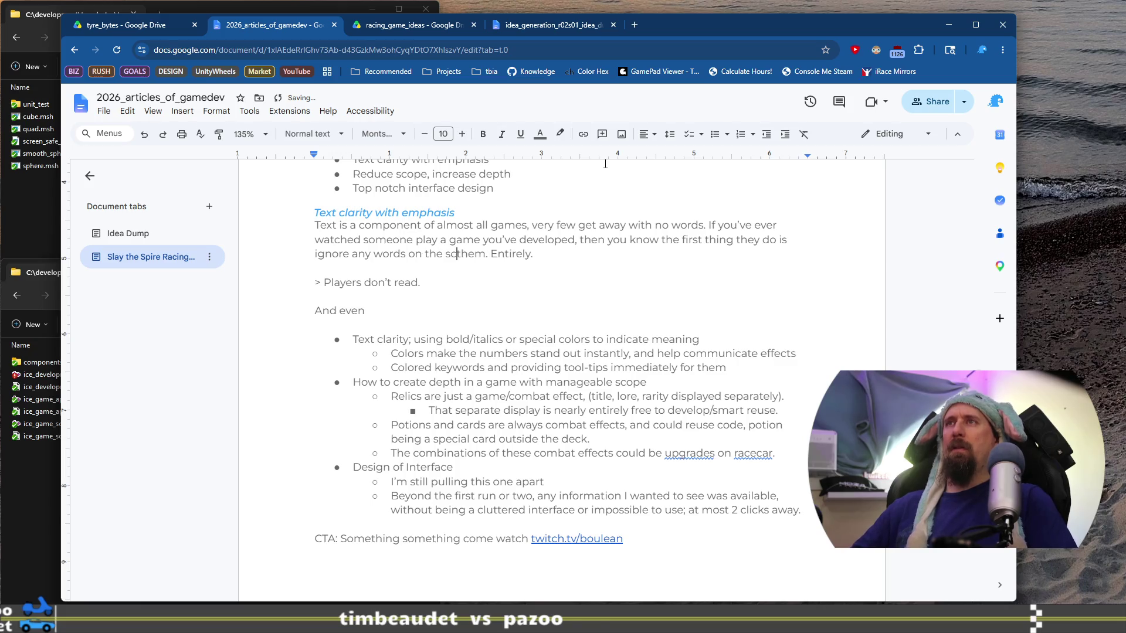
{"action": "type", "text": "reen"}
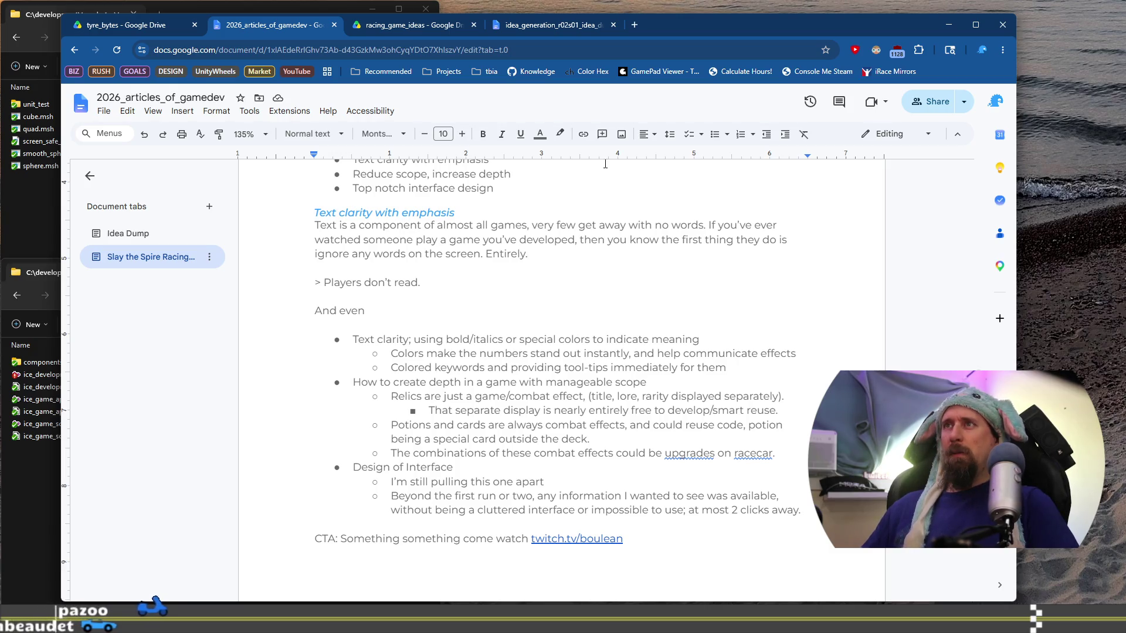
{"action": "key", "text": "Down"}
{"action": "key", "text": "Down"}
{"action": "key", "text": "Down"}
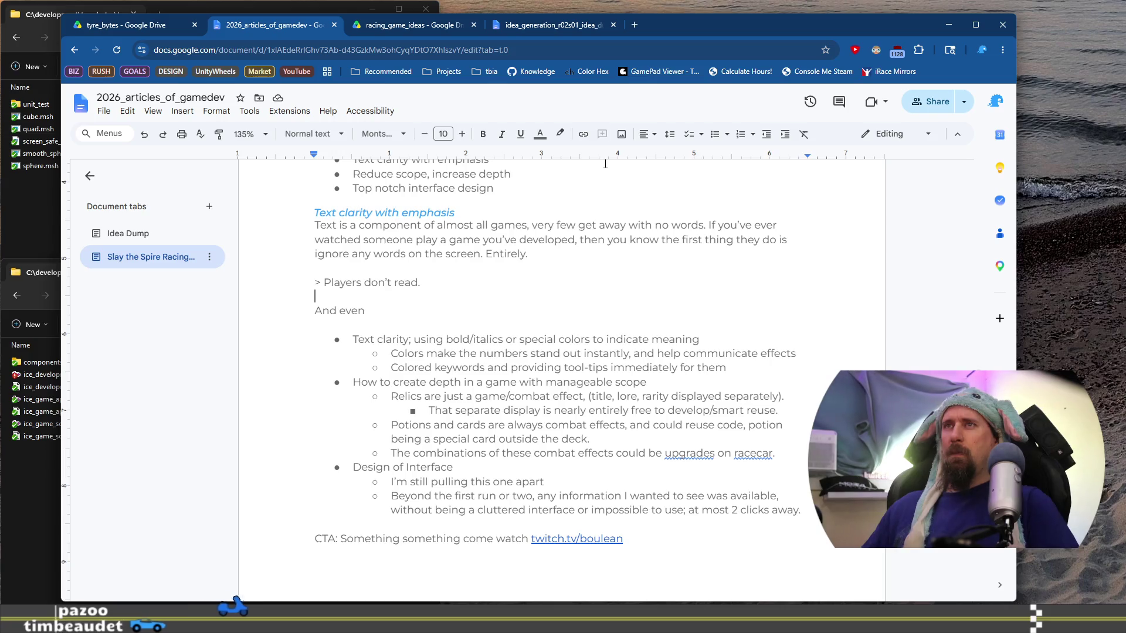
Step: Continue 'And even' with 'when they do, they sometimes make stuff up.'
{"action": "type", "text": "when they do, they "}
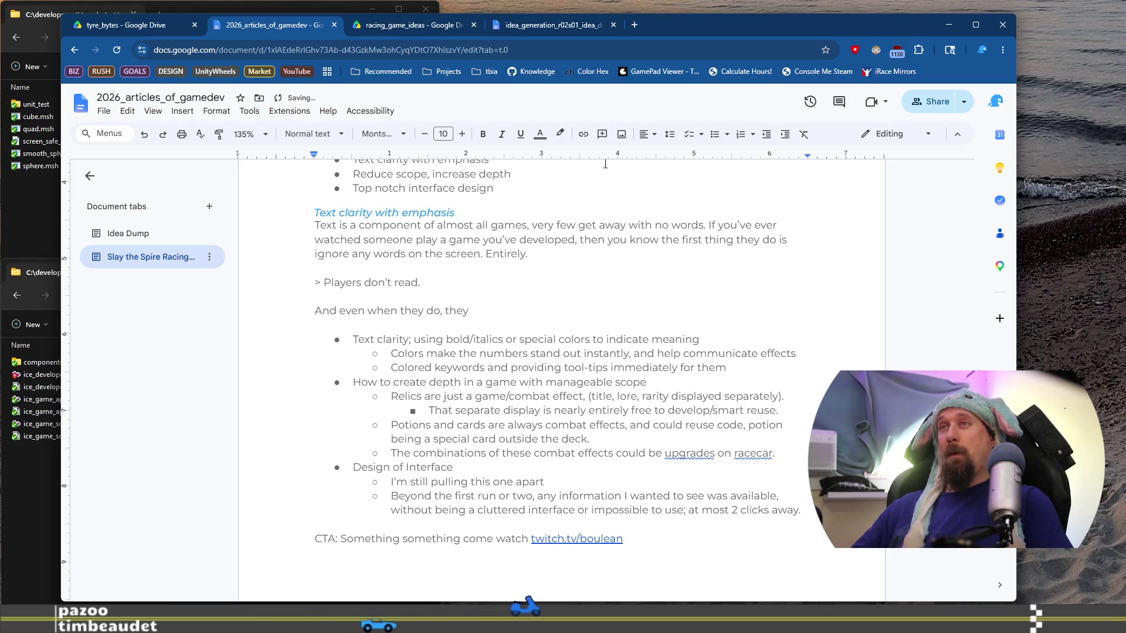
{"action": "type", "text": "sometimes make stuff up."}
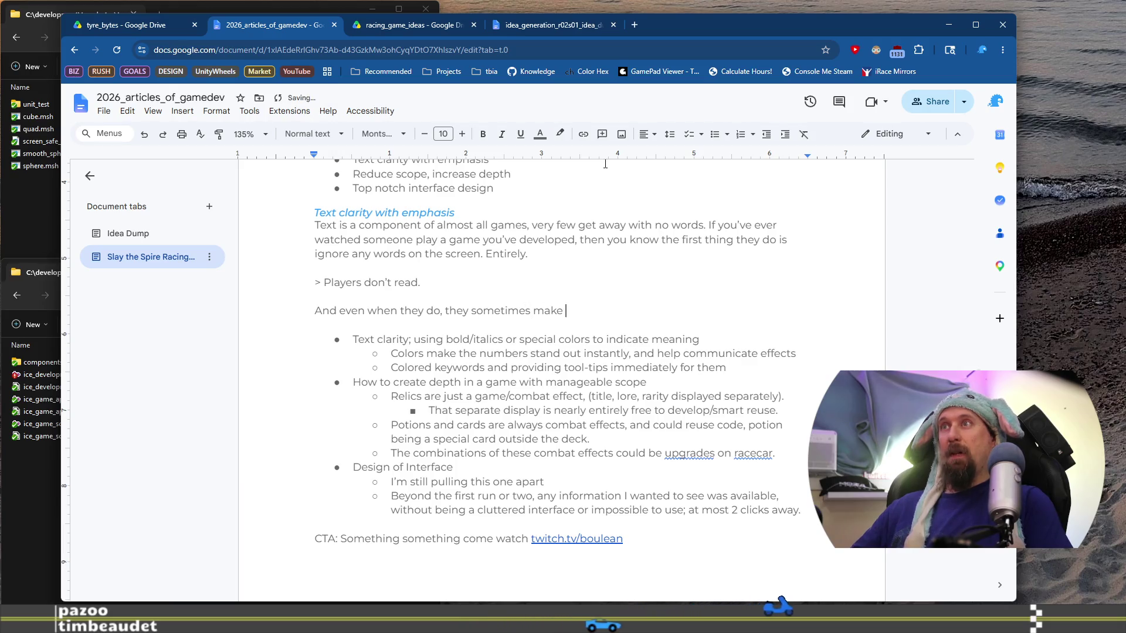
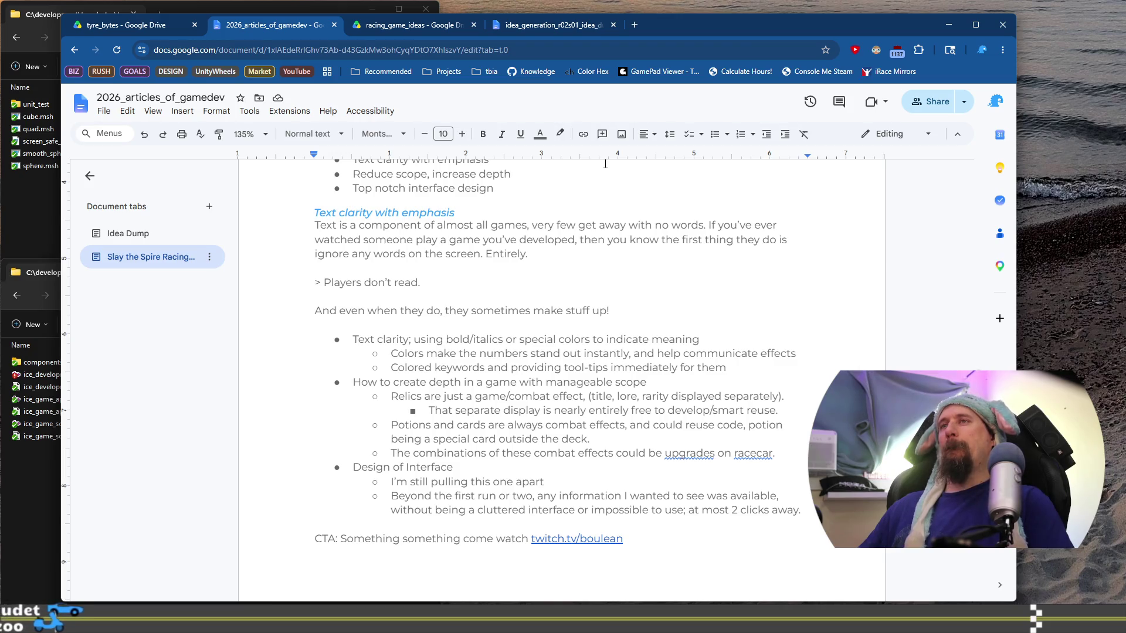
Step: Replace the line's old 'And even' opening with 'Even'
{"action": "key", "text": "ctrl+Left"}
{"action": "key", "text": "ctrl+Left"}
{"action": "key", "text": "ctrl+Left"}
{"action": "key", "text": "ctrl+shift+Right"}
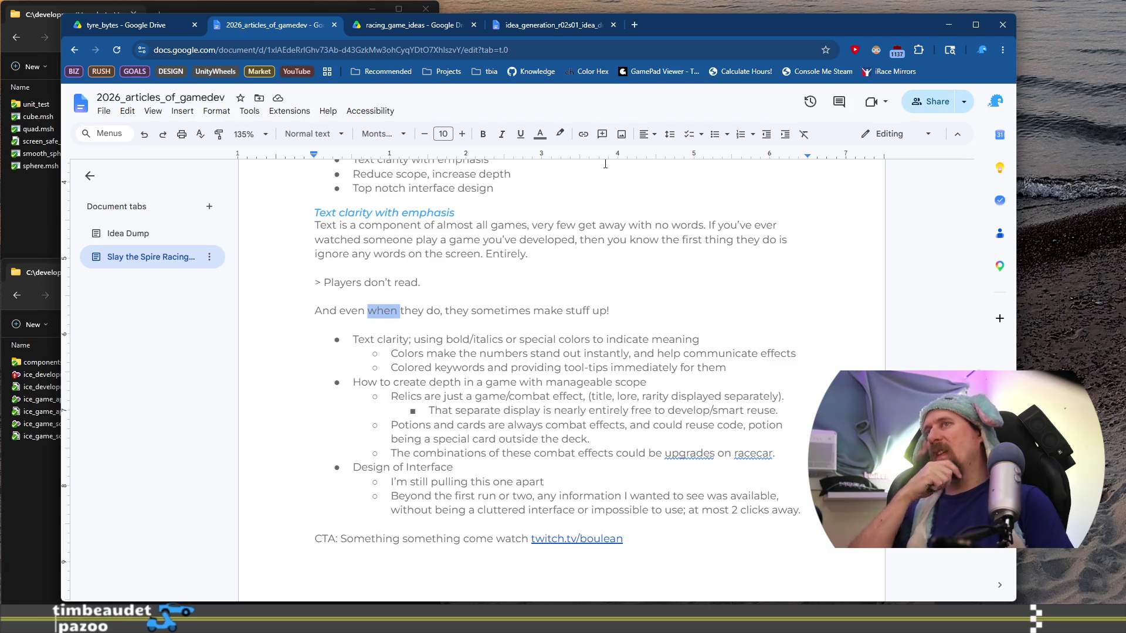
{"action": "key", "text": "Home"}
{"action": "key", "text": "shift+End"}
{"action": "left_click_drag", "start_coordinate": [499, 254], "coordinate": [534, 254]}
{"action": "left_click", "coordinate": [345, 311]}
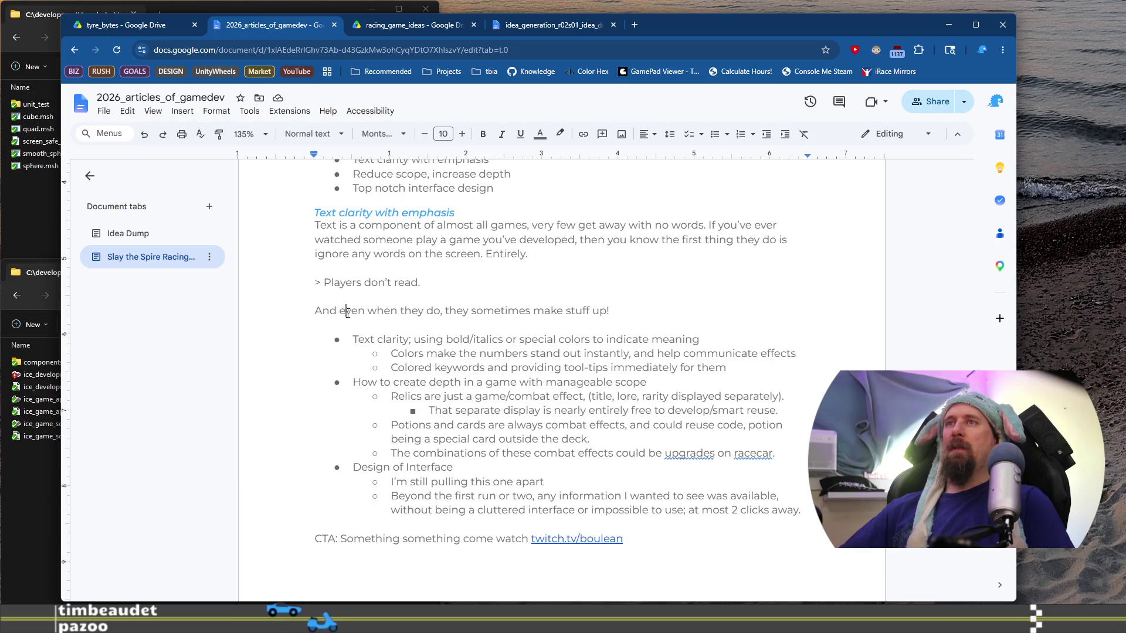
{"action": "key", "text": "BackSpace"}
{"action": "key", "text": "BackSpace"}
{"action": "key", "text": "BackSpace"}
{"action": "type", "text": "E"}
{"action": "key", "text": "ctrl+Right"}
{"action": "type", "text": "a"}
{"action": "key", "text": "BackSpace"}
Step: Add 'when a player reads they often skim and that easily leads to making', deleting leftover old words and the extra 'can'
{"action": "type", "text": "when a p"}
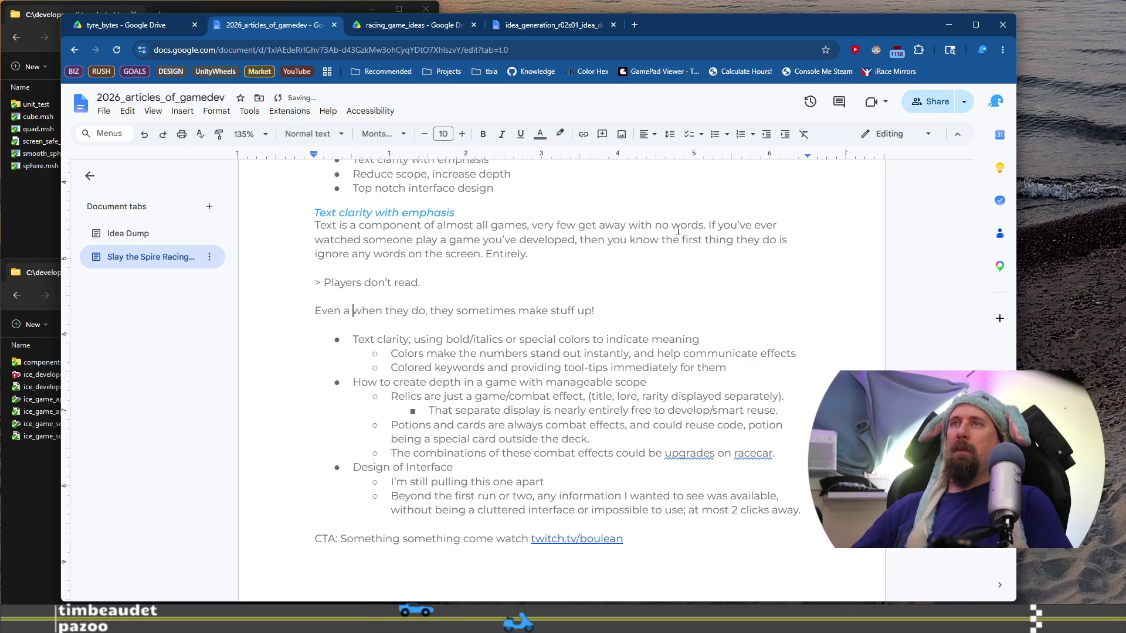
{"action": "type", "text": "layer reads the"}
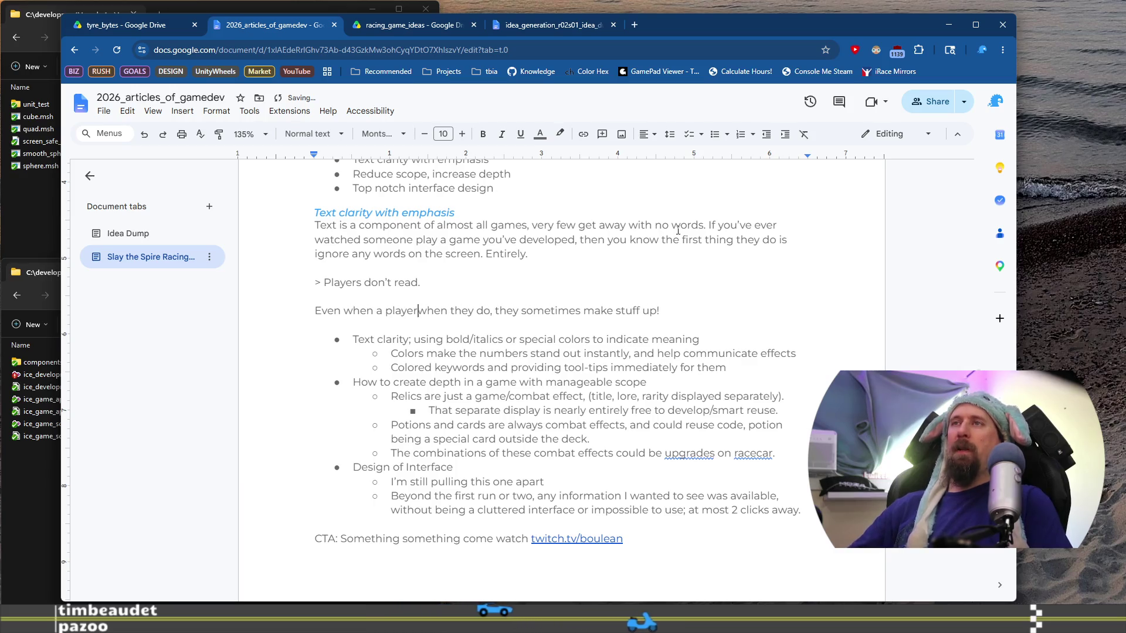
{"action": "type", "text": "y often skim"}
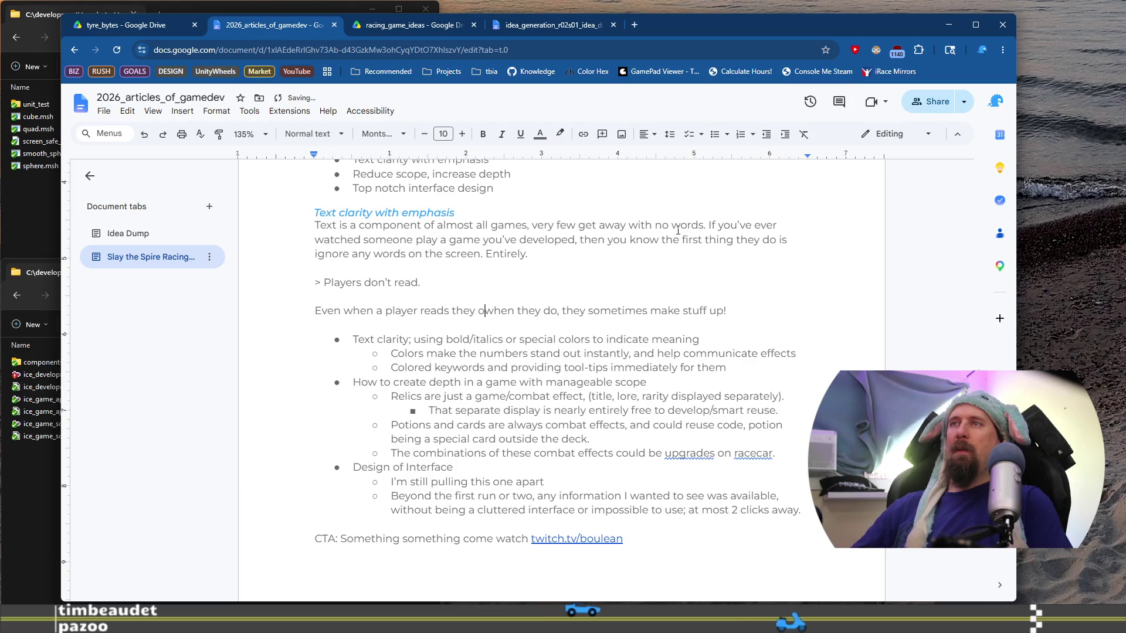
{"action": "type", "text": " and that ma"}
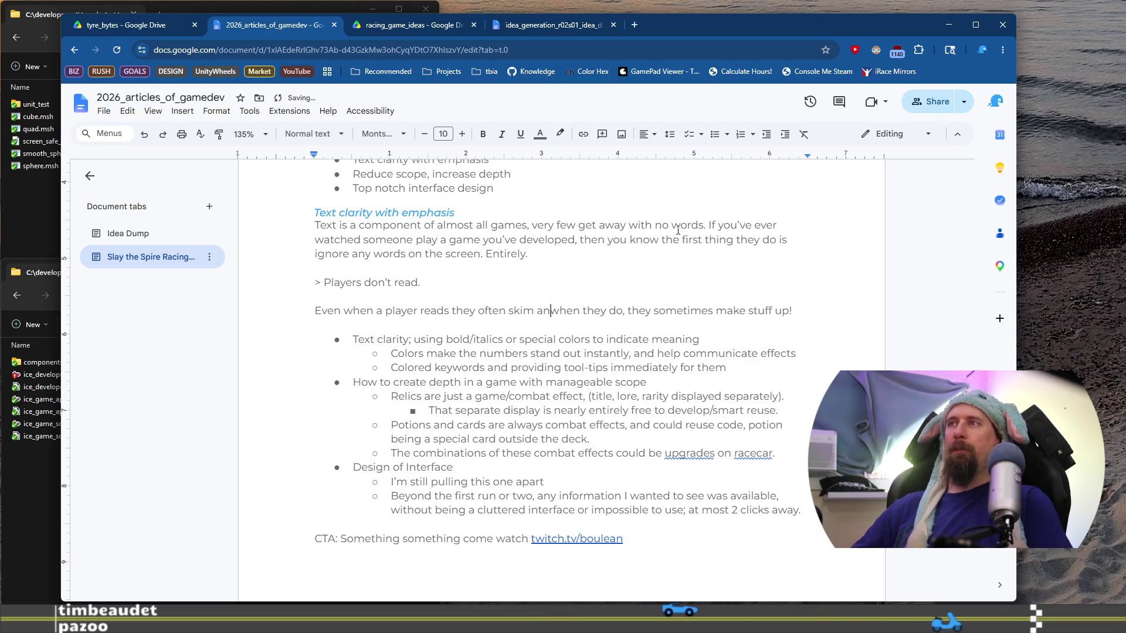
{"action": "type", "text": "y"}
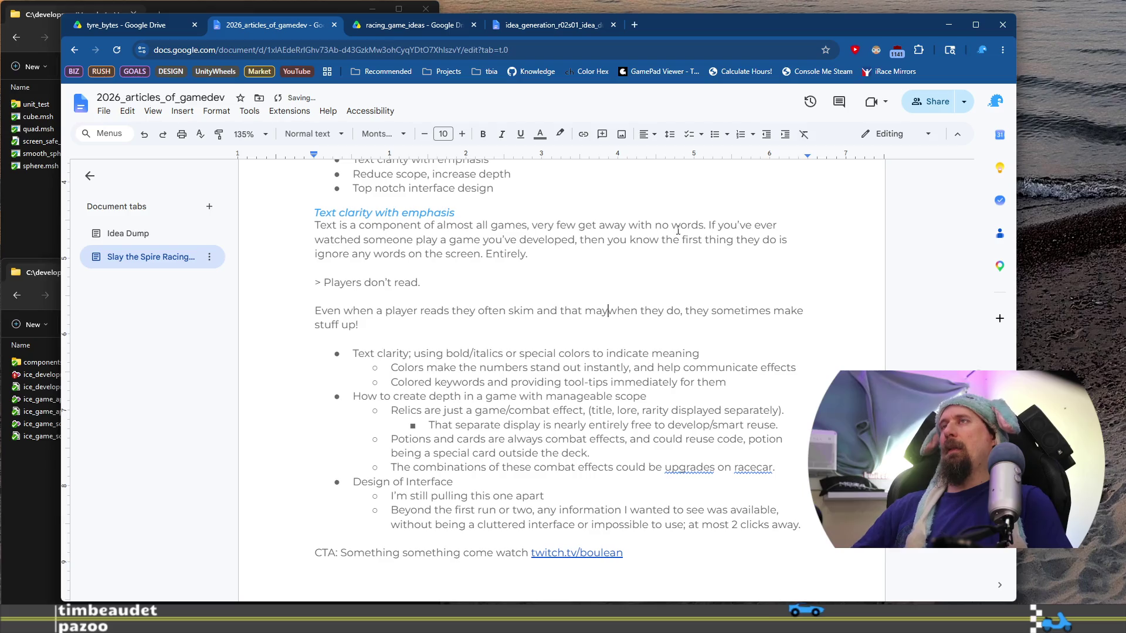
{"action": "key", "text": "BackSpace"}
{"action": "key", "text": "BackSpace"}
{"action": "key", "text": "BackSpace"}
{"action": "type", "text": "can es"}
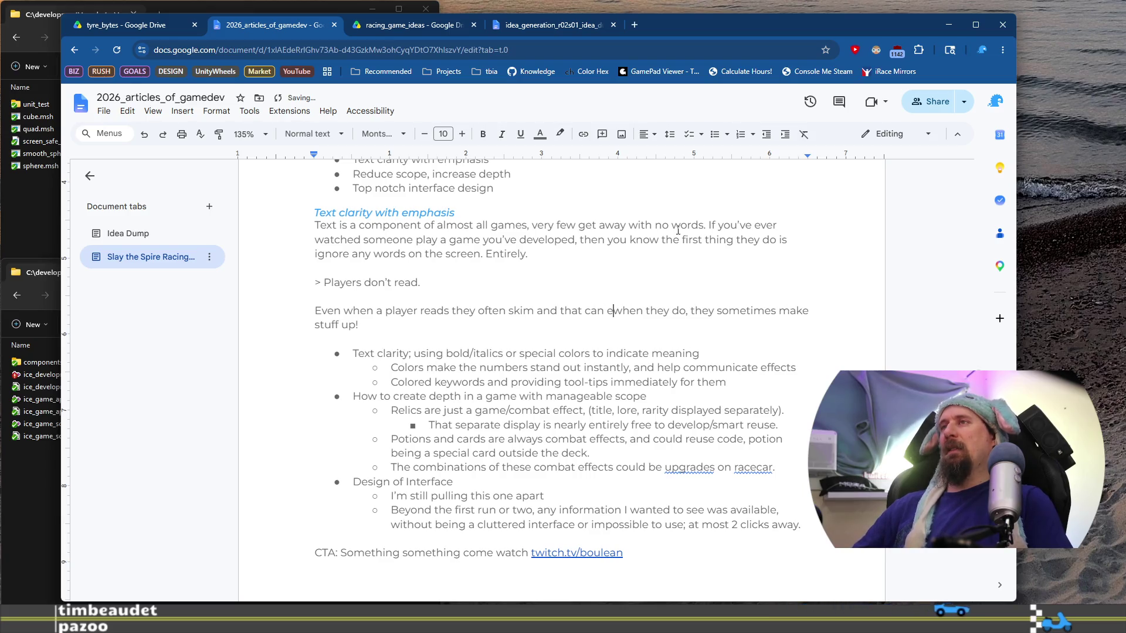
{"action": "key", "text": "BackSpace"}
{"action": "type", "text": "asily lead to mak"}
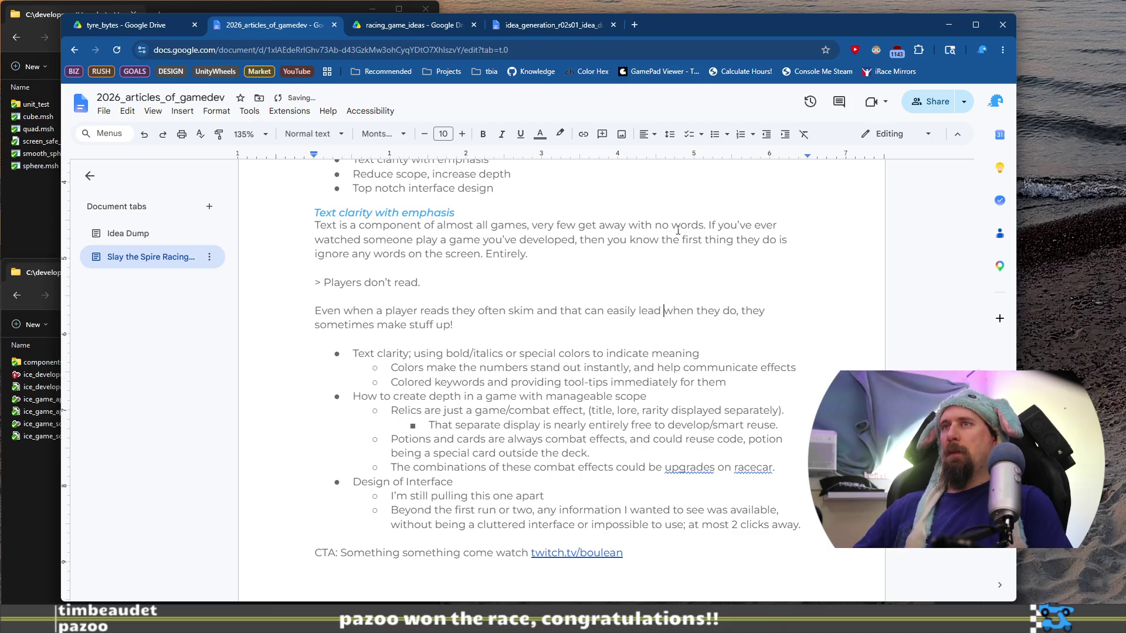
{"action": "type", "text": "ing"}
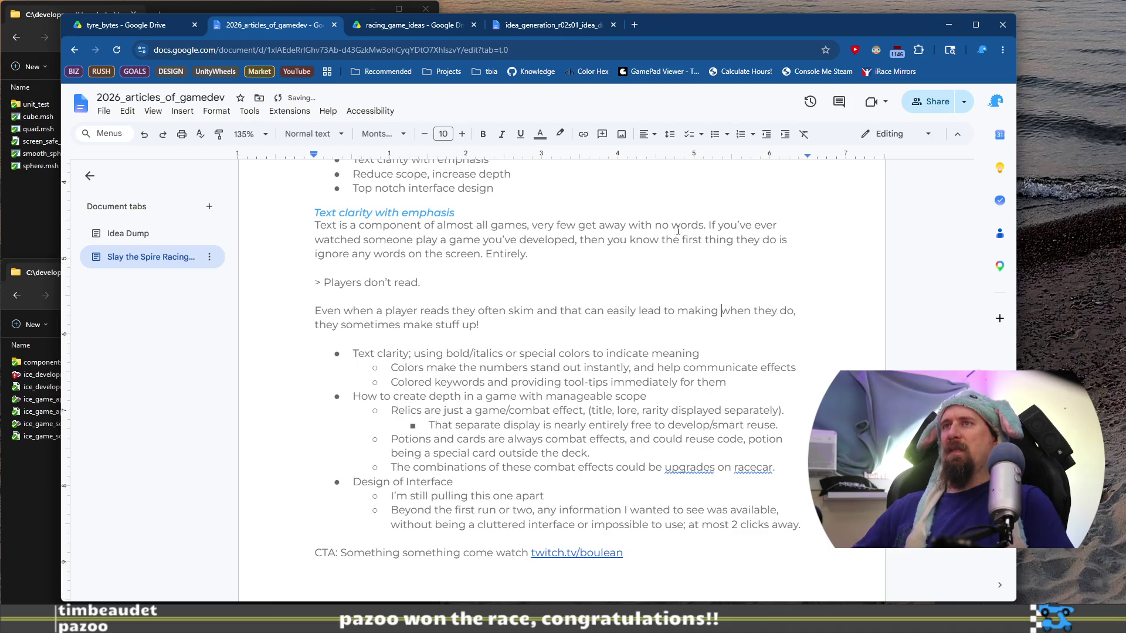
{"action": "key", "text": "ctrl+shift+Right"}
{"action": "key", "text": "ctrl+shift+Right"}
{"action": "key", "text": "ctrl+shift+Right"}
{"action": "key", "text": "BackSpace"}
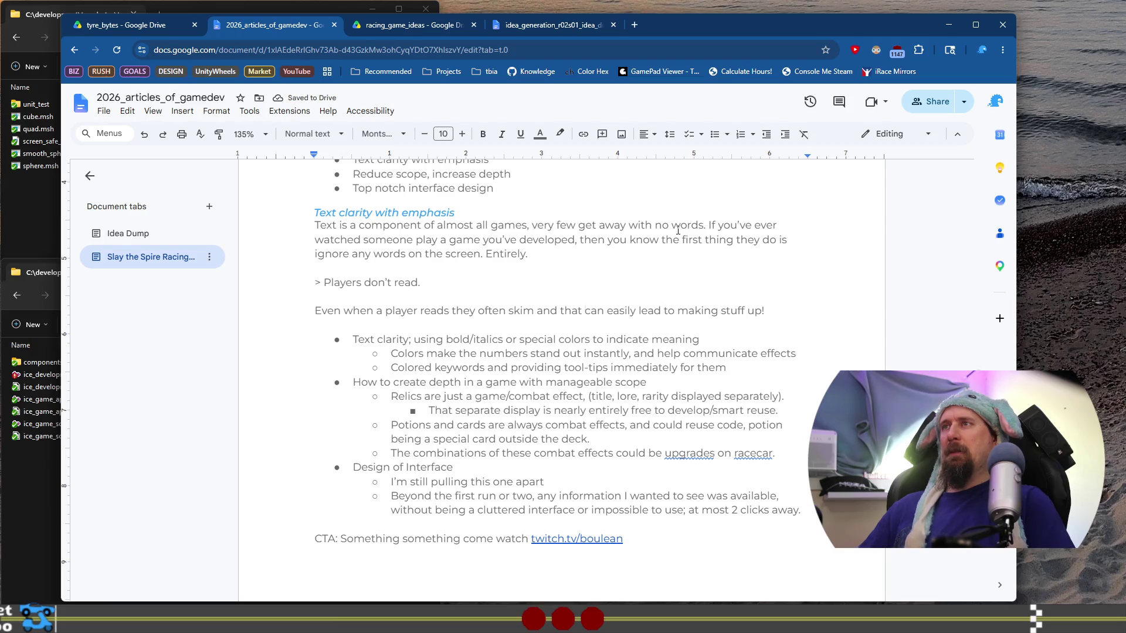
{"action": "key", "text": "ctrl+shift+Right"}
{"action": "key", "text": "BackSpace"}
{"action": "type", "text": "s"}
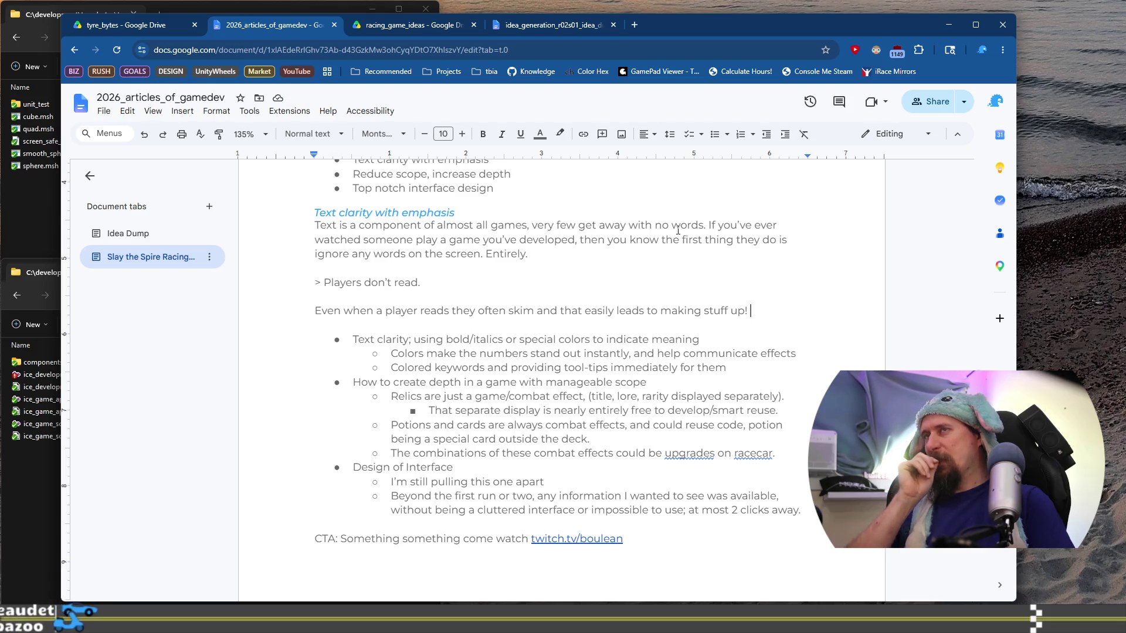
Step: Type a Slay the Spire II sentence, then overwrite its trailing words with 'use'
{"action": "type", "text": "Slay the Spire l"}
{"action": "type", "text": "I and perhaps may"}
{"action": "key", "text": "BackSpace"}
{"action": "type", "text": "ny gam"}
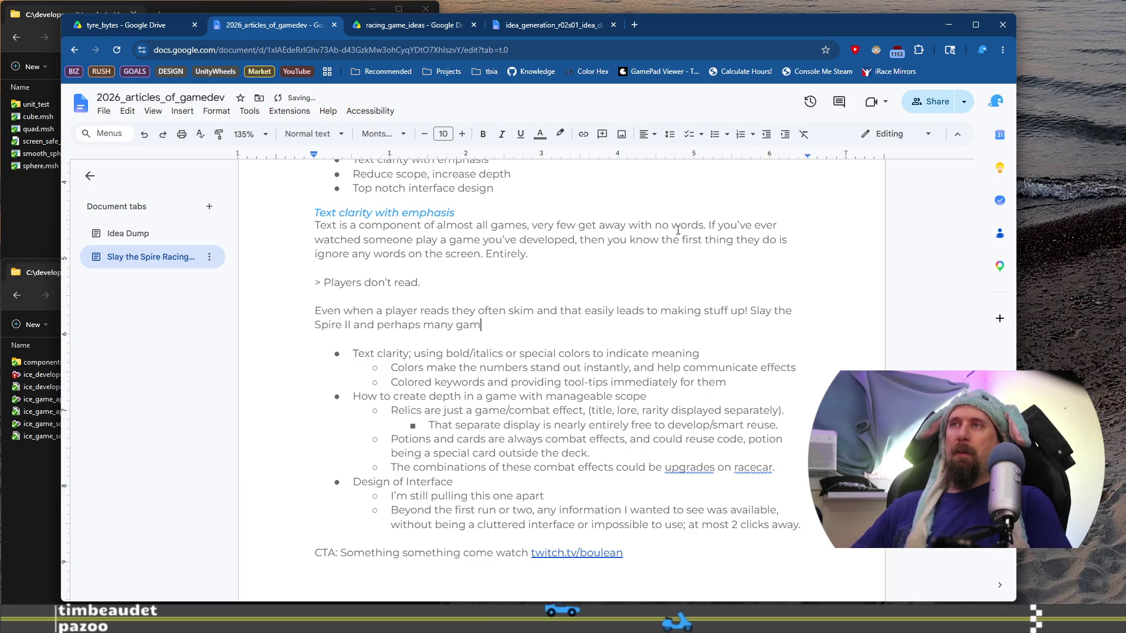
{"action": "type", "text": "es prior to it"}
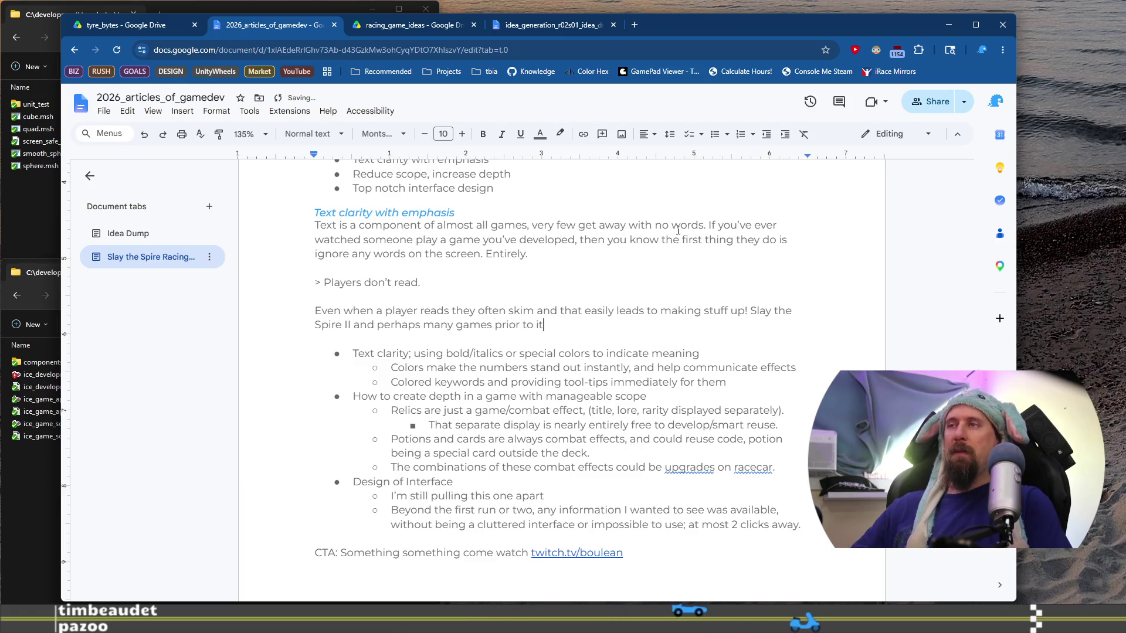
{"action": "type", "text": " have developed"}
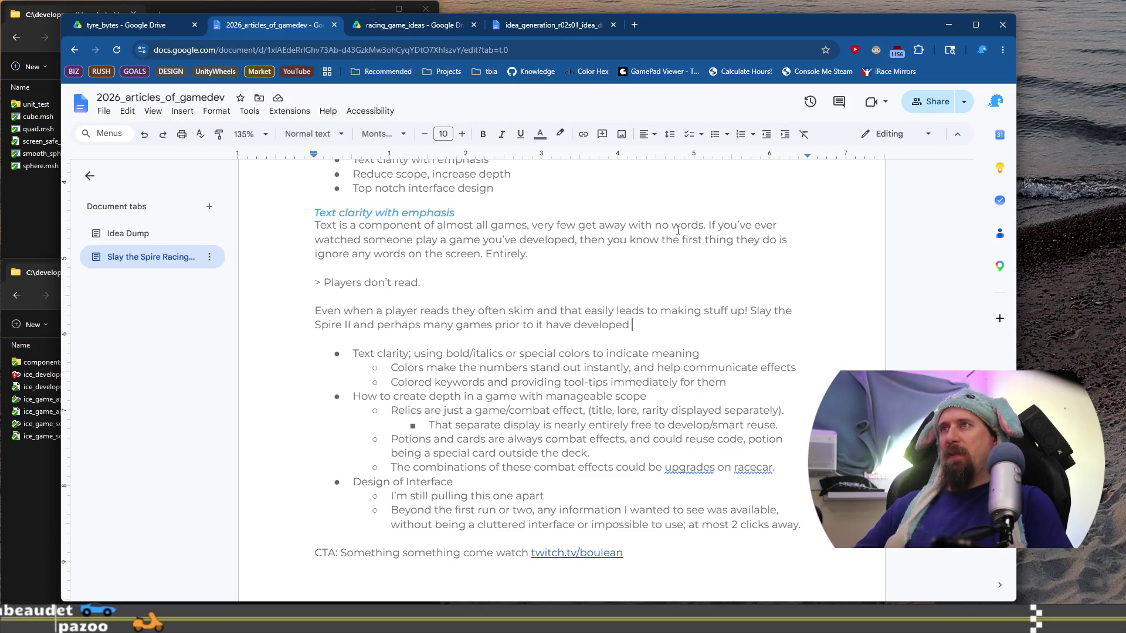
{"action": "key", "text": "ctrl+shift+Left"}
{"action": "key", "text": "ctrl+shift+Left"}
{"action": "key", "text": "ctrl+shift+Left"}
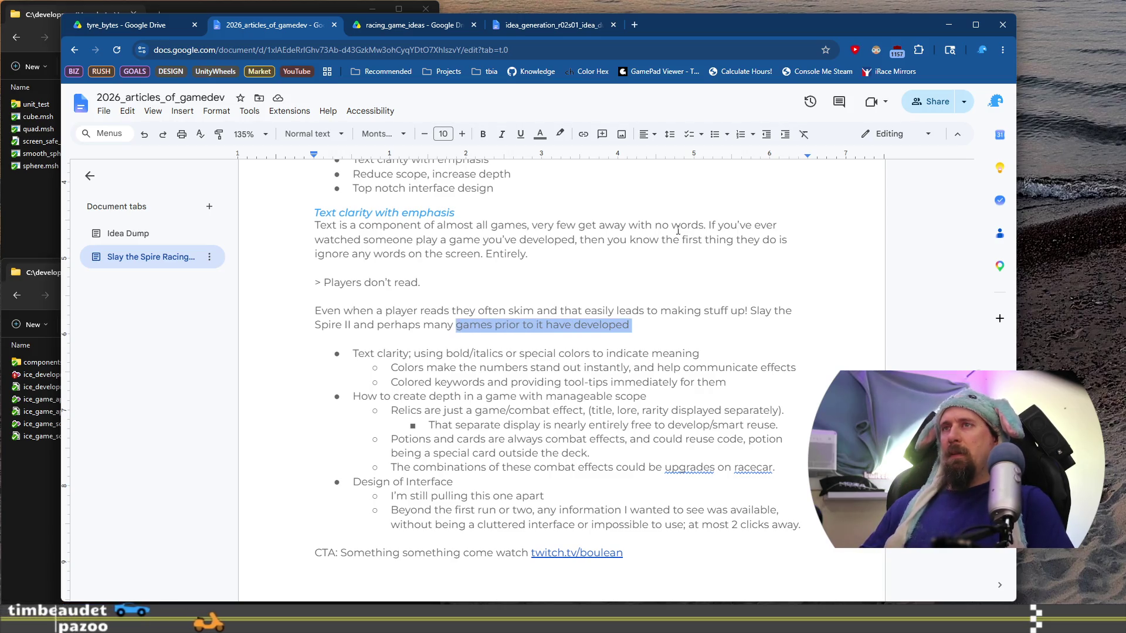
{"action": "key", "text": "ctrl+shift+Left"}
{"action": "key", "text": "ctrl+shift+Left"}
{"action": "key", "text": "ctrl+shift+Left"}
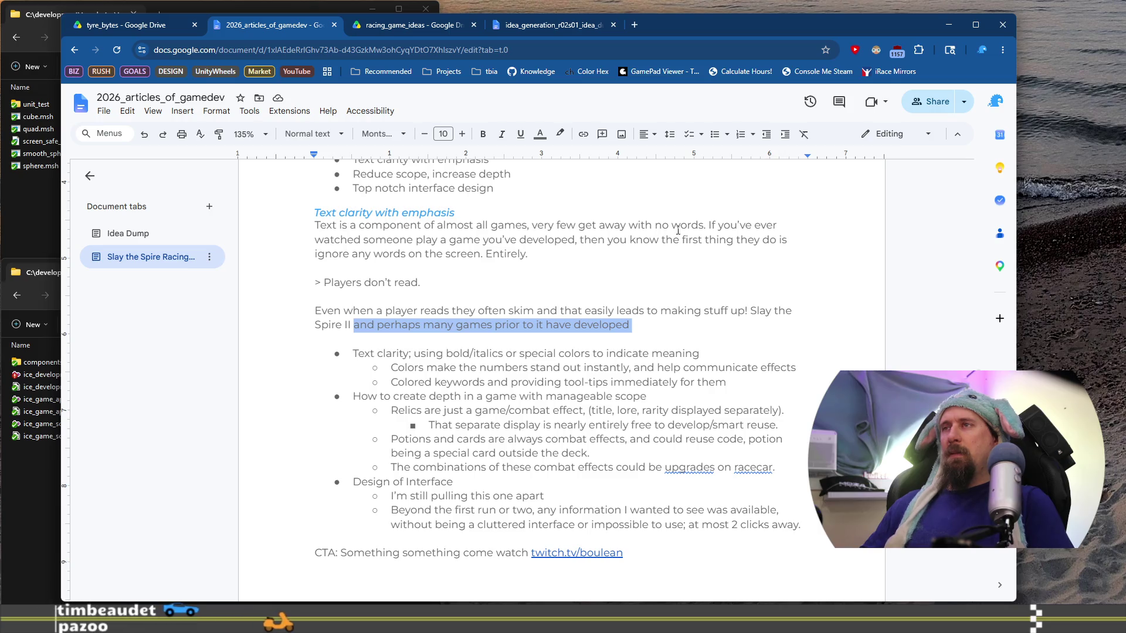
{"action": "type", "text": "use"}
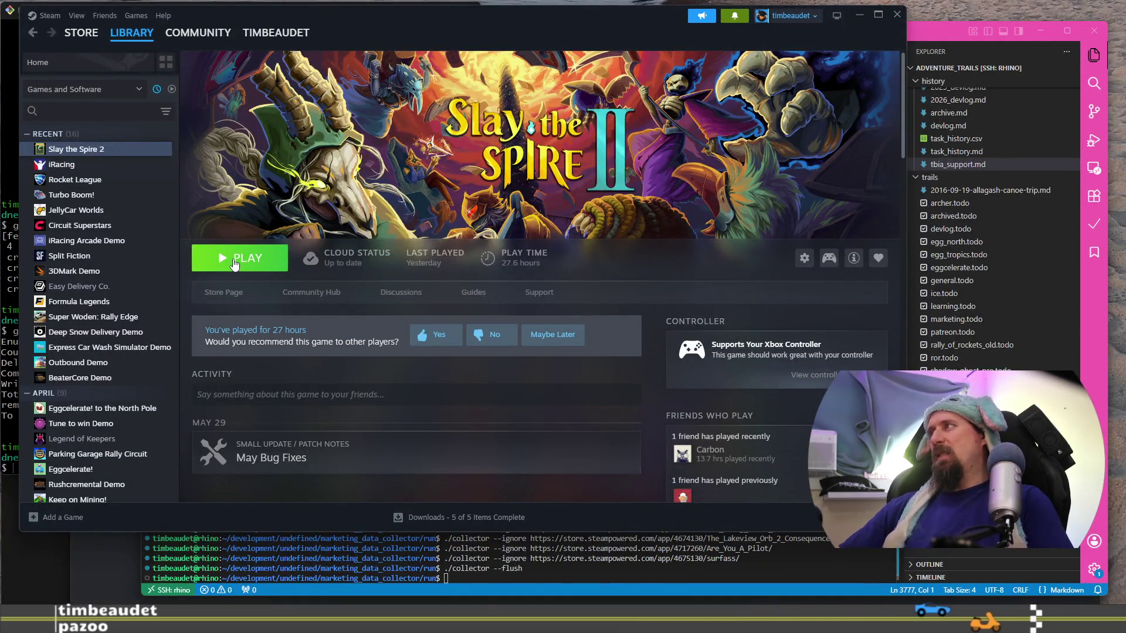
Step: Press PLAY on Slay the Spire 2 in the Steam library
{"action": "left_click", "coordinate": [234, 265]}
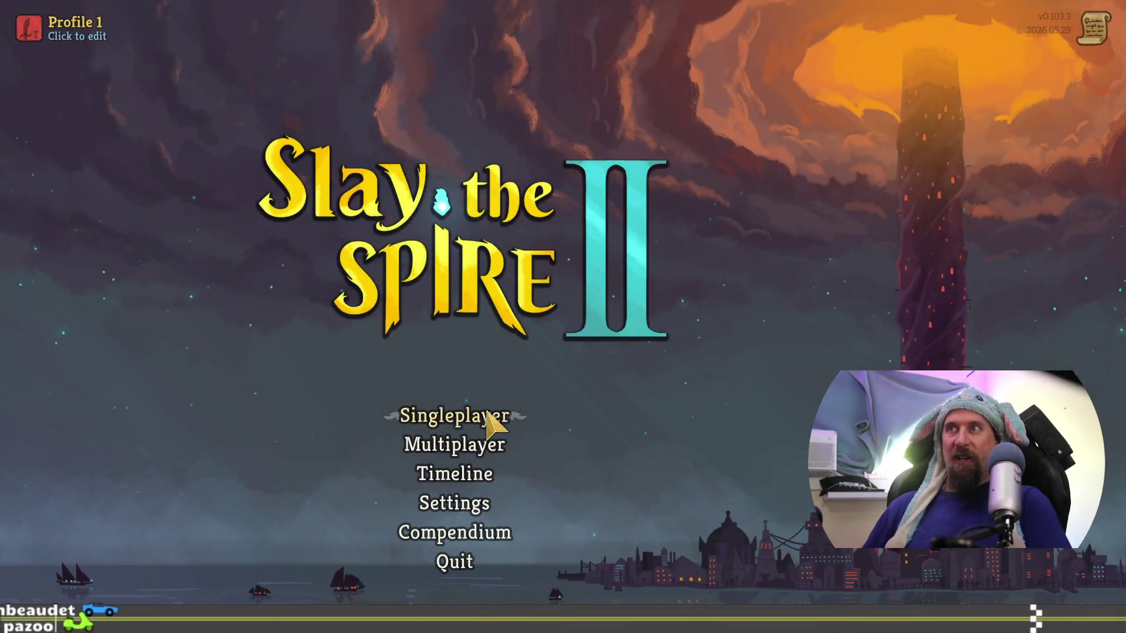
Step: Start a Singleplayer Standard run with The Regent and embark
{"action": "left_click", "coordinate": [452, 411]}
{"action": "left_click", "coordinate": [328, 364]}
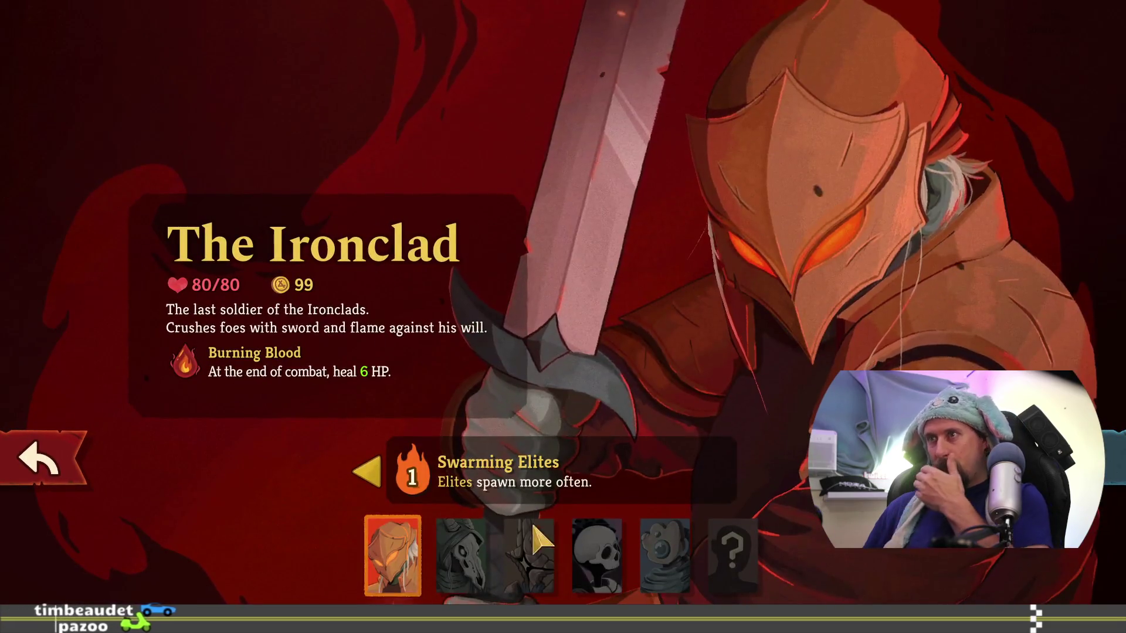
{"action": "left_click", "coordinate": [528, 554]}
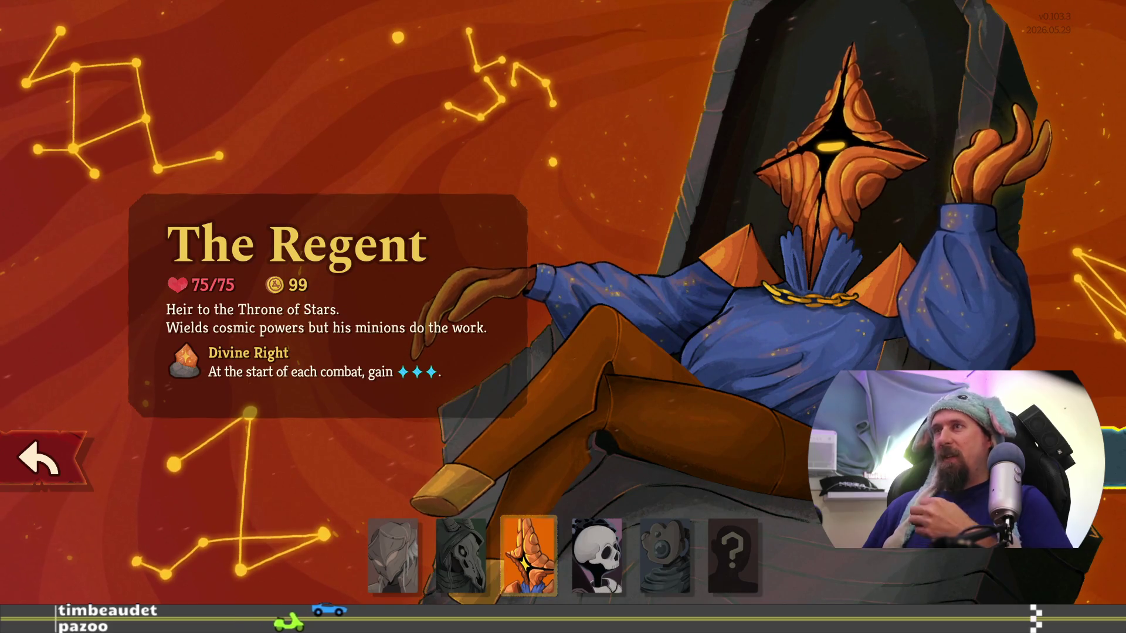
{"action": "left_click", "coordinate": [1044, 446]}
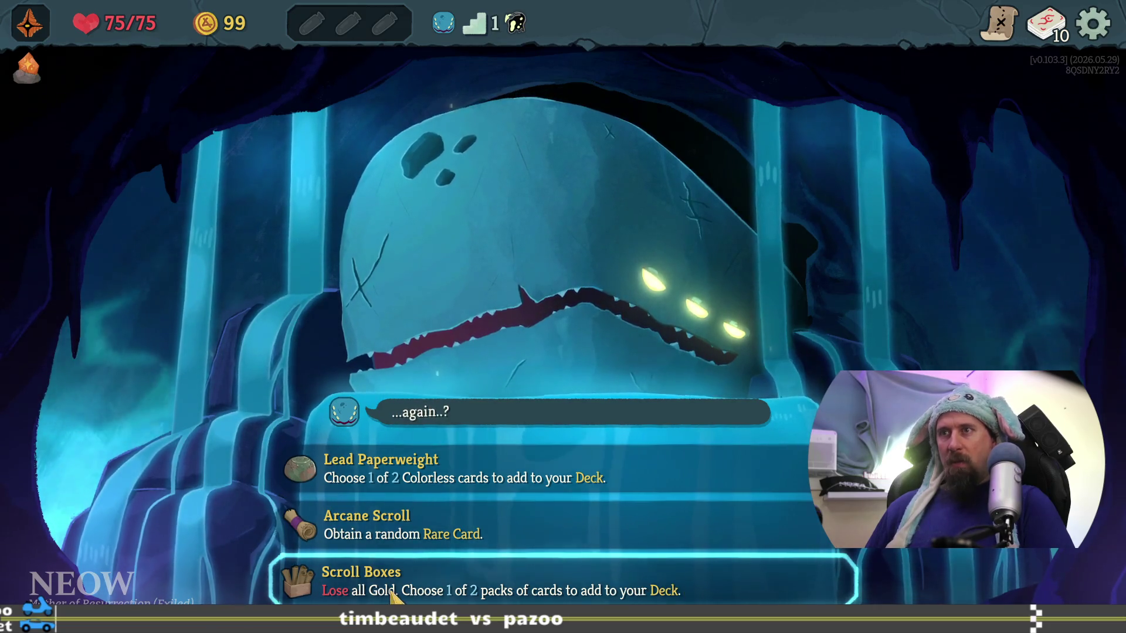
Step: Take the Scroll Boxes blessing and pick the Convergence, Guiding Star and Photon Cut pack
{"action": "left_click", "coordinate": [686, 584]}
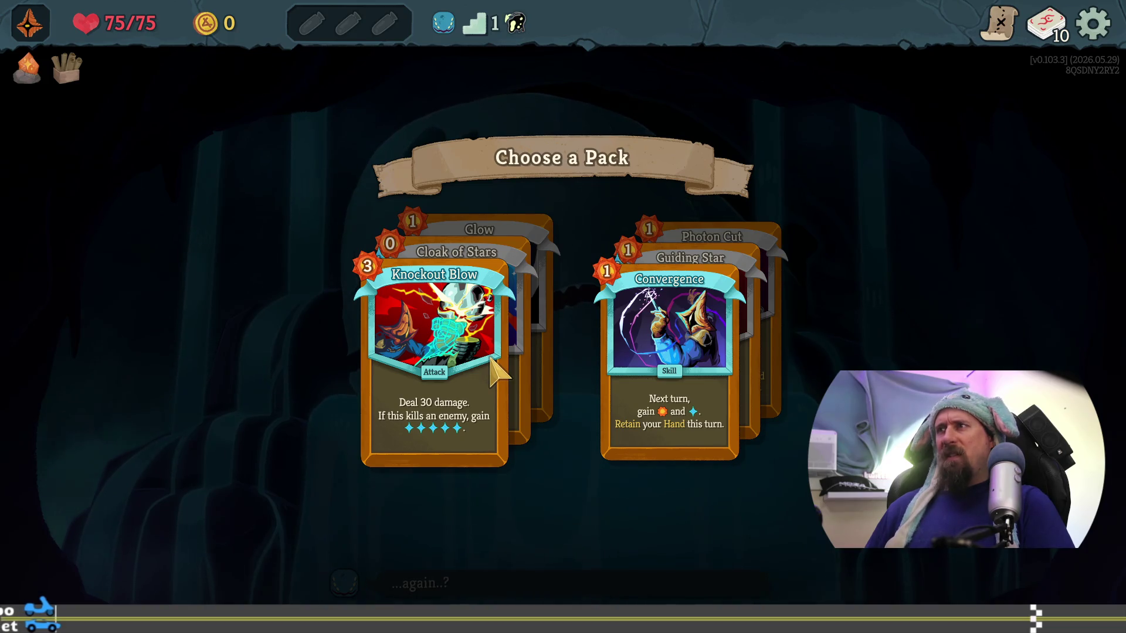
{"action": "left_click", "coordinate": [680, 337]}
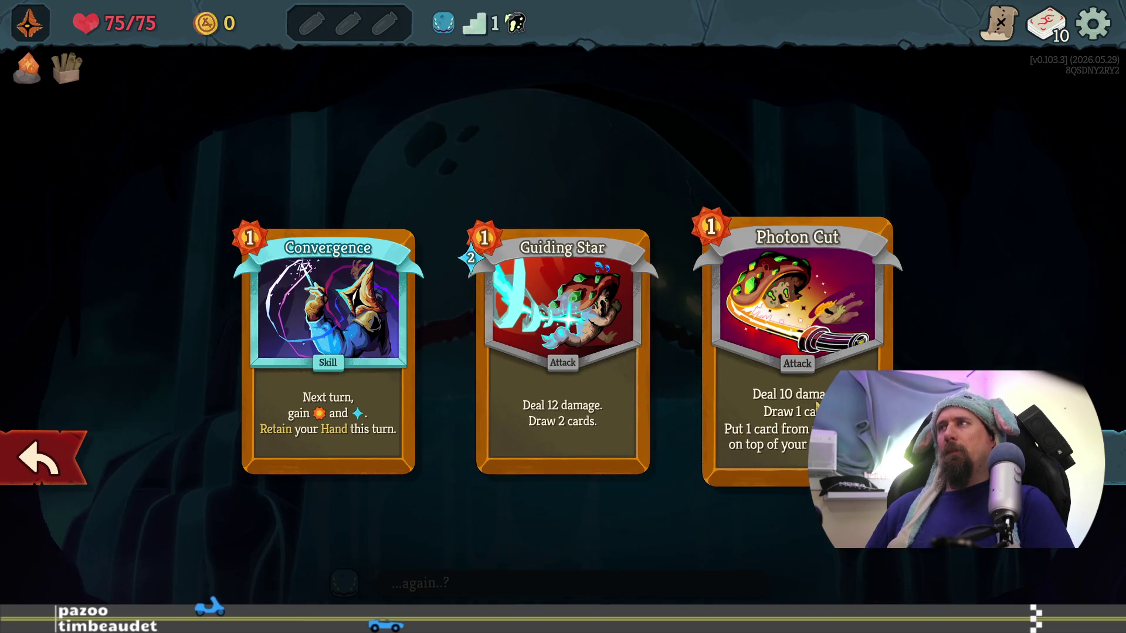
{"action": "left_click", "coordinate": [47, 457]}
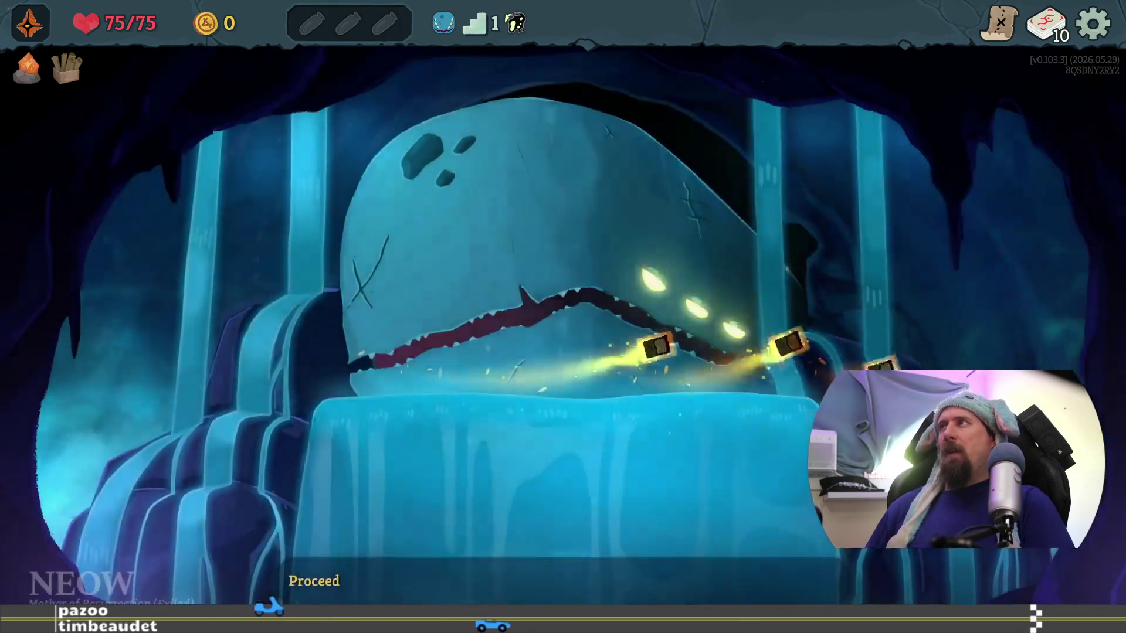
{"action": "left_click", "coordinate": [574, 583]}
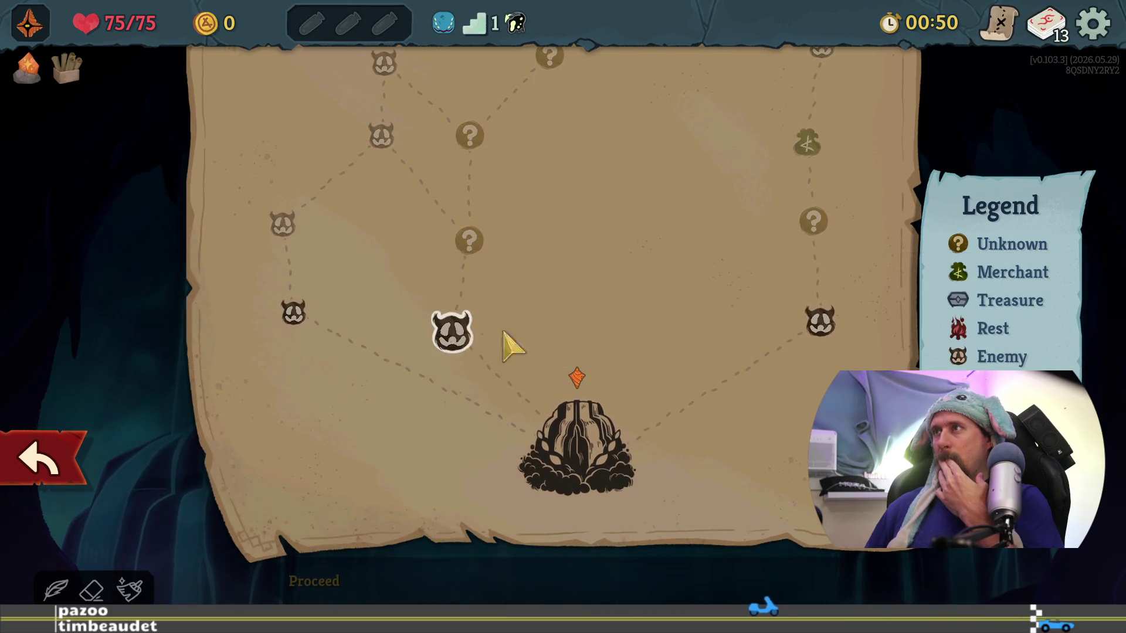
Step: Travel to an enemy node on the map to start the first fight
{"action": "scroll", "coordinate": [510, 346], "scroll_direction": "up", "scroll_amount": 3}
{"action": "scroll", "coordinate": [596, 460], "scroll_direction": "down", "scroll_amount": 2}
{"action": "scroll", "coordinate": [600, 510], "scroll_direction": "up", "scroll_amount": 3}
{"action": "scroll", "coordinate": [596, 522], "scroll_direction": "down", "scroll_amount": 3}
{"action": "scroll", "coordinate": [598, 445], "scroll_direction": "up", "scroll_amount": 2}
{"action": "scroll", "coordinate": [604, 583], "scroll_direction": "down", "scroll_amount": 1}
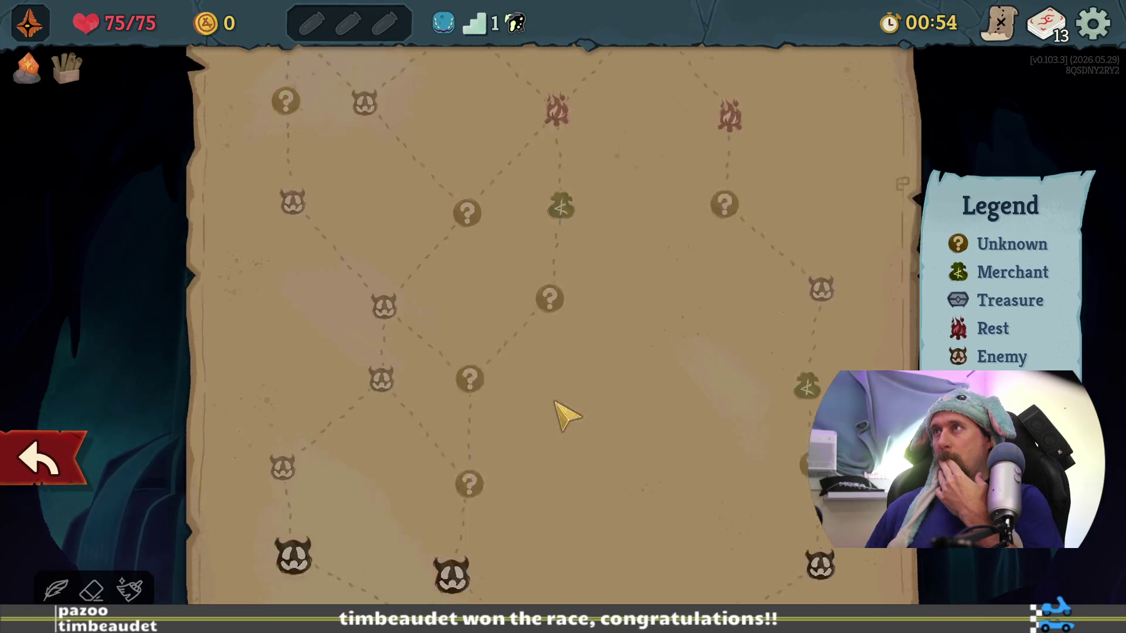
{"action": "scroll", "coordinate": [566, 417], "scroll_direction": "down", "scroll_amount": 3}
{"action": "left_click", "coordinate": [708, 381]}
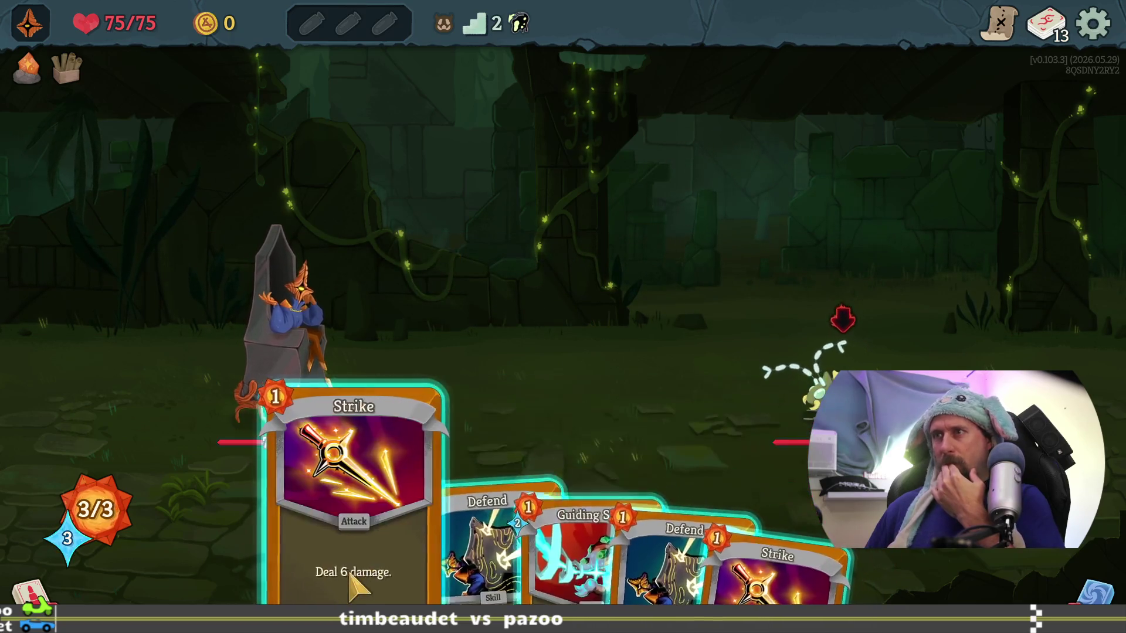
Step: Check the draw pile, then play two Strikes on the right-hand enemy
{"action": "left_click", "coordinate": [29, 593]}
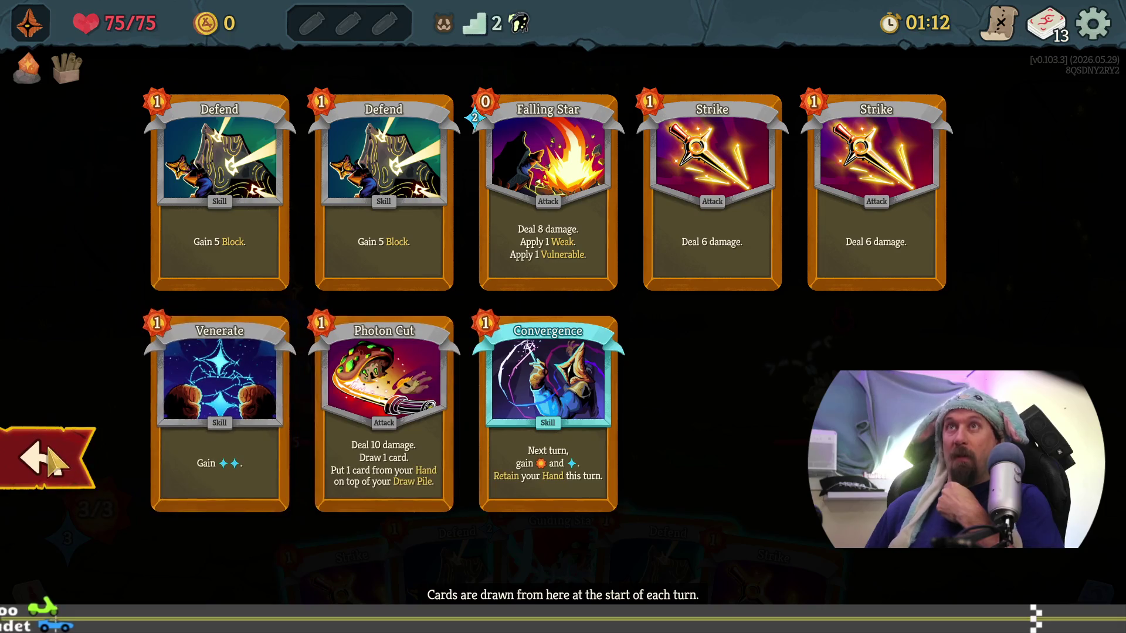
{"action": "left_click", "coordinate": [52, 463]}
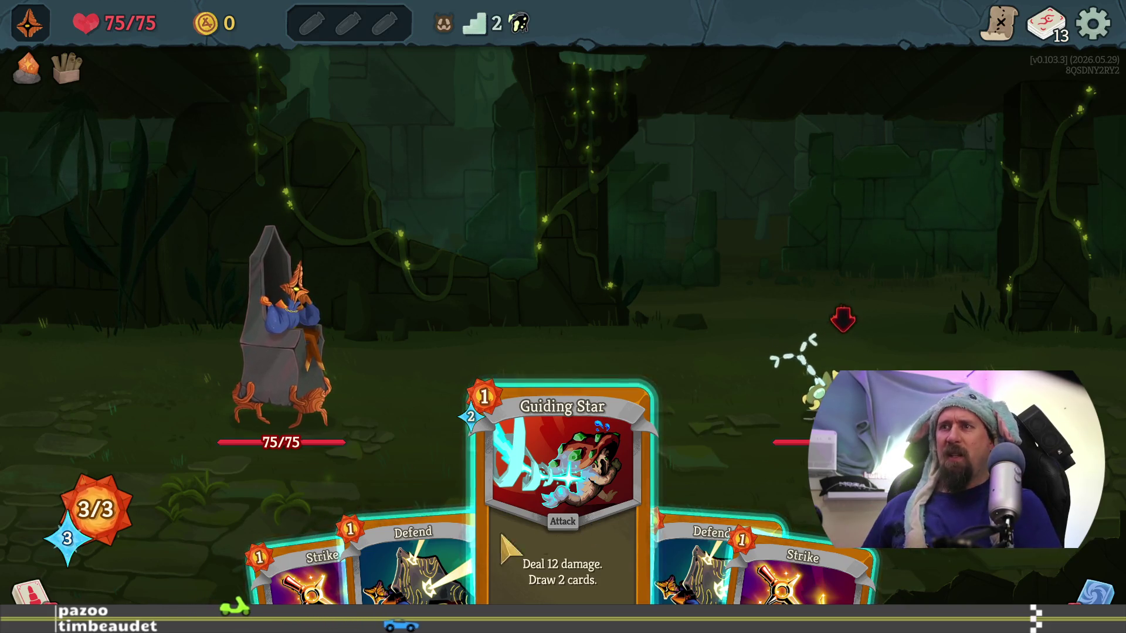
{"action": "left_click_drag", "start_coordinate": [756, 572], "coordinate": [833, 329]}
{"action": "left_click_drag", "start_coordinate": [389, 540], "coordinate": [840, 317]}
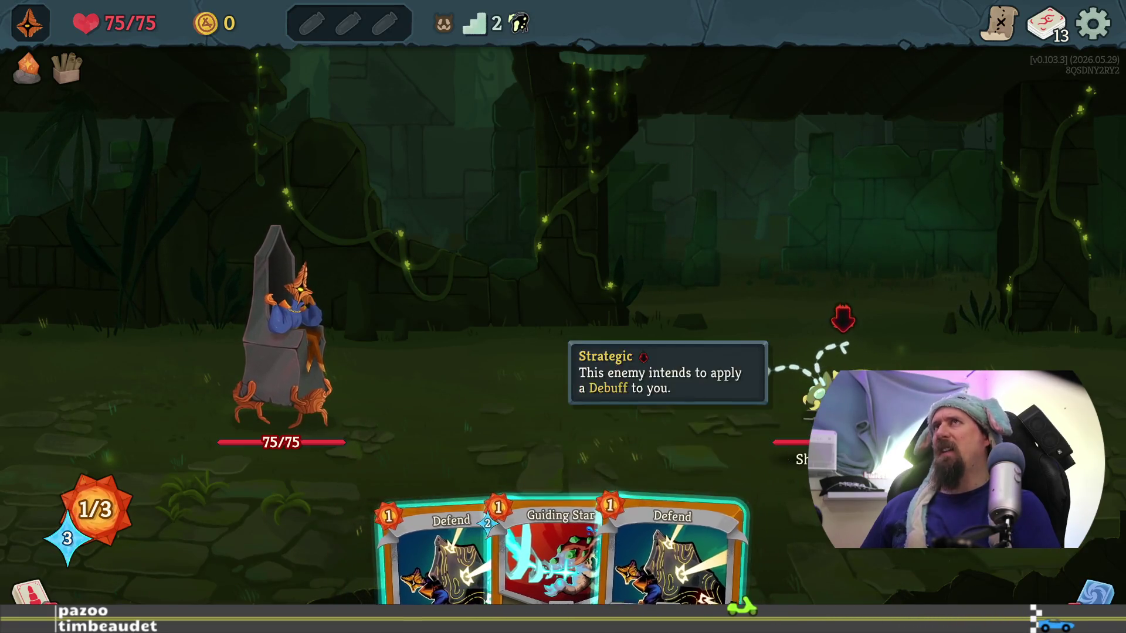
Step: Play Guiding Star on that enemy for 12 damage and end the turn
{"action": "mouse_move", "coordinate": [52, 551]}
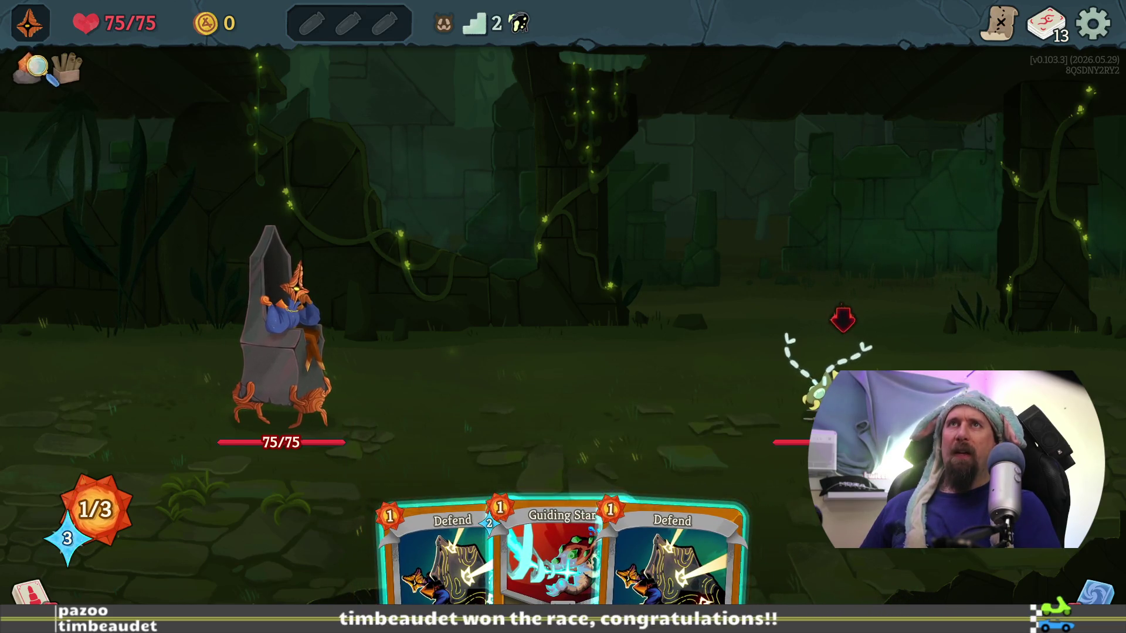
{"action": "mouse_move", "coordinate": [86, 69]}
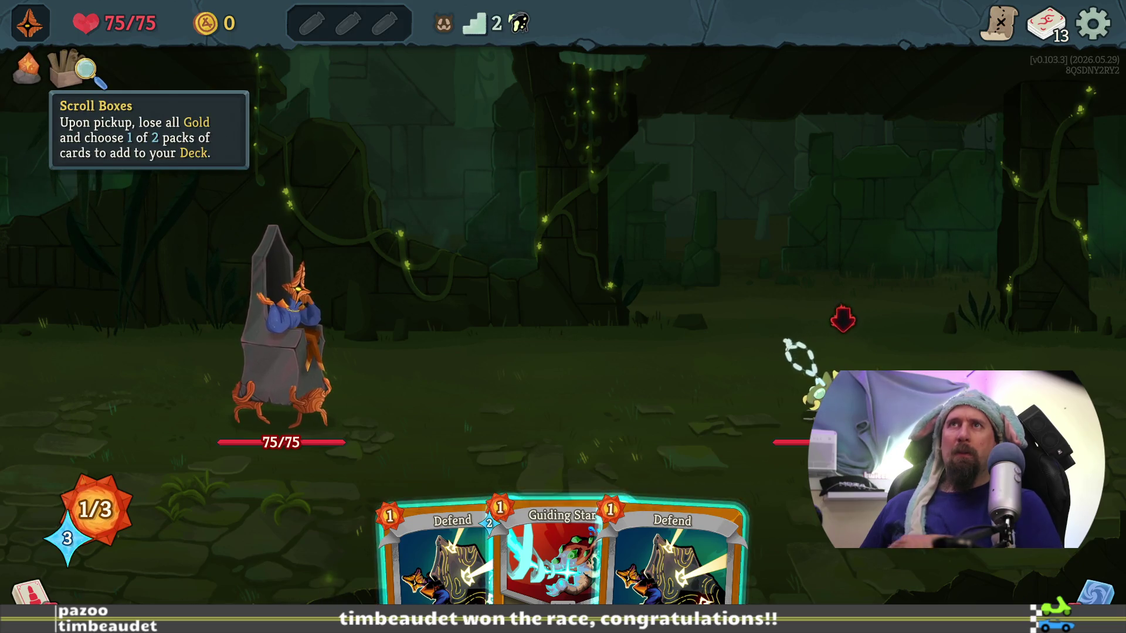
{"action": "mouse_move", "coordinate": [116, 32]}
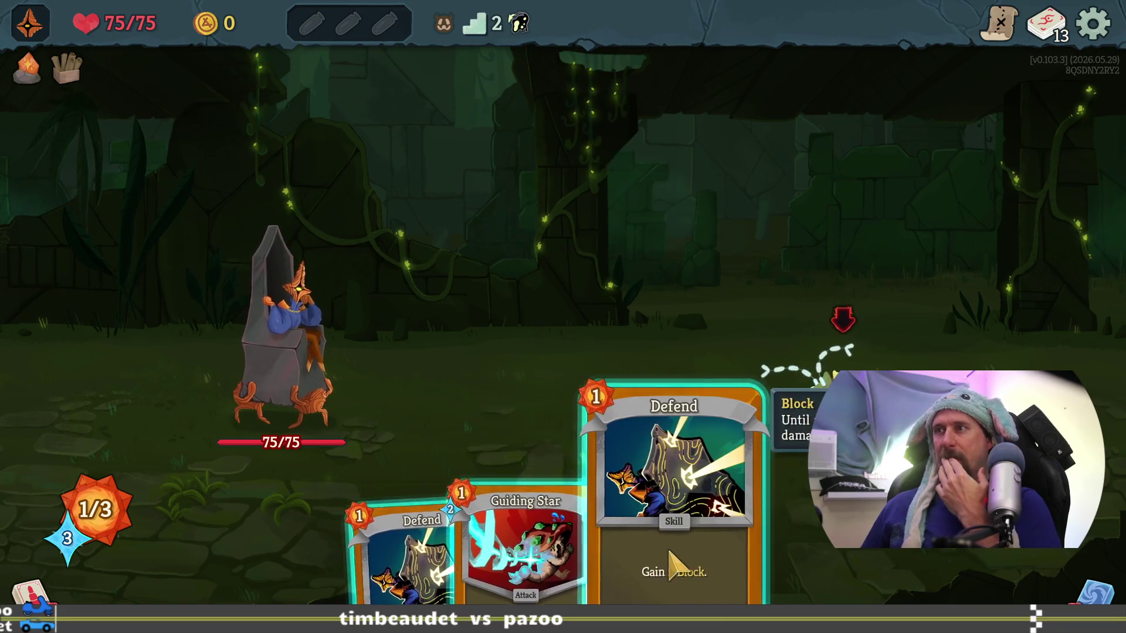
{"action": "mouse_move", "coordinate": [569, 519]}
{"action": "left_mouse_down"}
{"action": "mouse_move", "coordinate": [754, 322]}
{"action": "mouse_move", "coordinate": [832, 340]}
{"action": "left_mouse_up"}
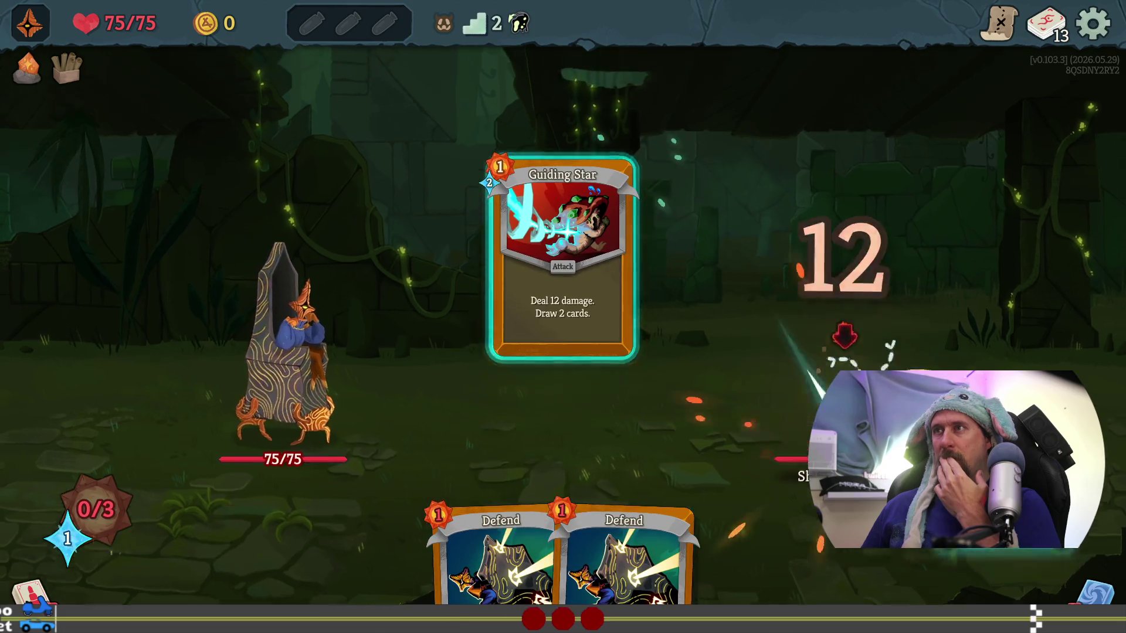
{"action": "left_click", "coordinate": [961, 498]}
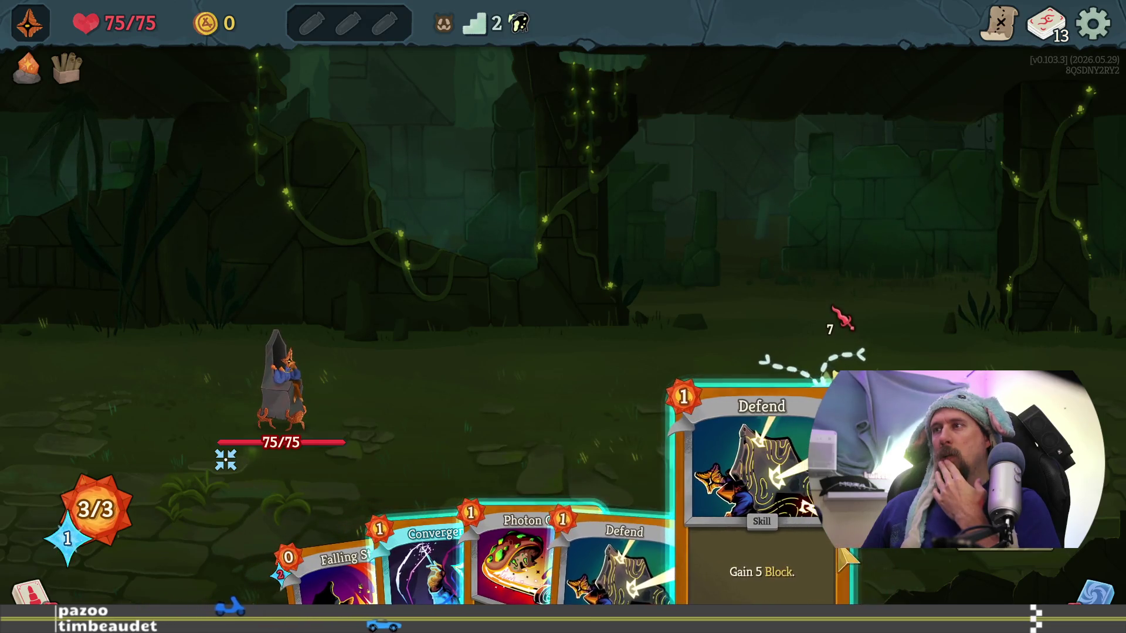
Step: Play both Defends for 10 Block, play Convergence, and end the turn
{"action": "left_click", "coordinate": [655, 577]}
{"action": "left_click", "coordinate": [503, 422]}
{"action": "left_click", "coordinate": [692, 563]}
{"action": "left_click", "coordinate": [382, 390]}
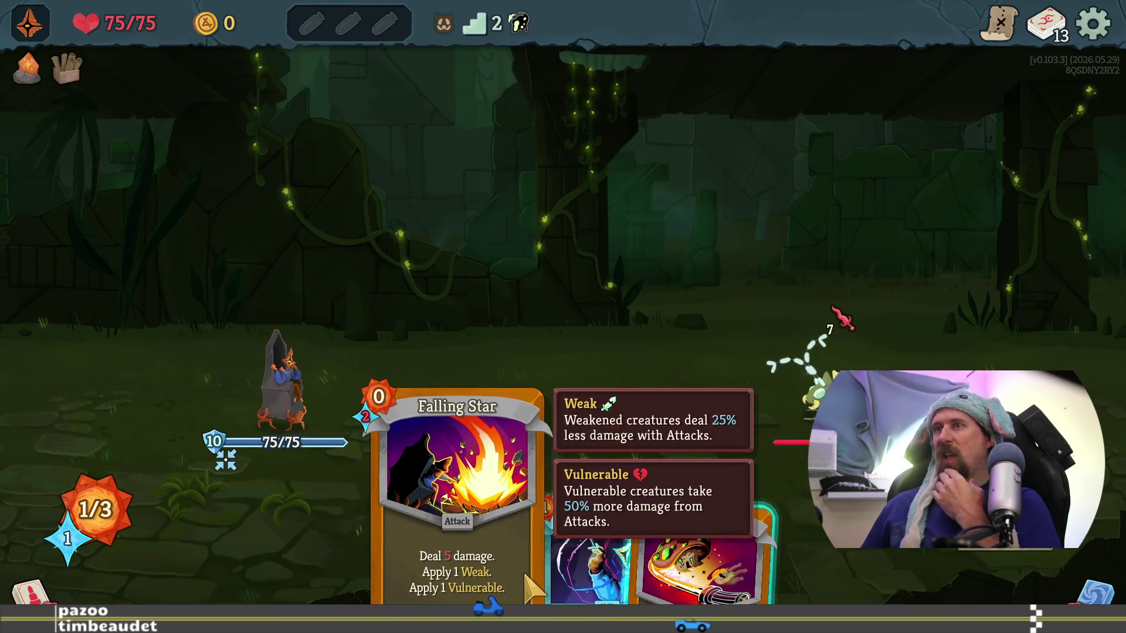
{"action": "mouse_move", "coordinate": [573, 487]}
{"action": "left_mouse_down"}
{"action": "mouse_move", "coordinate": [364, 329]}
{"action": "mouse_move", "coordinate": [497, 397]}
{"action": "left_mouse_up"}
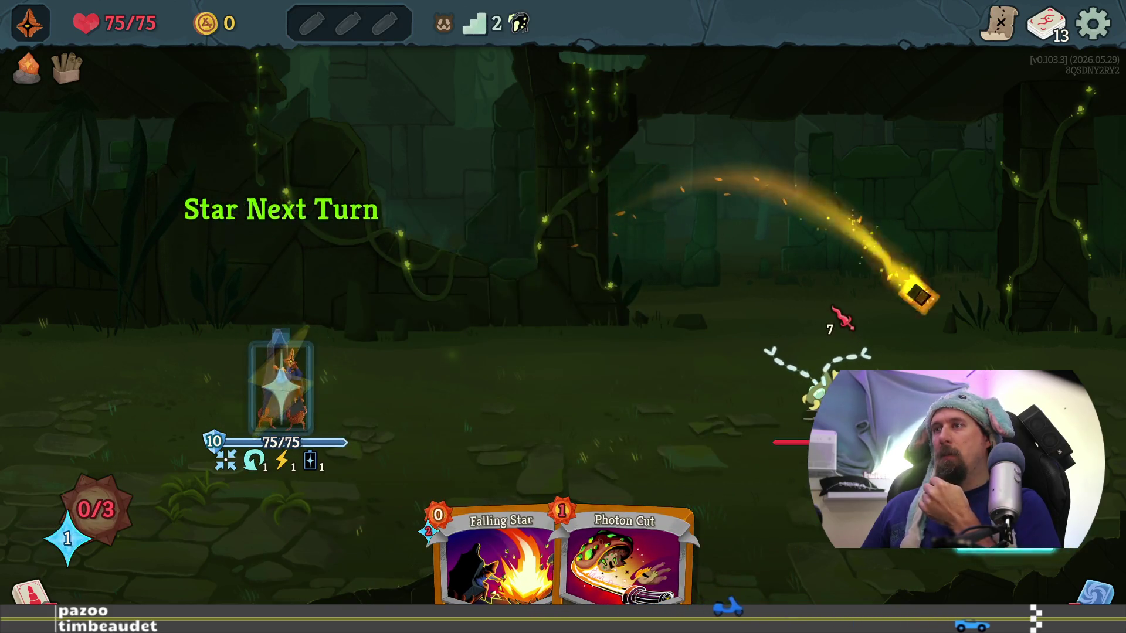
{"action": "key", "text": "e"}
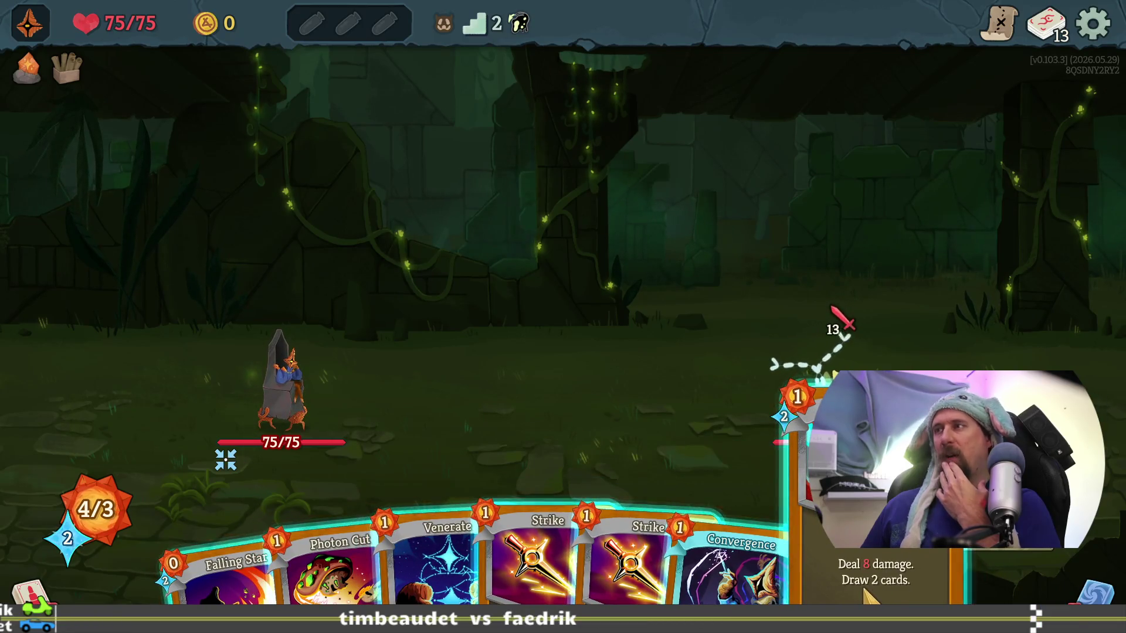
Step: Review the full deck list, then switch to the Google Docs article
{"action": "left_click", "coordinate": [1045, 24]}
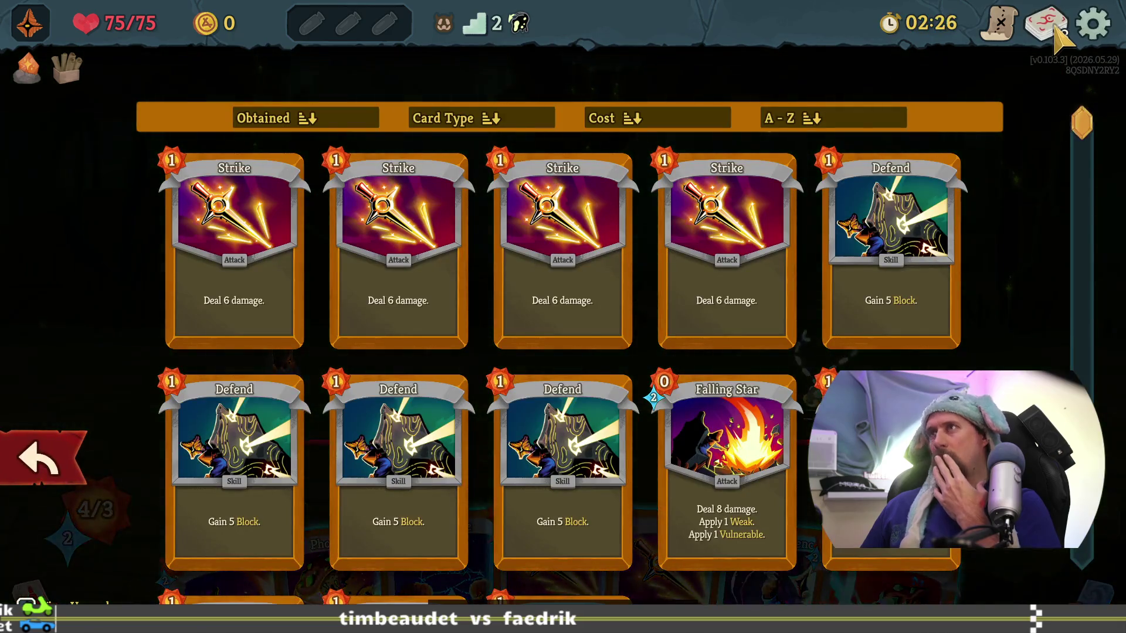
{"action": "scroll", "coordinate": [839, 346], "scroll_direction": "down", "scroll_amount": 5}
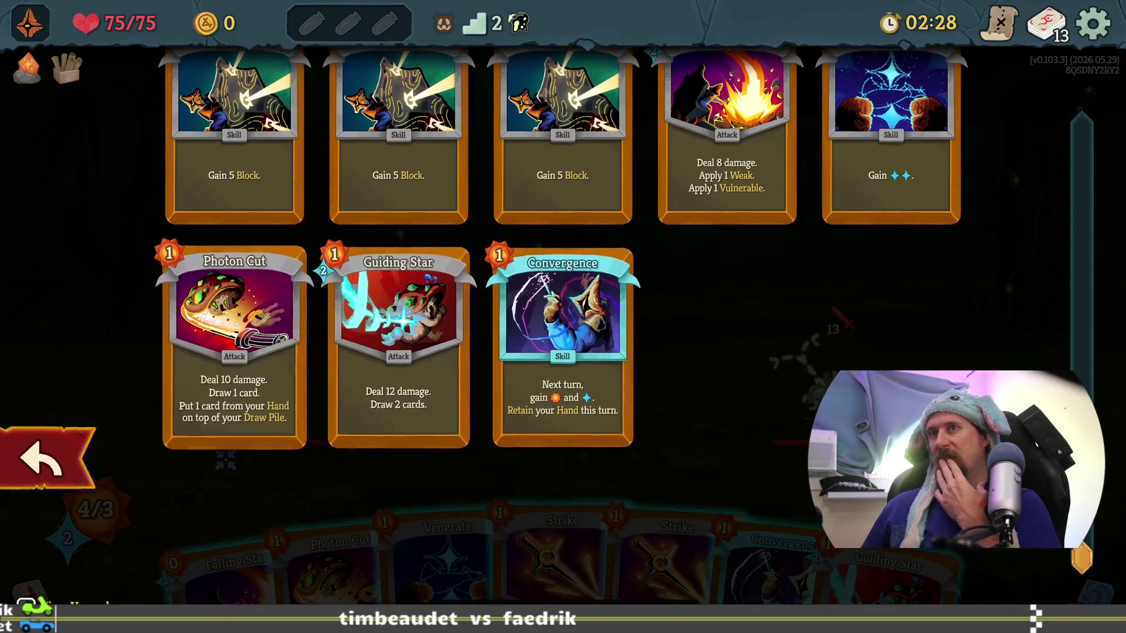
{"action": "left_click", "coordinate": [27, 463]}
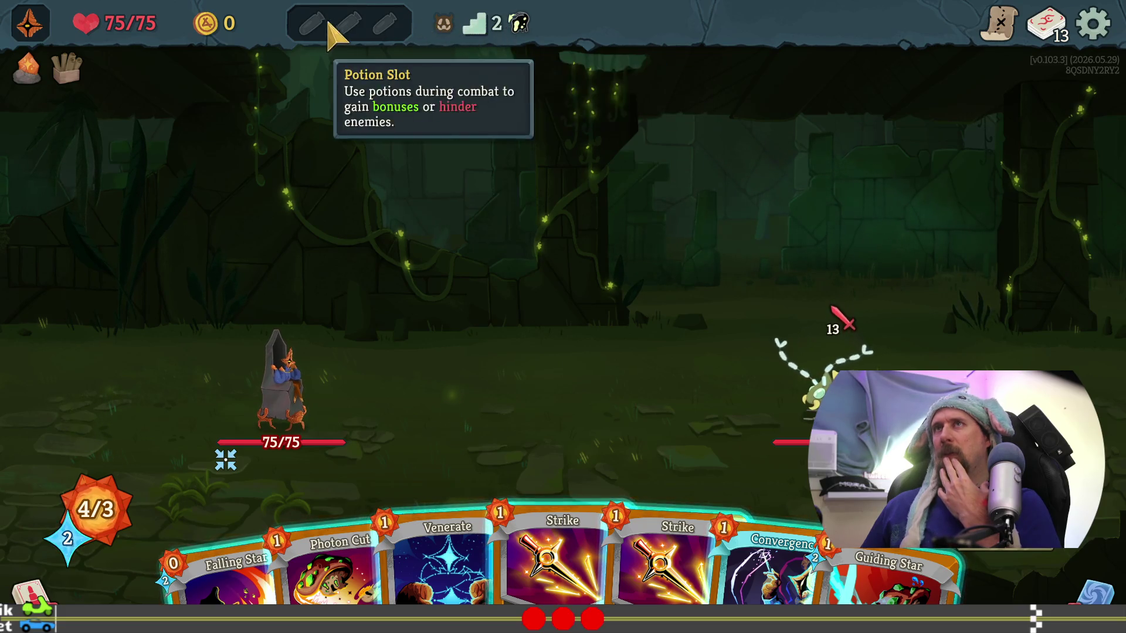
{"action": "key", "text": "alt+Tab"}
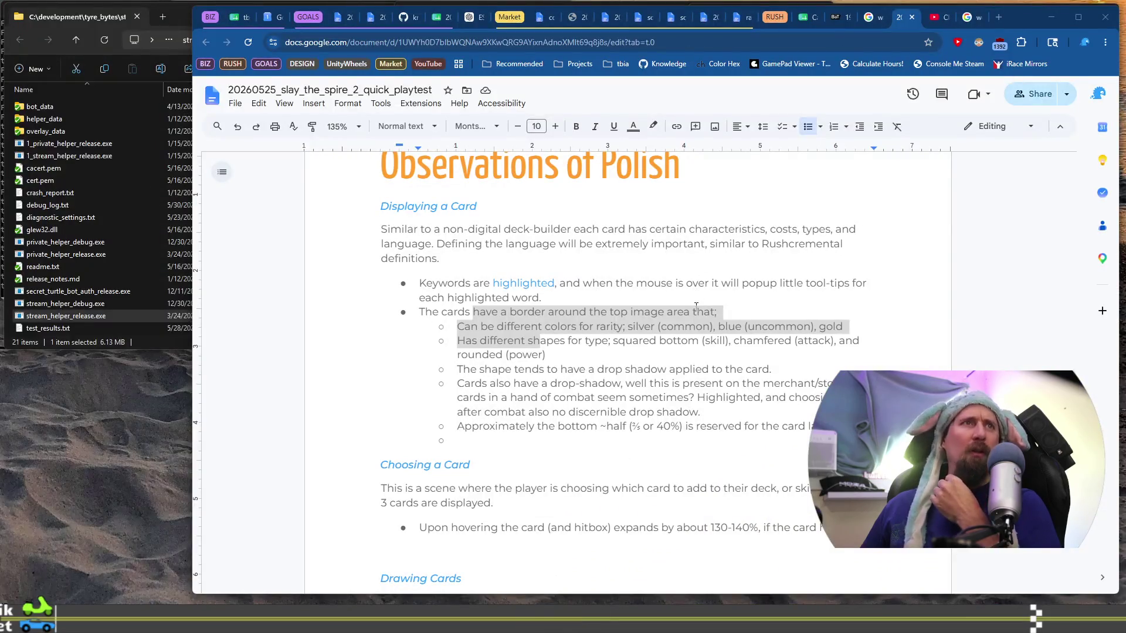
Step: Return from the Google Docs article to the full-screen Slay the Spire 2 fight
{"action": "key", "text": "alt+Tab"}
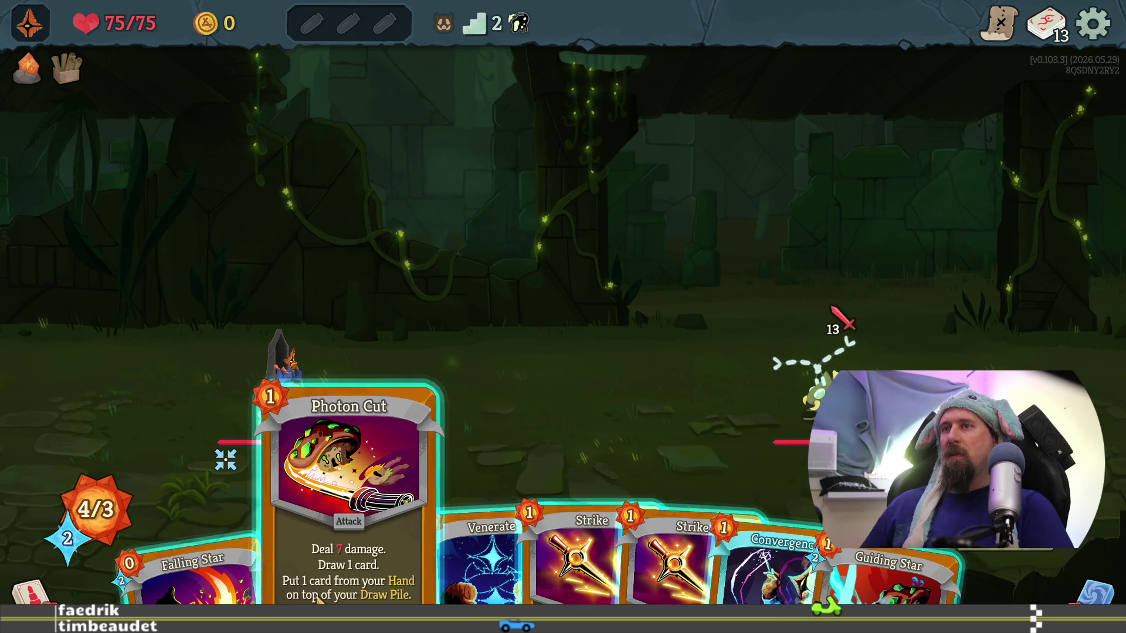
Step: Play Photon Cut, put Venerate on top, then Falling Star and a Strike to win
{"action": "left_click", "coordinate": [340, 517]}
{"action": "left_click", "coordinate": [838, 343]}
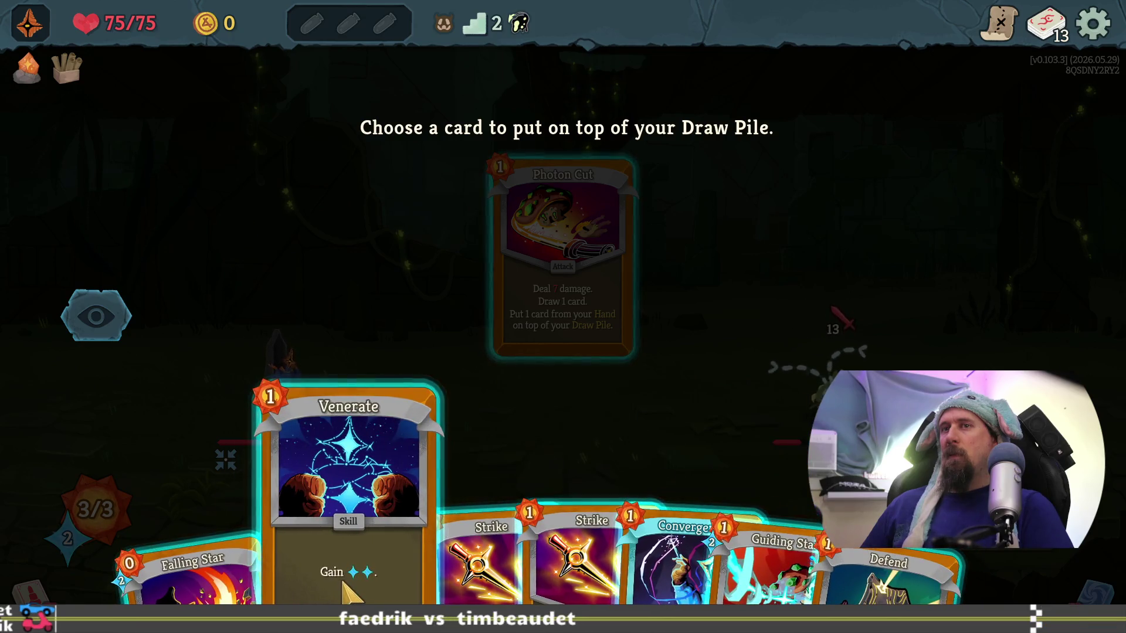
{"action": "left_click", "coordinate": [281, 522]}
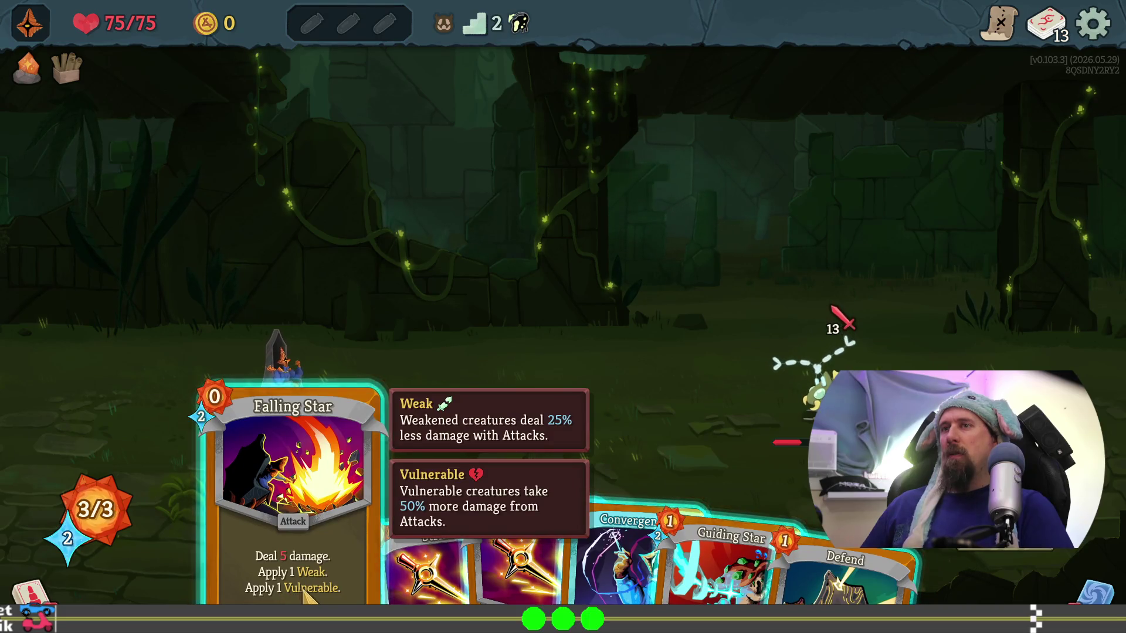
{"action": "mouse_move", "coordinate": [293, 566]}
{"action": "left_mouse_down"}
{"action": "mouse_move", "coordinate": [628, 377]}
{"action": "mouse_move", "coordinate": [817, 352]}
{"action": "mouse_move", "coordinate": [821, 363]}
{"action": "left_mouse_up"}
{"action": "left_click_drag", "start_coordinate": [439, 527], "coordinate": [839, 331]}
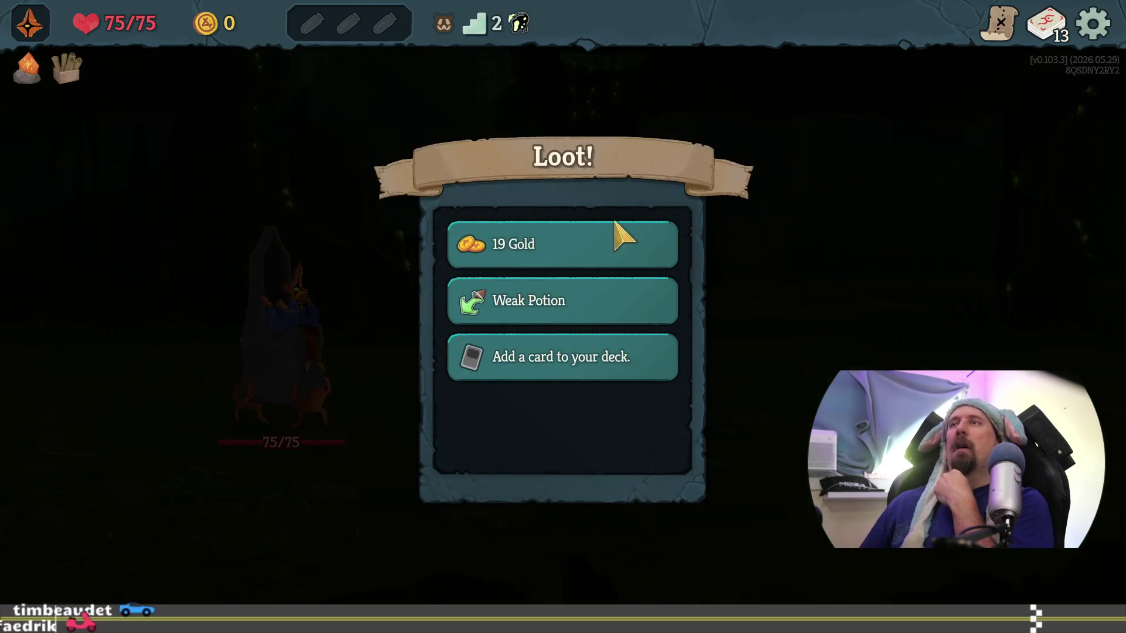
Step: Collect the gold and Weak Potion, add Photon Cut, and travel to the ? event
{"action": "left_click", "coordinate": [618, 232]}
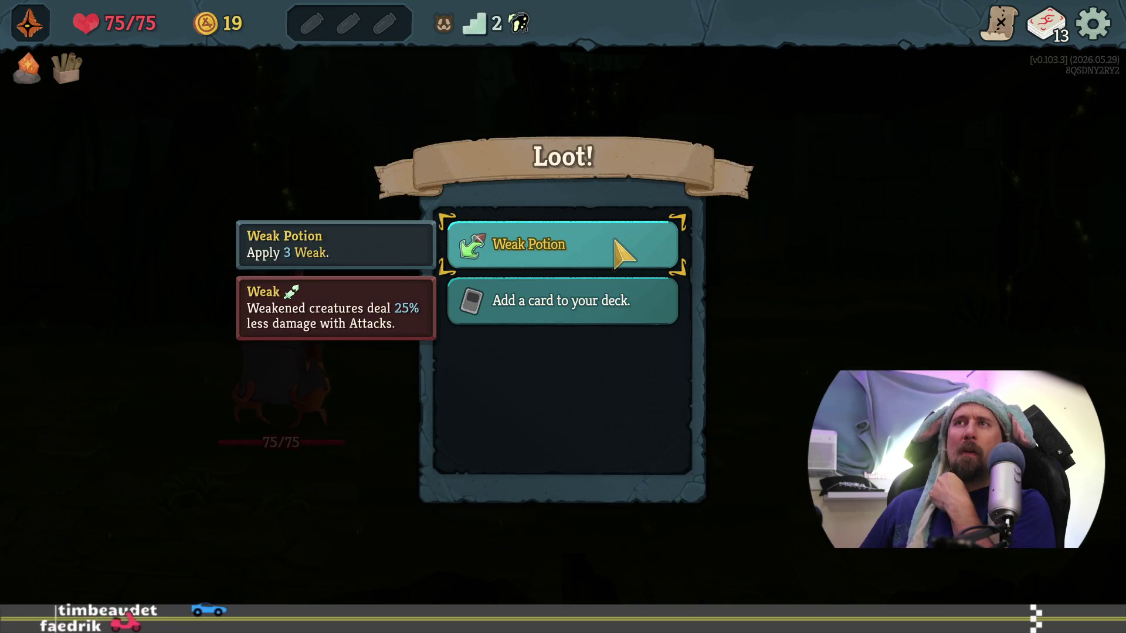
{"action": "left_click", "coordinate": [595, 256]}
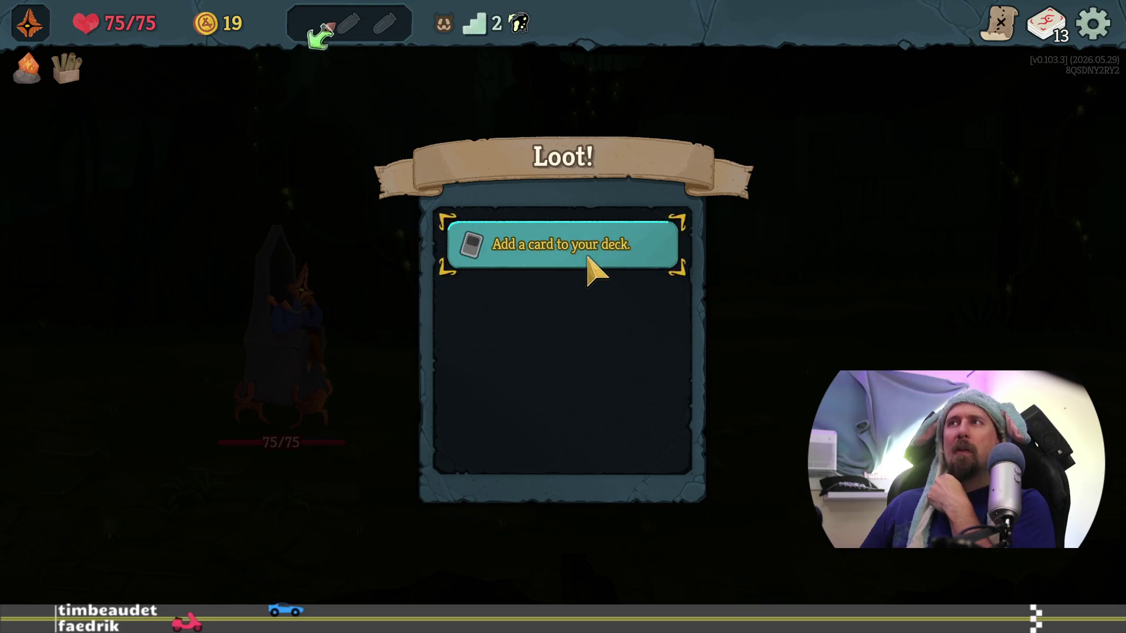
{"action": "left_click", "coordinate": [593, 261]}
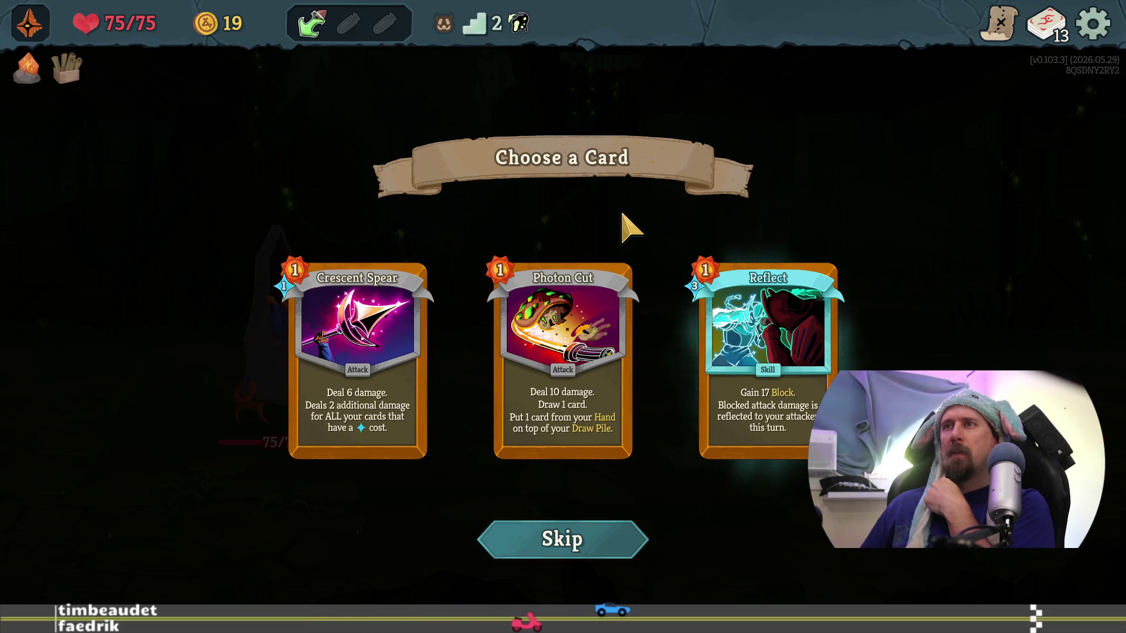
{"action": "left_click", "coordinate": [560, 355]}
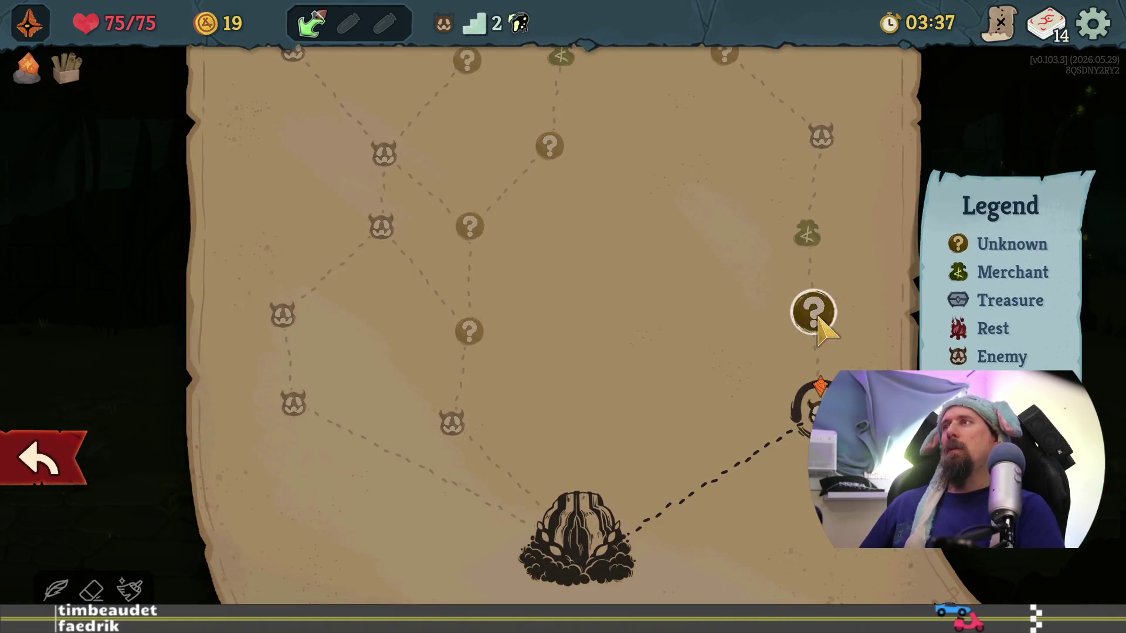
{"action": "left_click", "coordinate": [815, 316]}
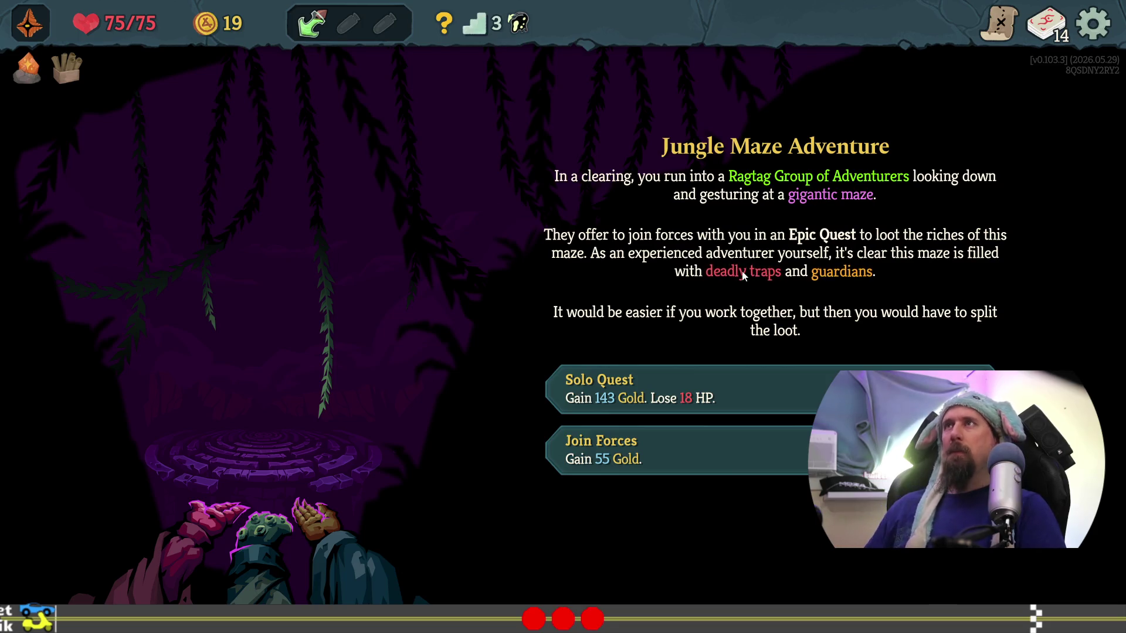
Step: Screenshot the Jungle Maze Adventure event panel, then pause the game
{"action": "key", "text": "super+shift+s"}
{"action": "left_click_drag", "start_coordinate": [516, 97], "coordinate": [971, 604]}
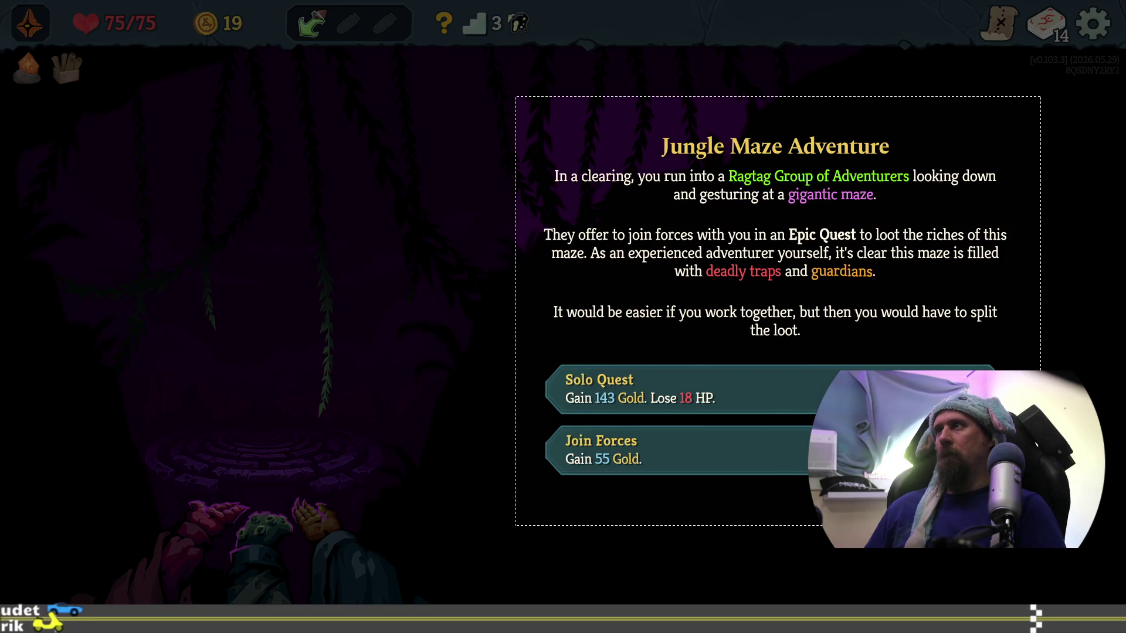
{"action": "left_click_drag", "start_coordinate": [1041, 526], "coordinate": [1041, 526]}
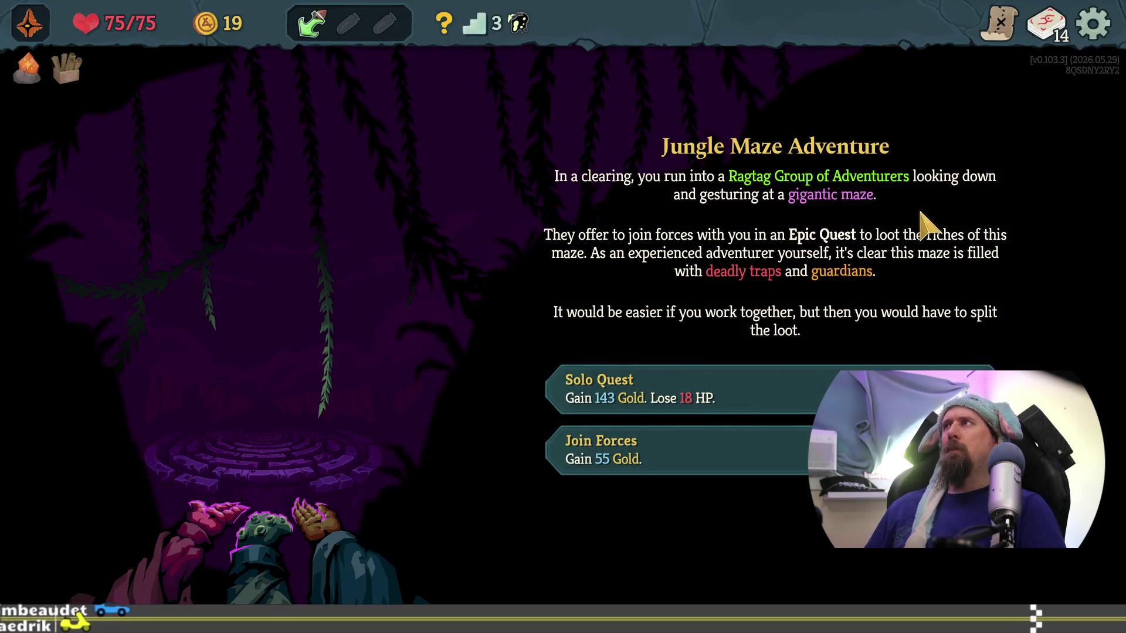
{"action": "key", "text": "Escape"}
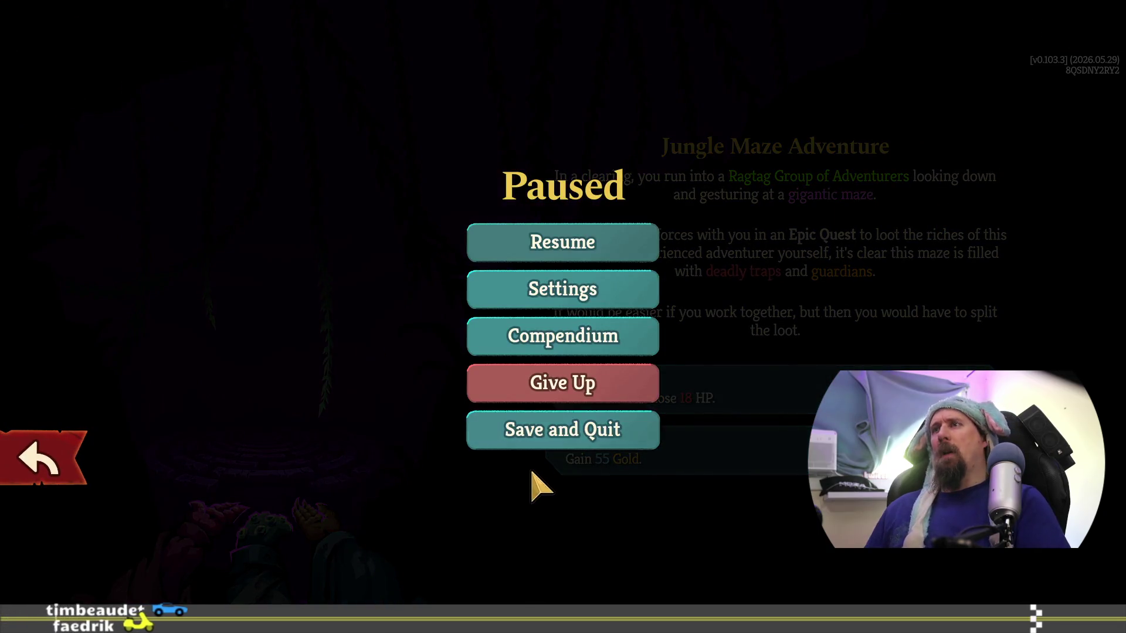
Step: Scroll through the character statistics in the compendium, then close them
{"action": "left_click", "coordinate": [549, 351]}
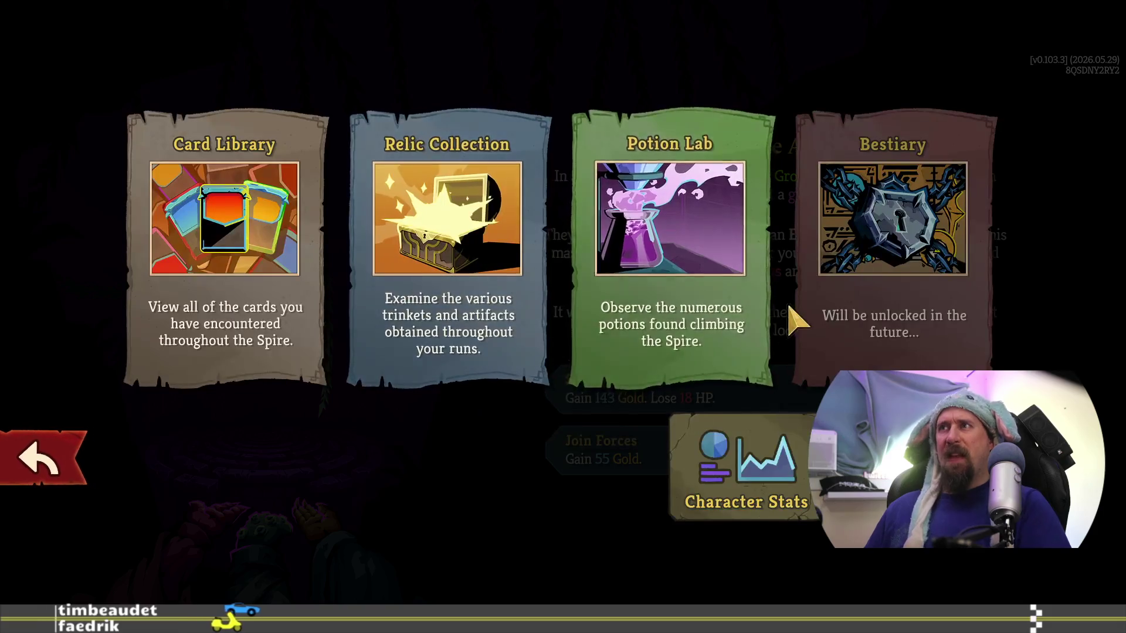
{"action": "left_click", "coordinate": [763, 461]}
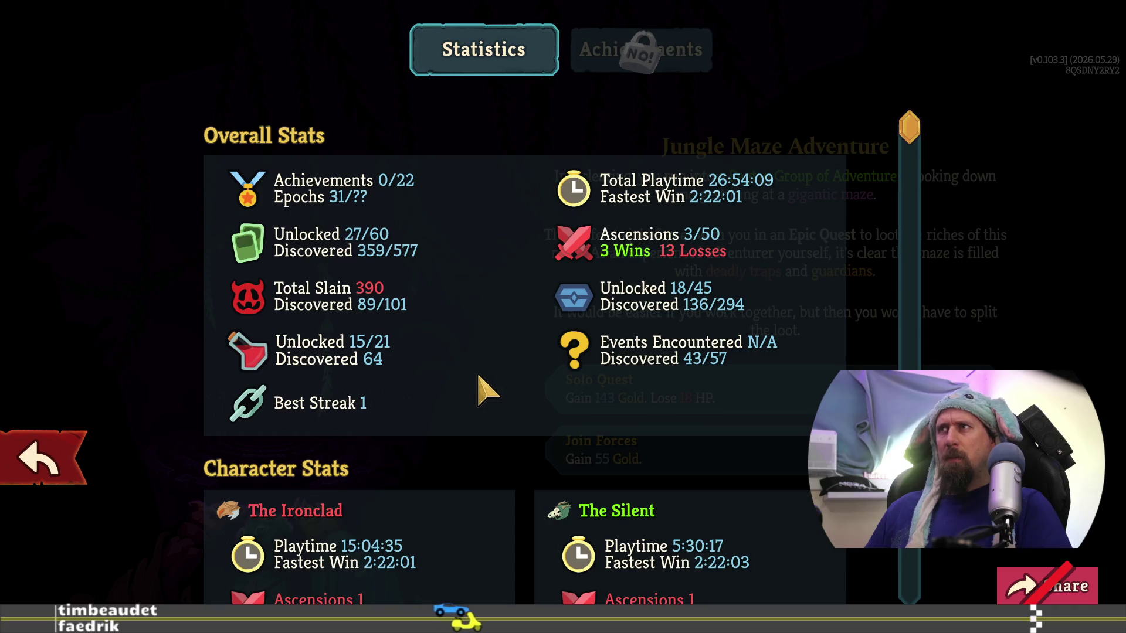
{"action": "scroll", "coordinate": [484, 390], "scroll_direction": "down", "scroll_amount": 5}
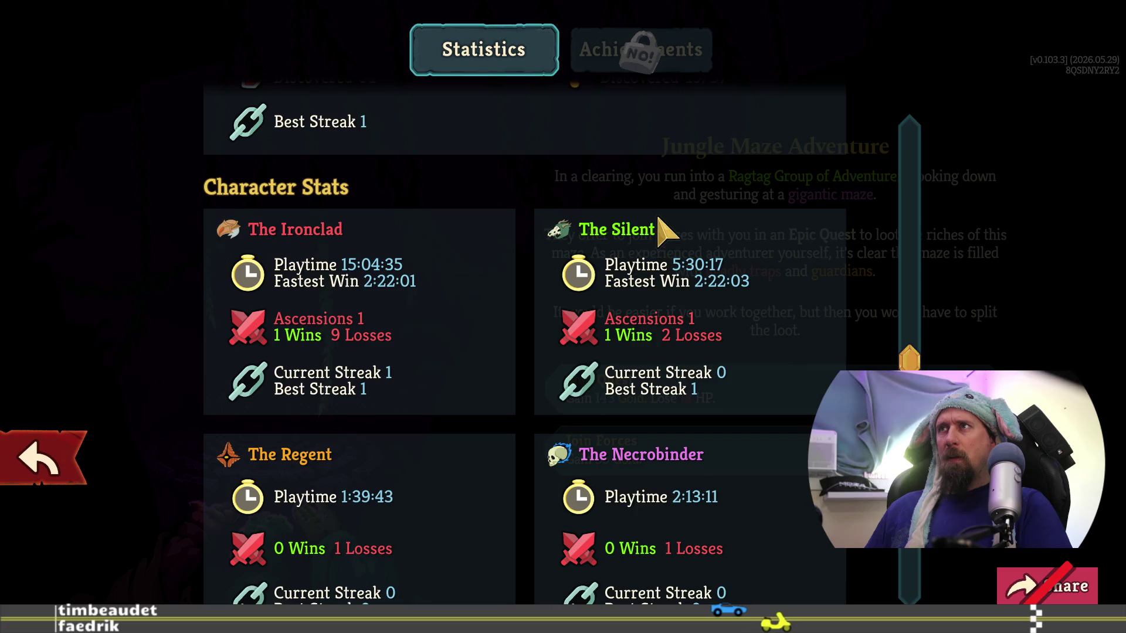
{"action": "scroll", "coordinate": [410, 467], "scroll_direction": "down", "scroll_amount": 5}
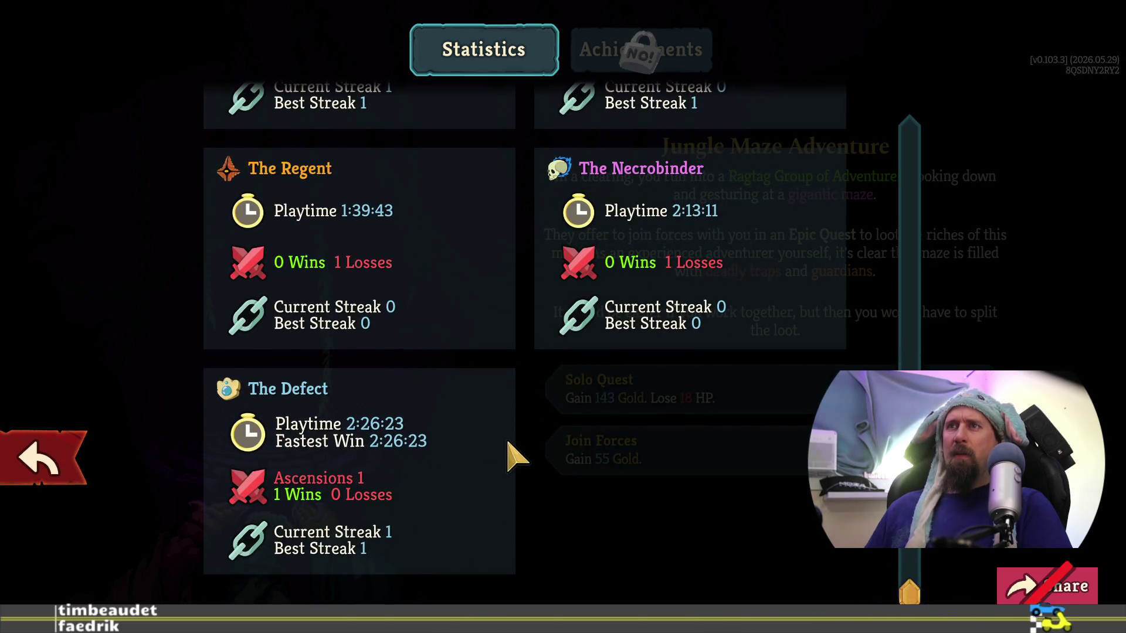
{"action": "scroll", "coordinate": [509, 446], "scroll_direction": "up", "scroll_amount": 10}
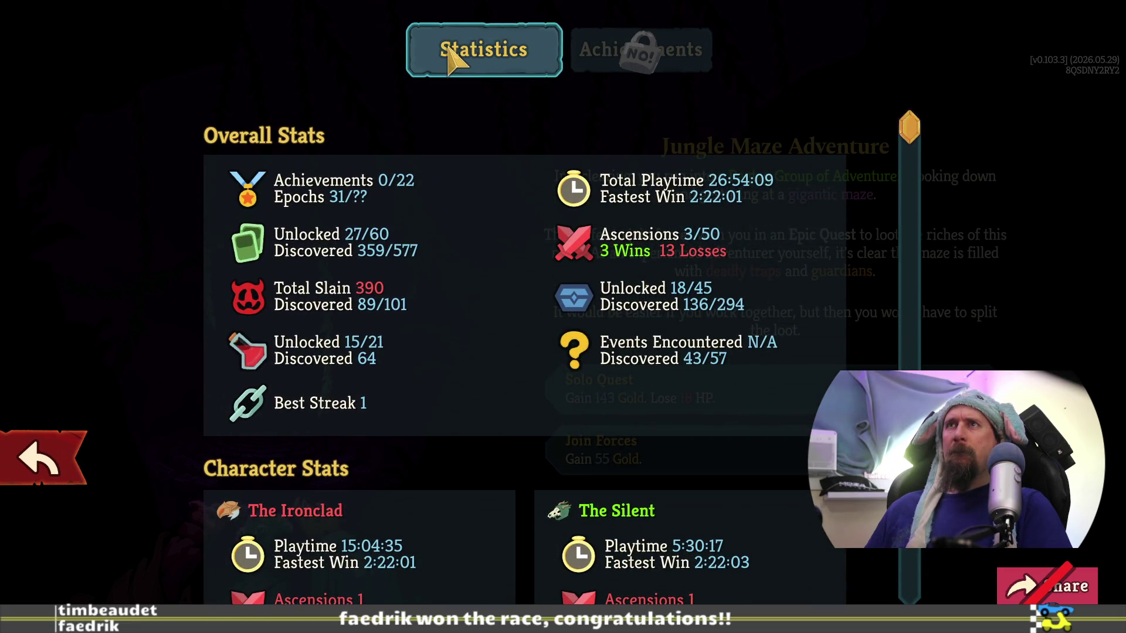
{"action": "key", "text": "Escape"}
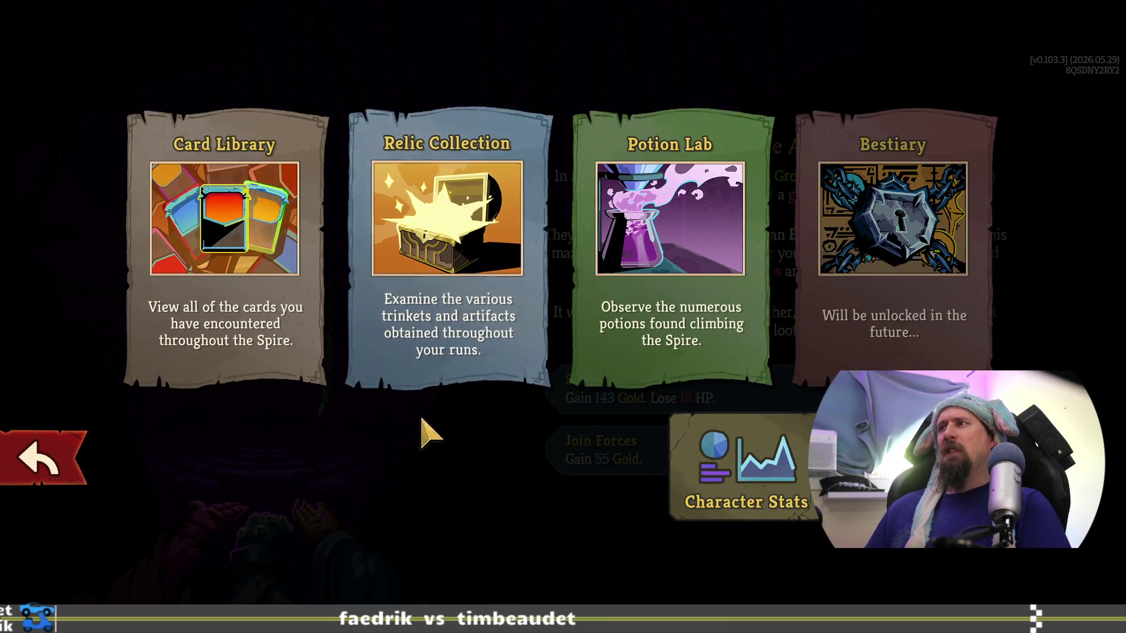
Step: Check the Silent run's history, then save the run and quit the game
{"action": "left_click", "coordinate": [891, 469]}
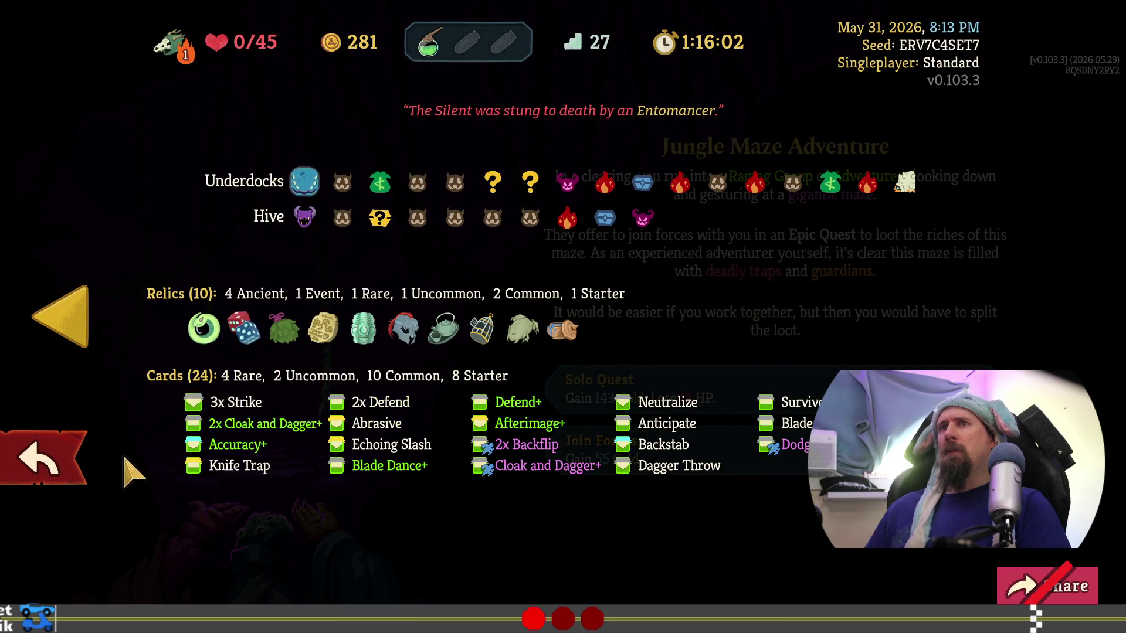
{"action": "left_click", "coordinate": [65, 460]}
{"action": "left_click", "coordinate": [58, 461]}
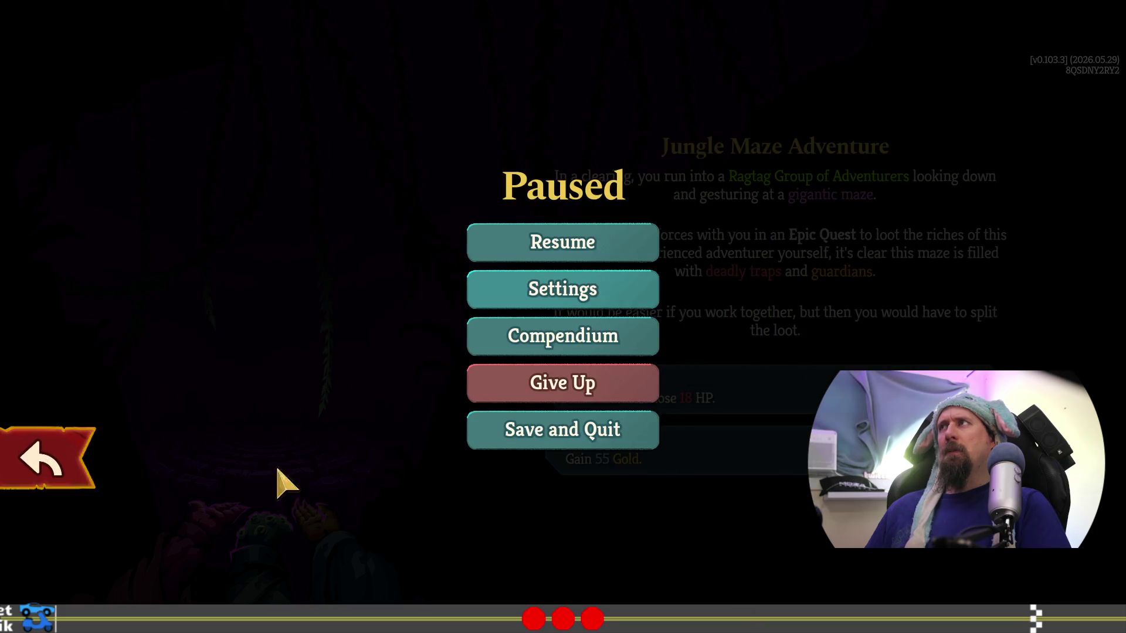
{"action": "left_click", "coordinate": [575, 441]}
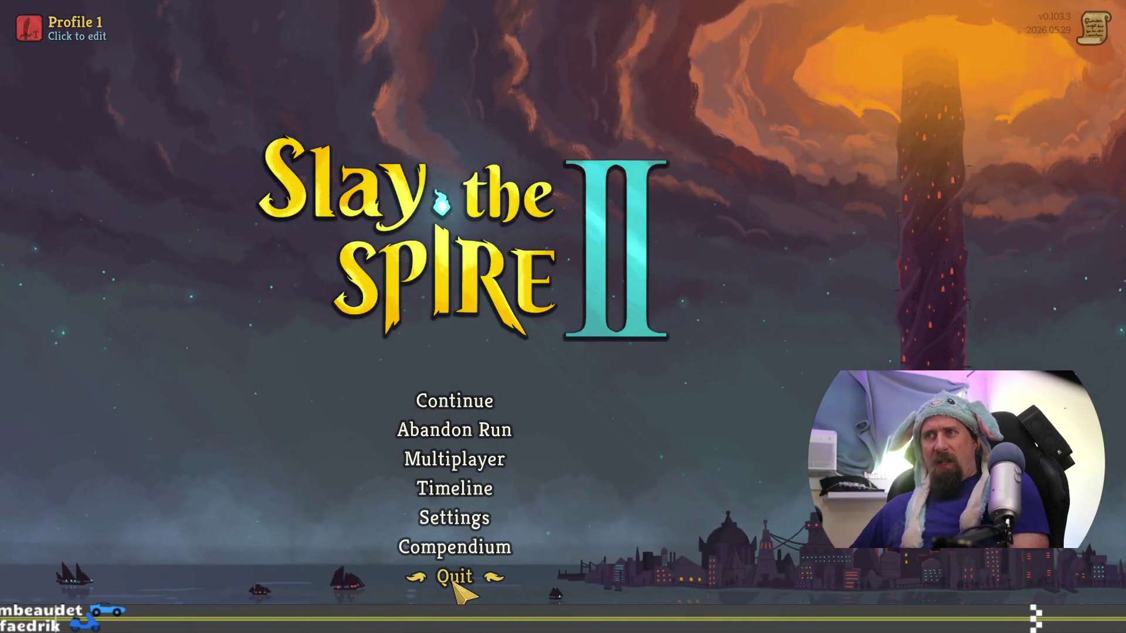
{"action": "left_click", "coordinate": [457, 578]}
{"action": "left_click", "coordinate": [665, 428]}
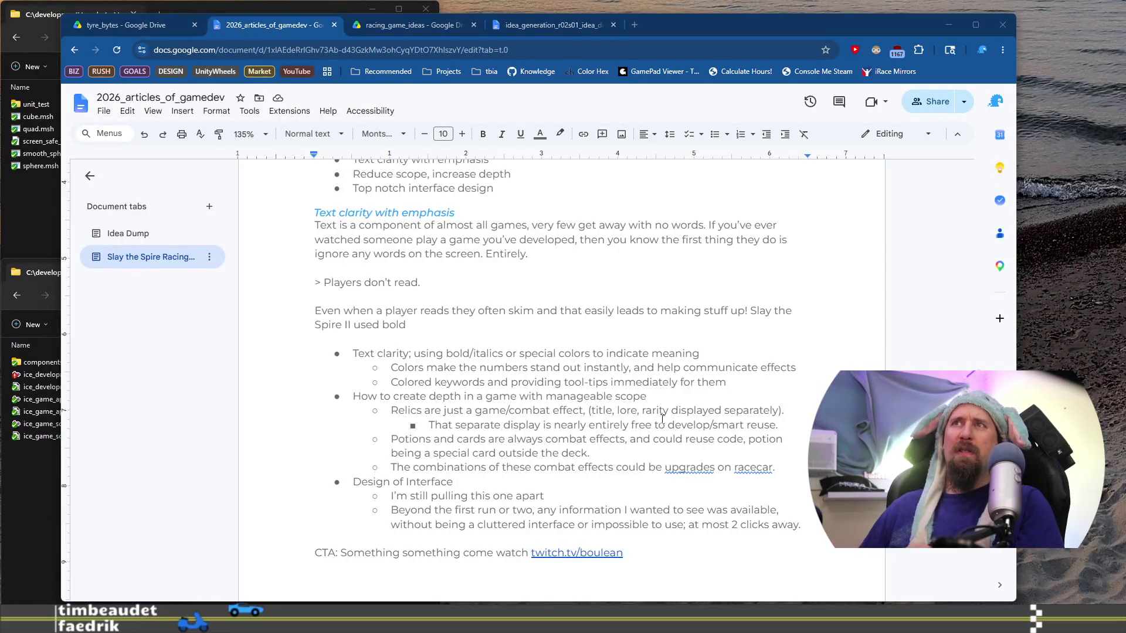
Step: Make the sentence read 'used certain colors to portray certain meanings' and open File Explorer
{"action": "left_click", "coordinate": [430, 322]}
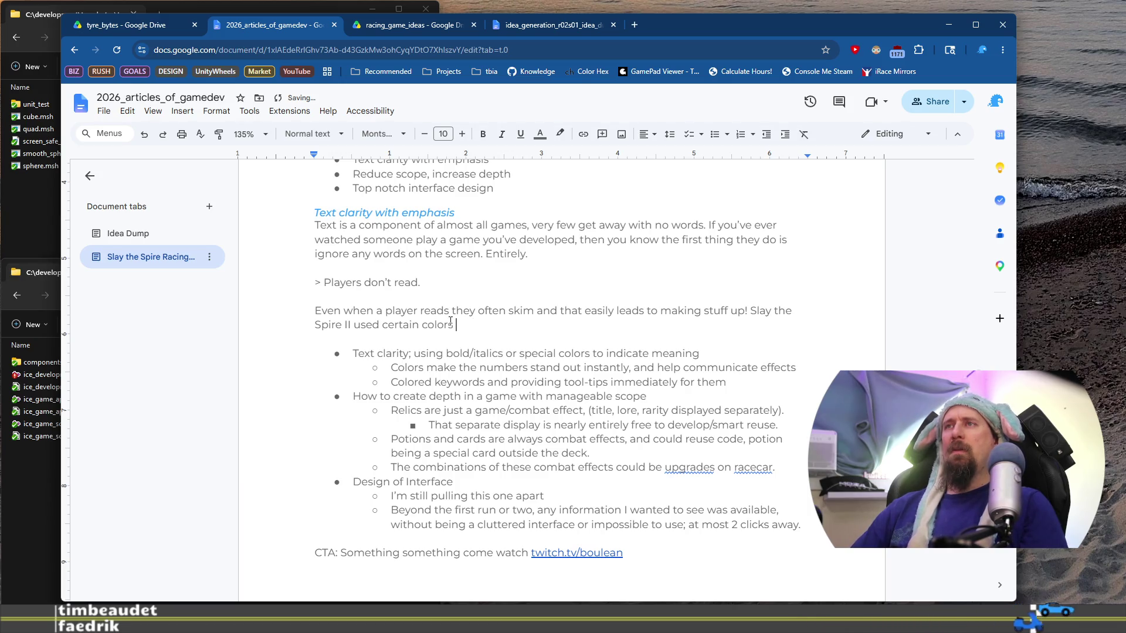
{"action": "type", "text": "to p"}
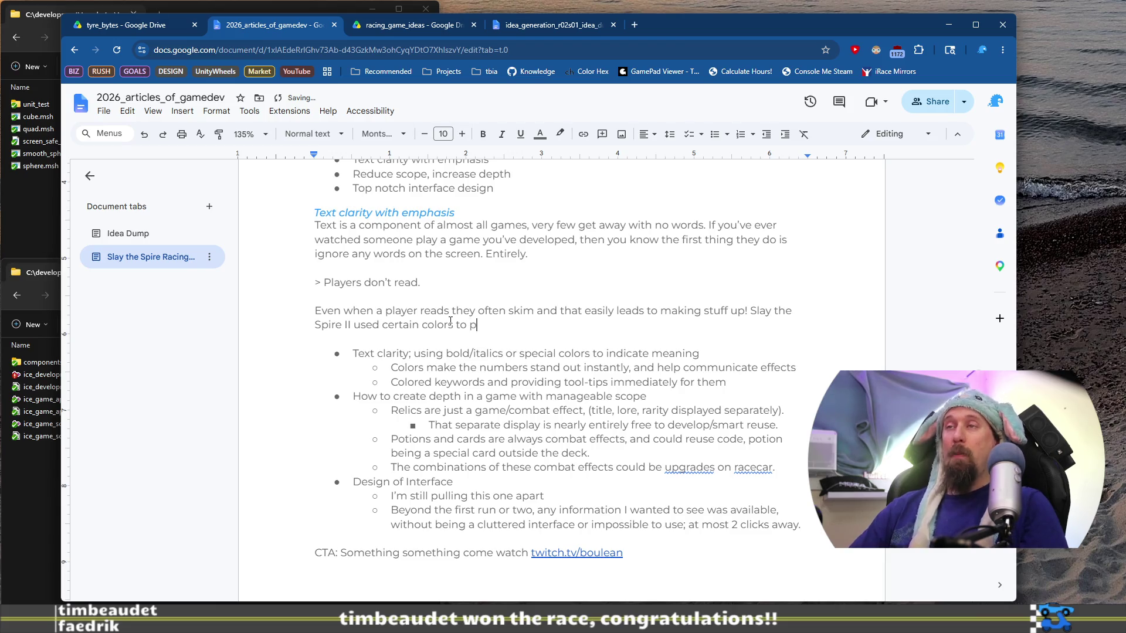
{"action": "type", "text": "ortray certain meanings,"}
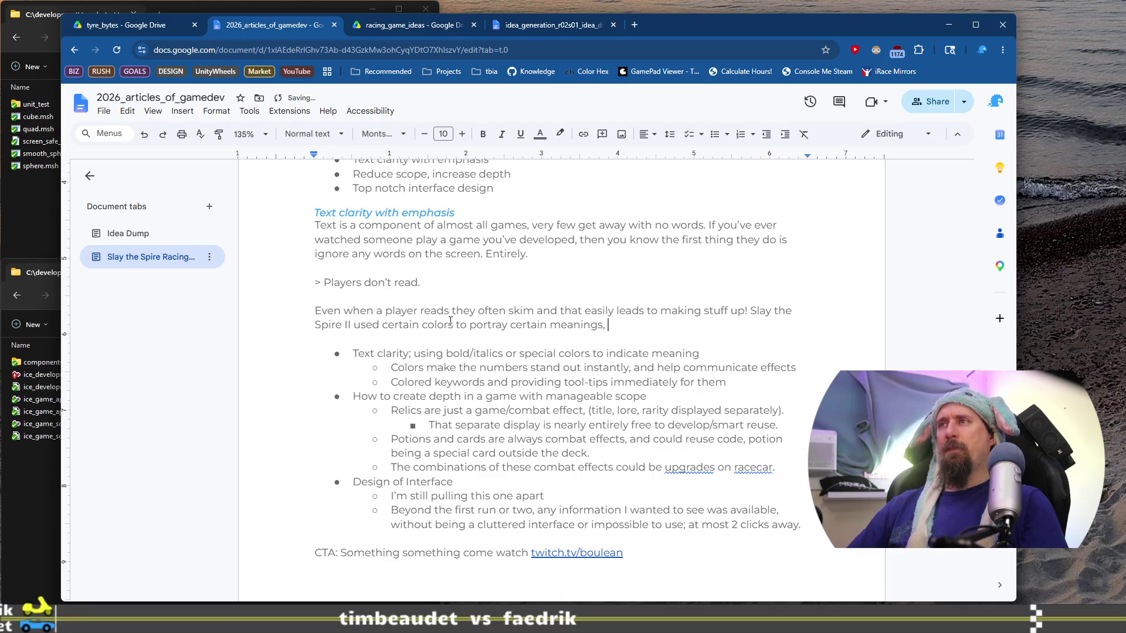
{"action": "key", "text": "super+e"}
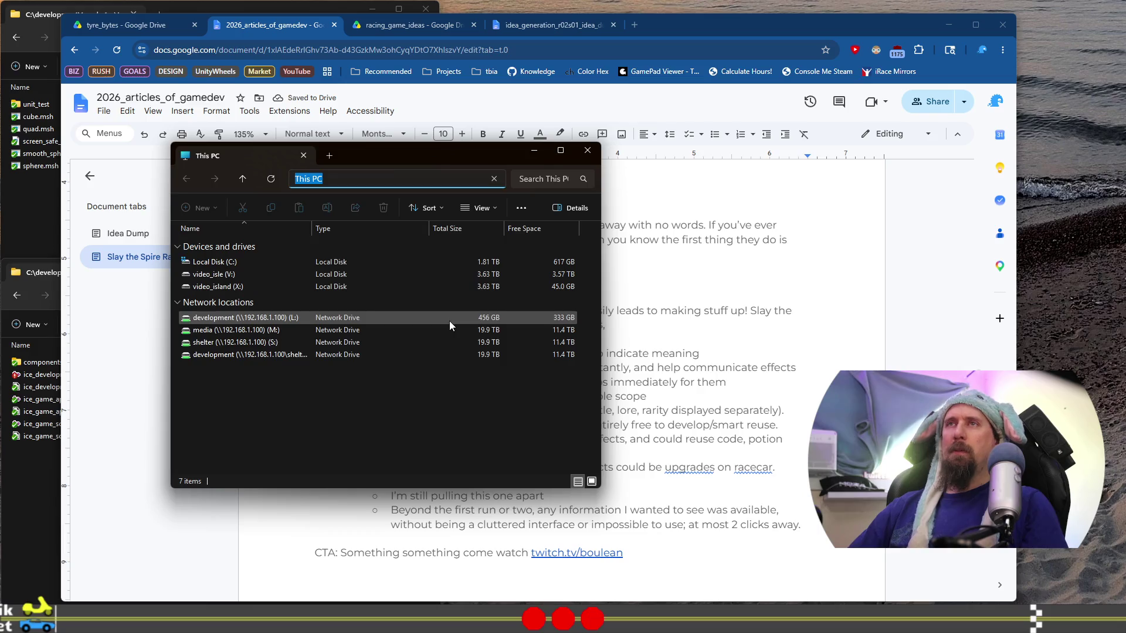
Step: Go to Pictures > Screenshots and open Screenshot 2026-06-01 134706.png
{"action": "type", "text": "pictures"}
{"action": "key", "text": "Return"}
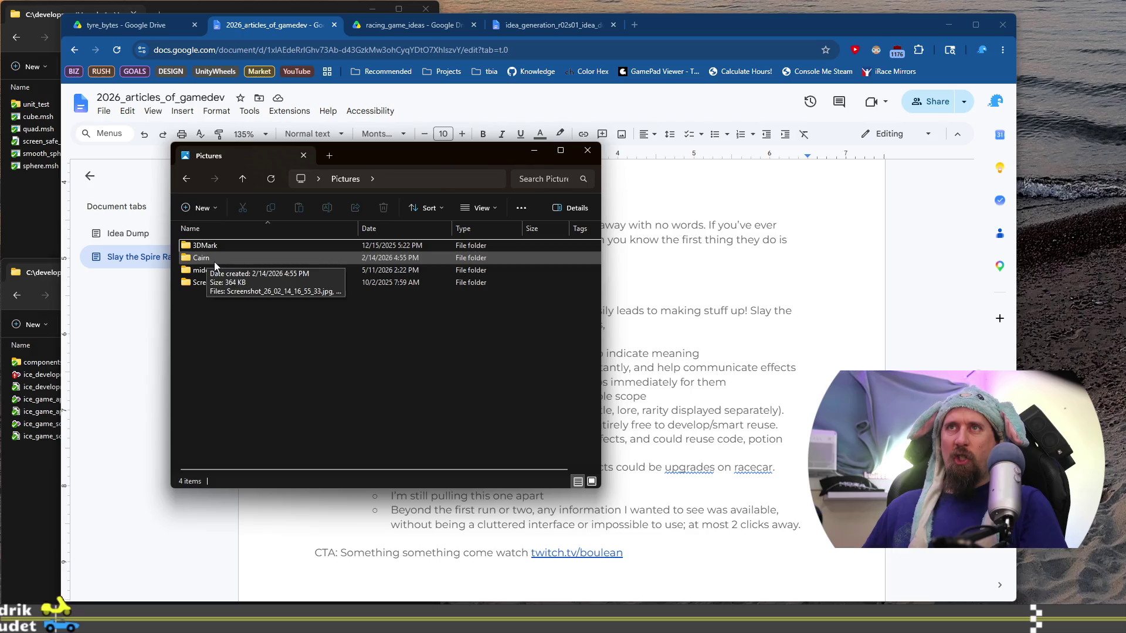
{"action": "double_click", "coordinate": [251, 283]}
{"action": "scroll", "coordinate": [258, 287], "scroll_direction": "down", "scroll_amount": 15}
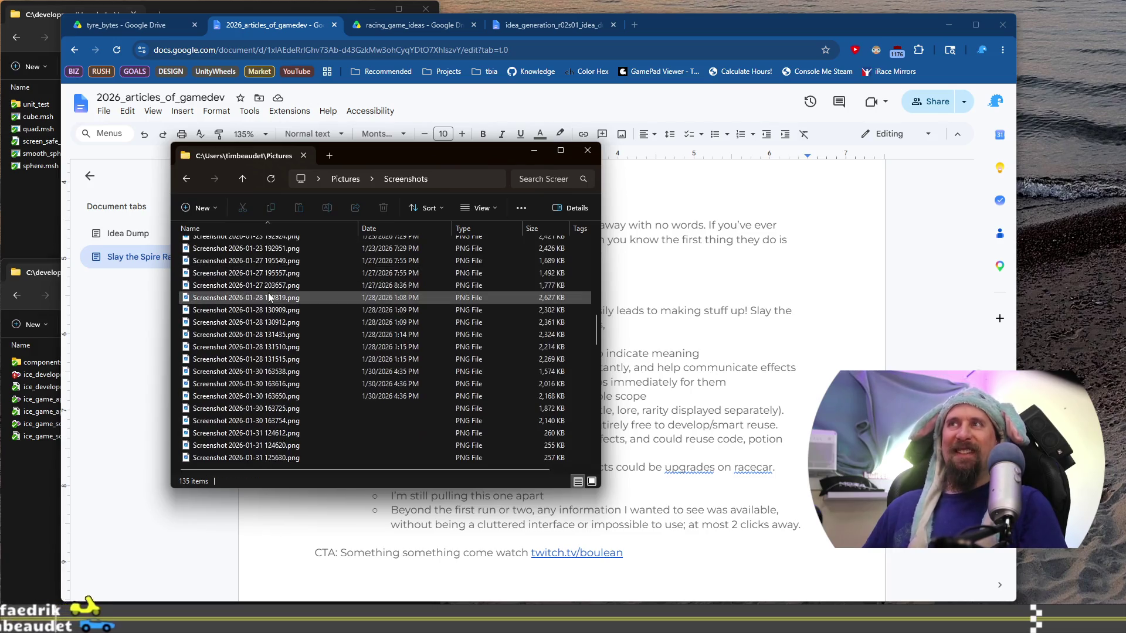
{"action": "scroll", "coordinate": [270, 299], "scroll_direction": "down", "scroll_amount": 10}
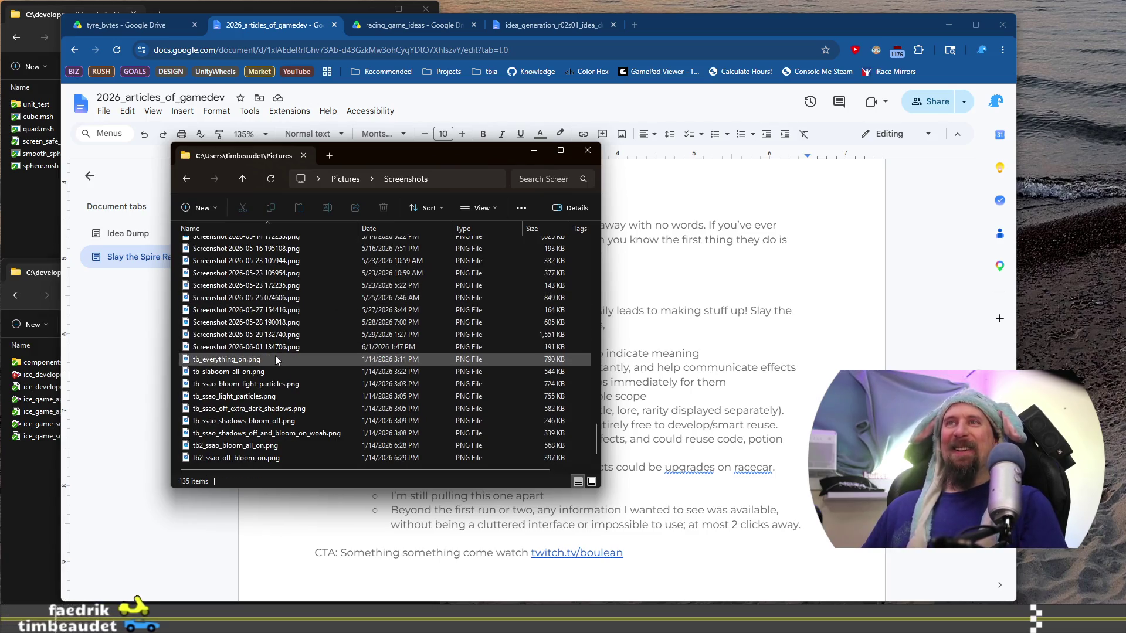
{"action": "left_click", "coordinate": [274, 346]}
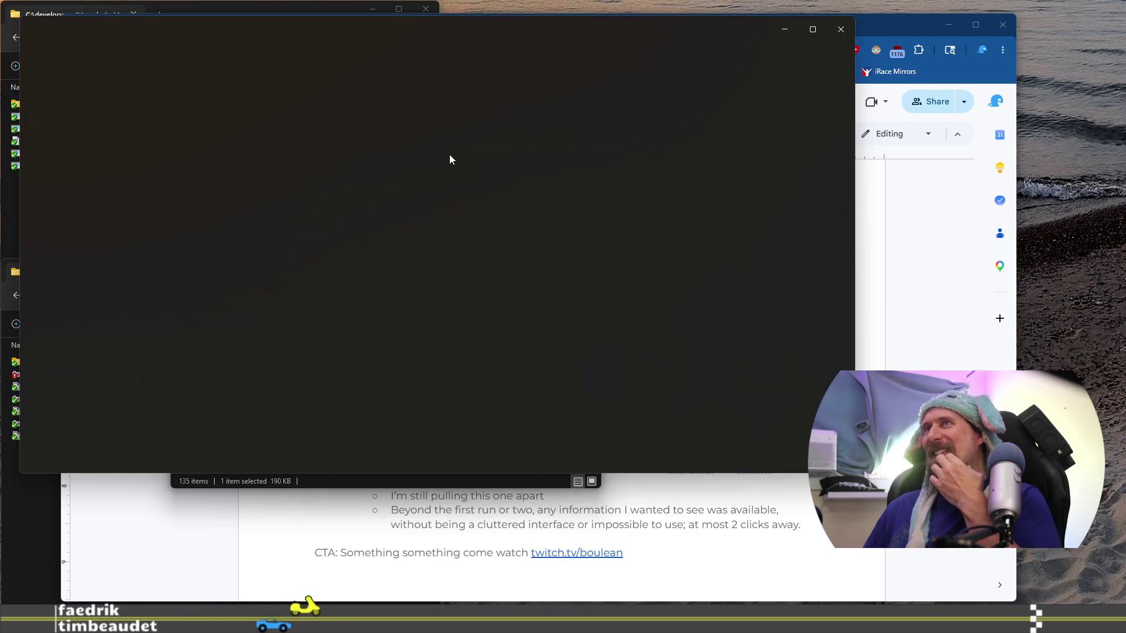
Step: Move Explorer and the Photos screenshot right of the document, then relaunch Slay the Spire 2
{"action": "left_click", "coordinate": [436, 489]}
{"action": "mouse_move", "coordinate": [462, 139]}
{"action": "left_mouse_down"}
{"action": "mouse_move", "coordinate": [641, 198]}
{"action": "mouse_move", "coordinate": [656, 294]}
{"action": "mouse_move", "coordinate": [681, 288]}
{"action": "left_mouse_up"}
{"action": "left_click_drag", "start_coordinate": [589, 29], "coordinate": [857, 18]}
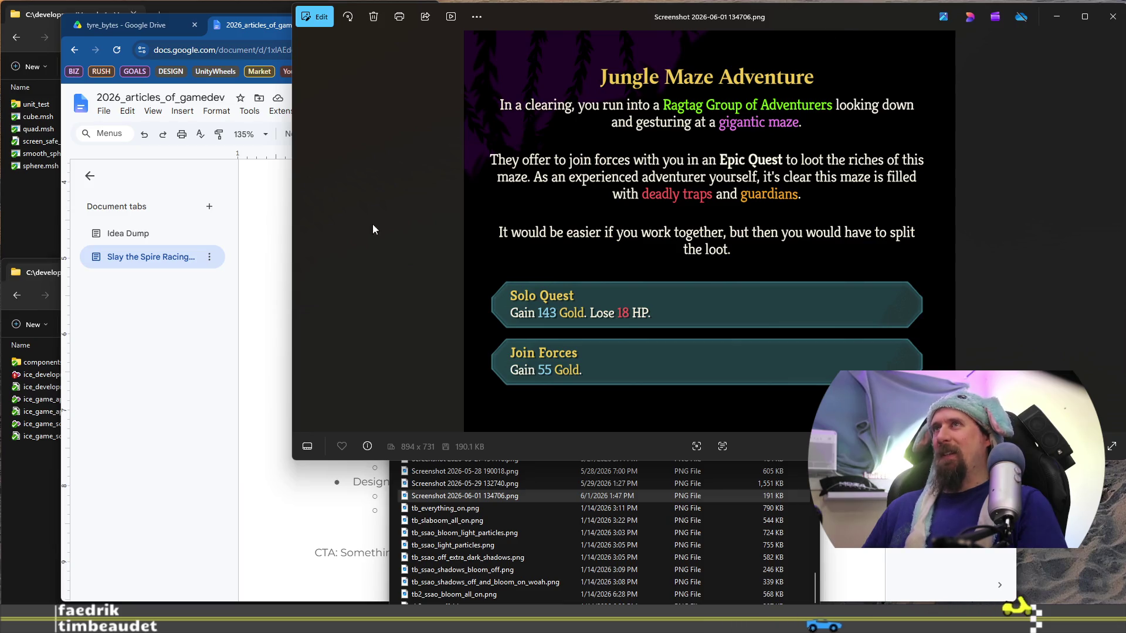
{"action": "mouse_move", "coordinate": [291, 173]}
{"action": "left_mouse_down"}
{"action": "mouse_move", "coordinate": [616, 176]}
{"action": "mouse_move", "coordinate": [568, 177]}
{"action": "left_mouse_up"}
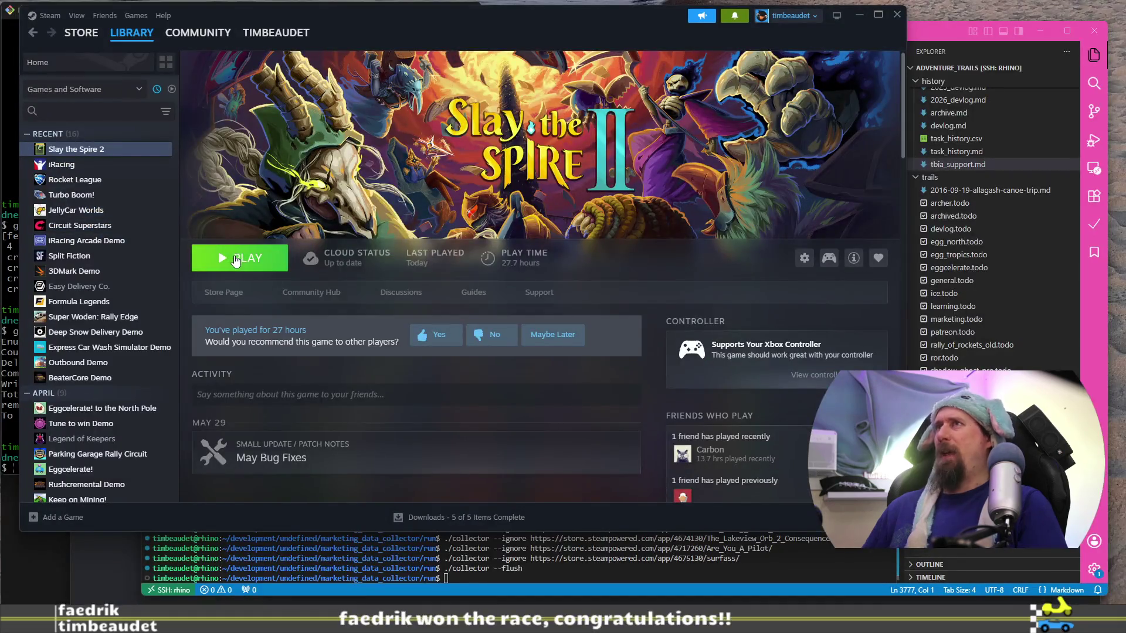
{"action": "left_click", "coordinate": [233, 258]}
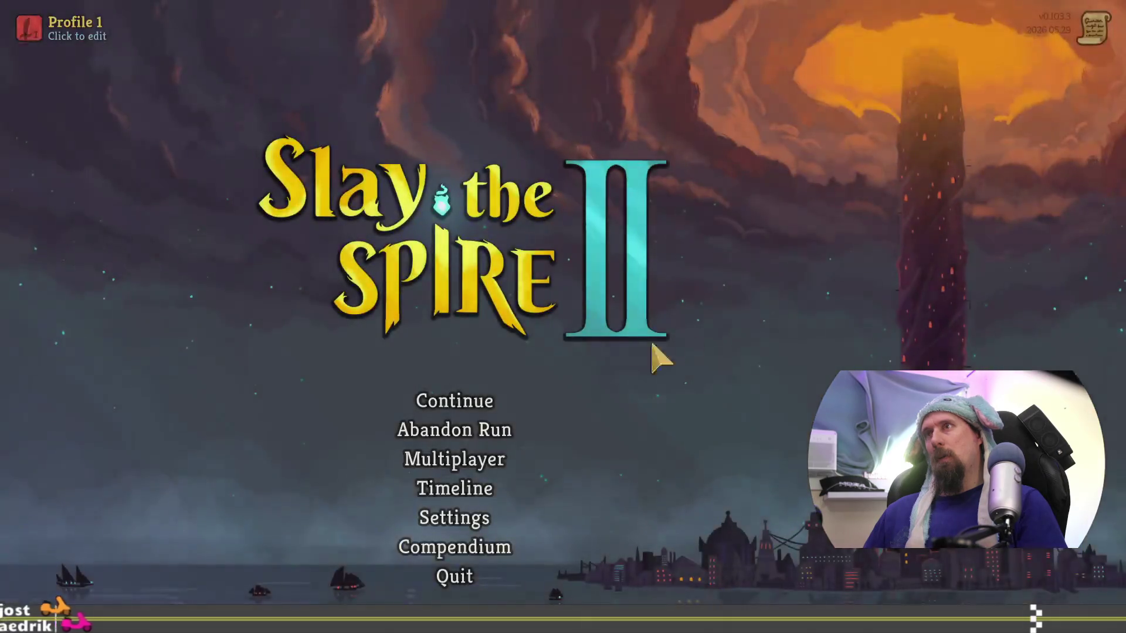
Step: Continue the saved run, take Solo Quest for gold at 18 HP, and reach the merchant
{"action": "left_click", "coordinate": [478, 397]}
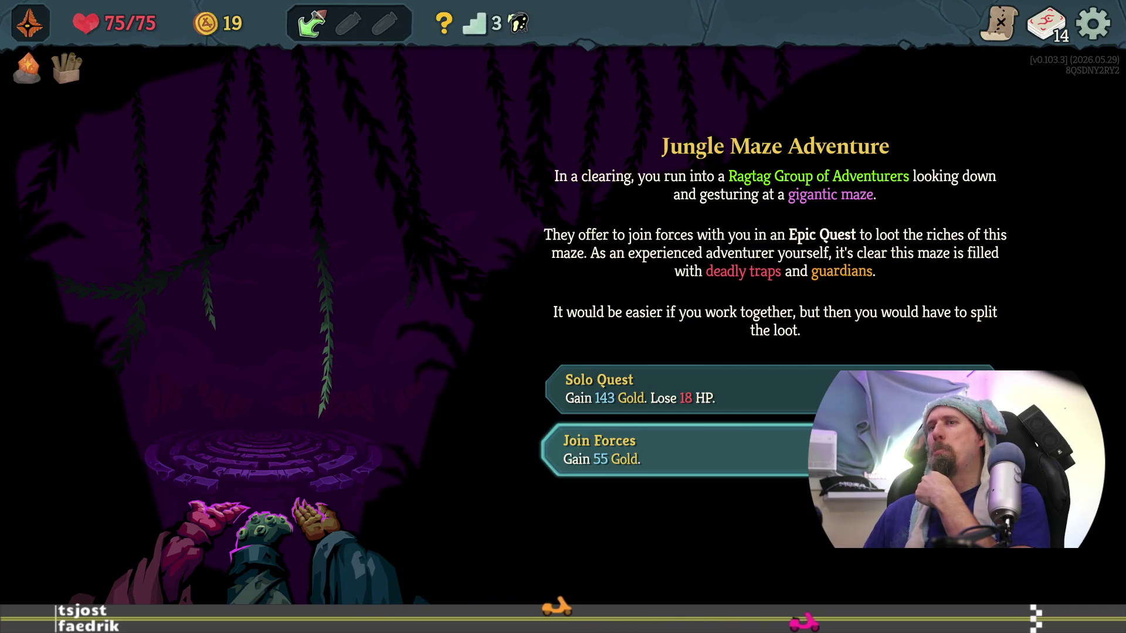
{"action": "left_click", "coordinate": [897, 390]}
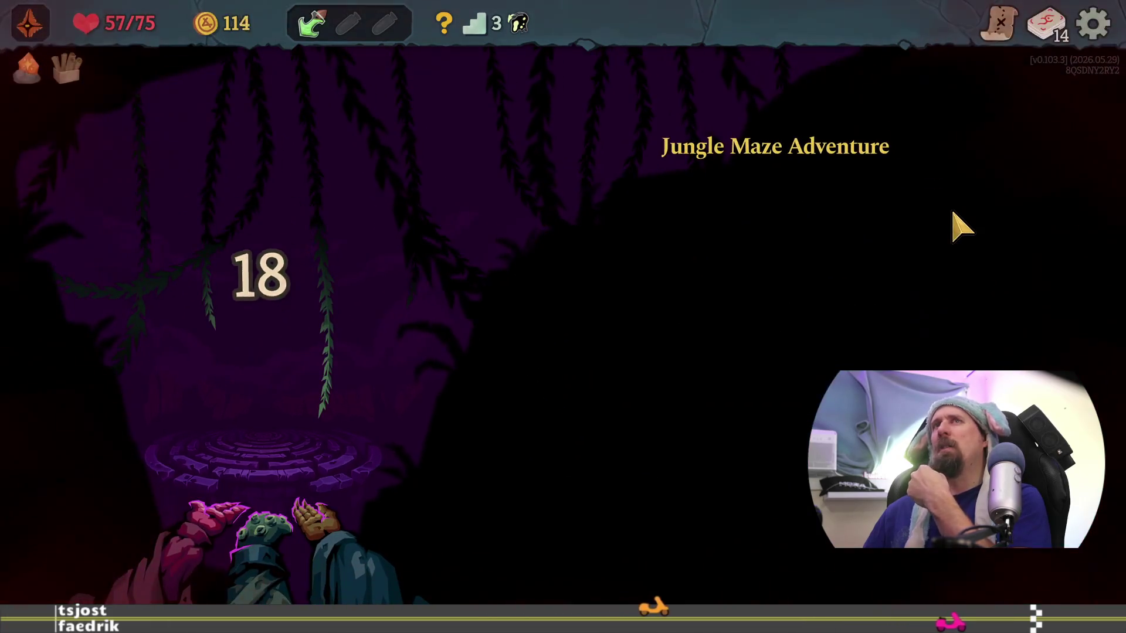
{"action": "left_click", "coordinate": [877, 385]}
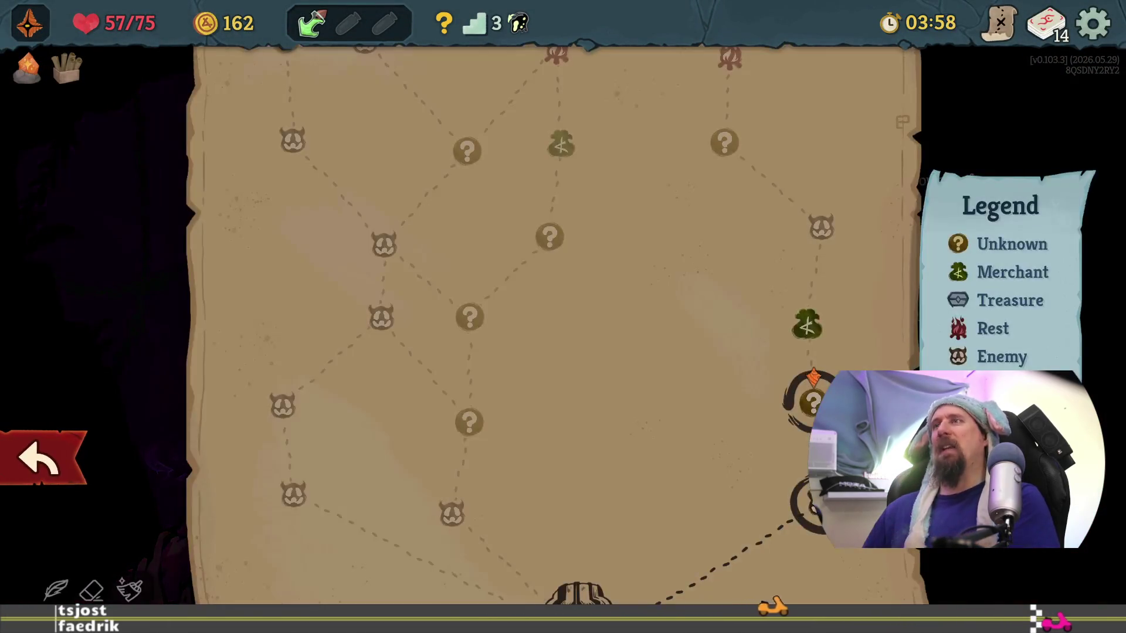
{"action": "left_click", "coordinate": [824, 316]}
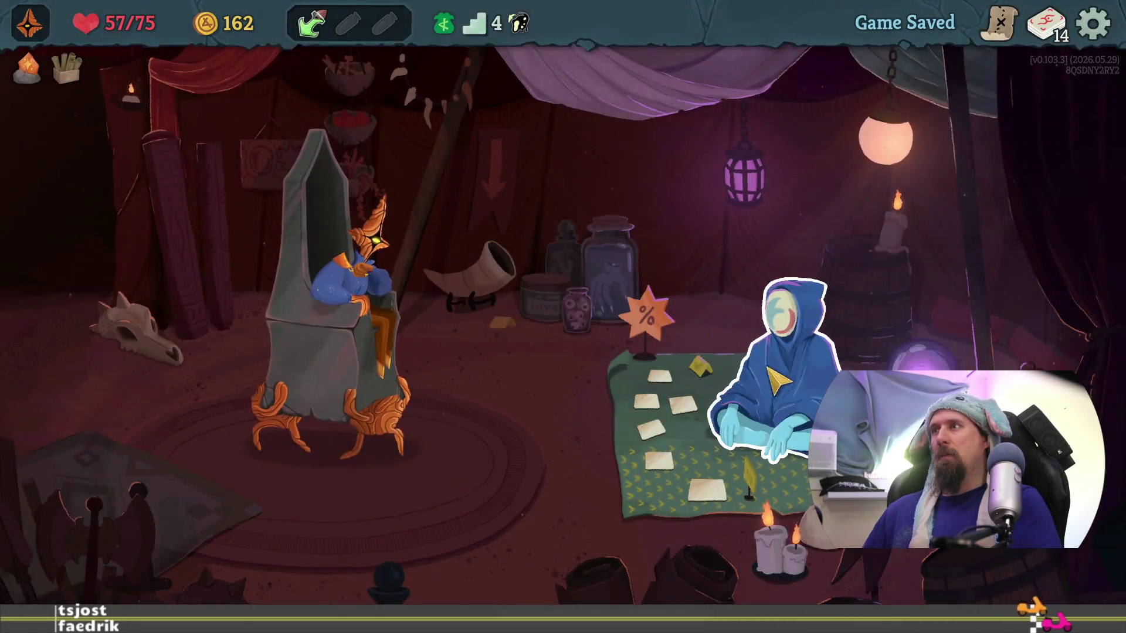
{"action": "left_click", "coordinate": [821, 369]}
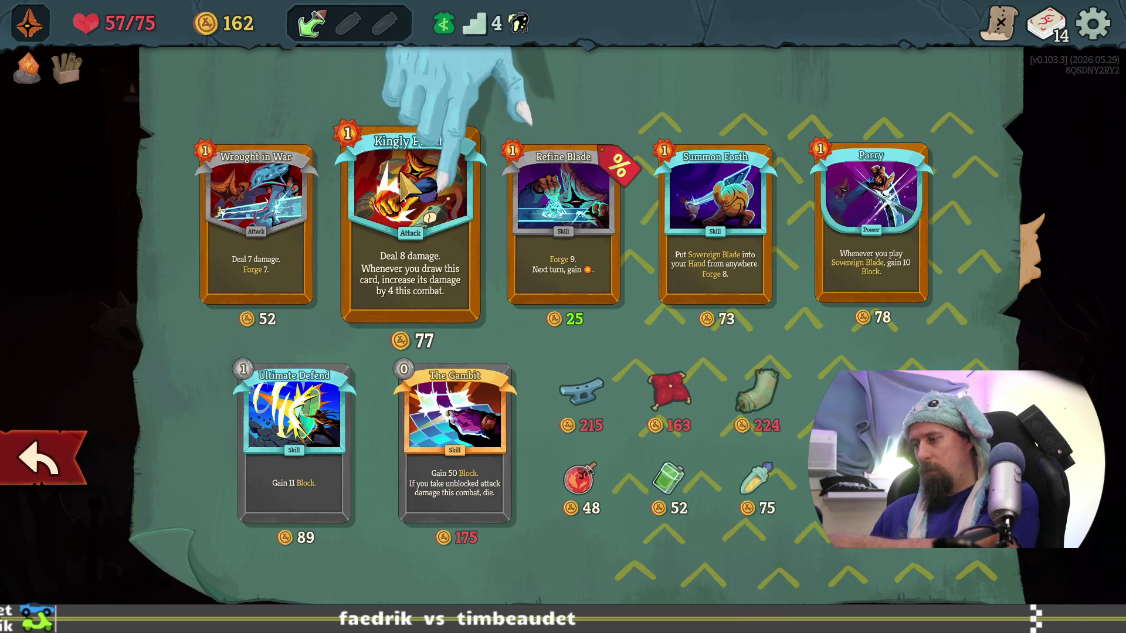
Step: Snip the whole shop card display and a close-up of Wrought in War and Kingly Punch
{"action": "key", "text": "super+shift+s"}
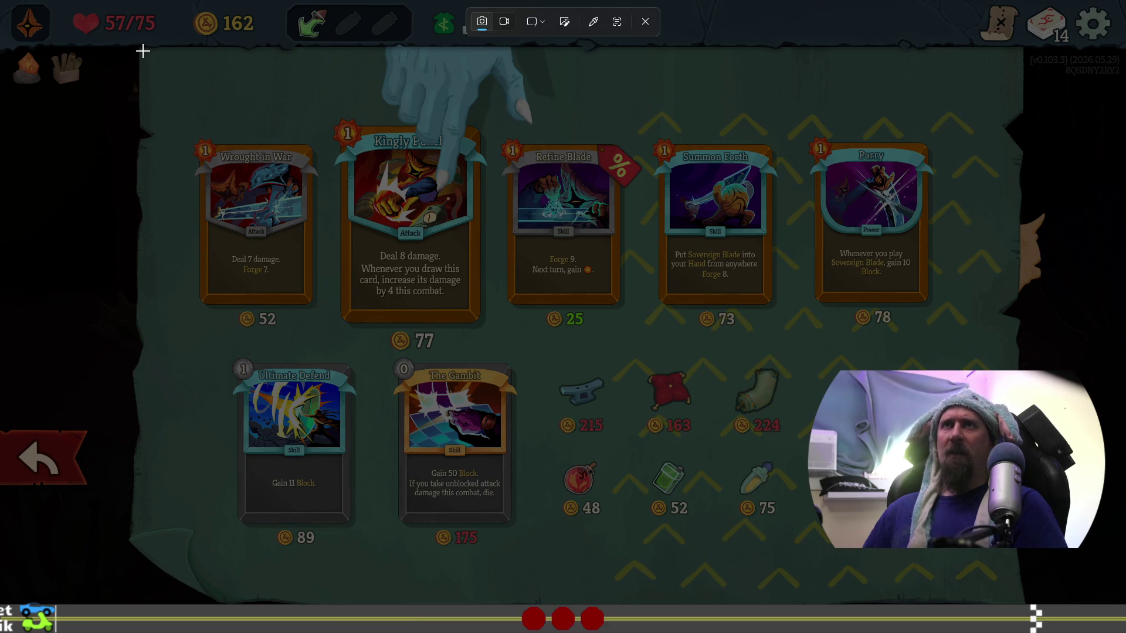
{"action": "mouse_move", "coordinate": [135, 50]}
{"action": "left_mouse_down"}
{"action": "mouse_move", "coordinate": [883, 436]}
{"action": "mouse_move", "coordinate": [1005, 548]}
{"action": "mouse_move", "coordinate": [1029, 604]}
{"action": "left_mouse_up"}
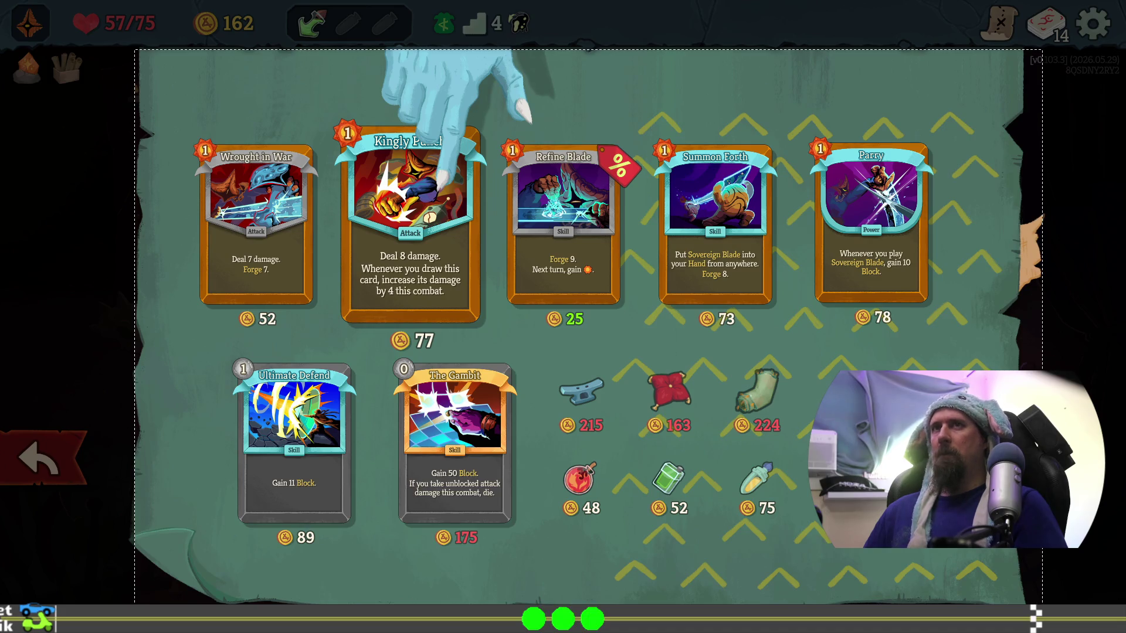
{"action": "mouse_move", "coordinate": [256, 234]}
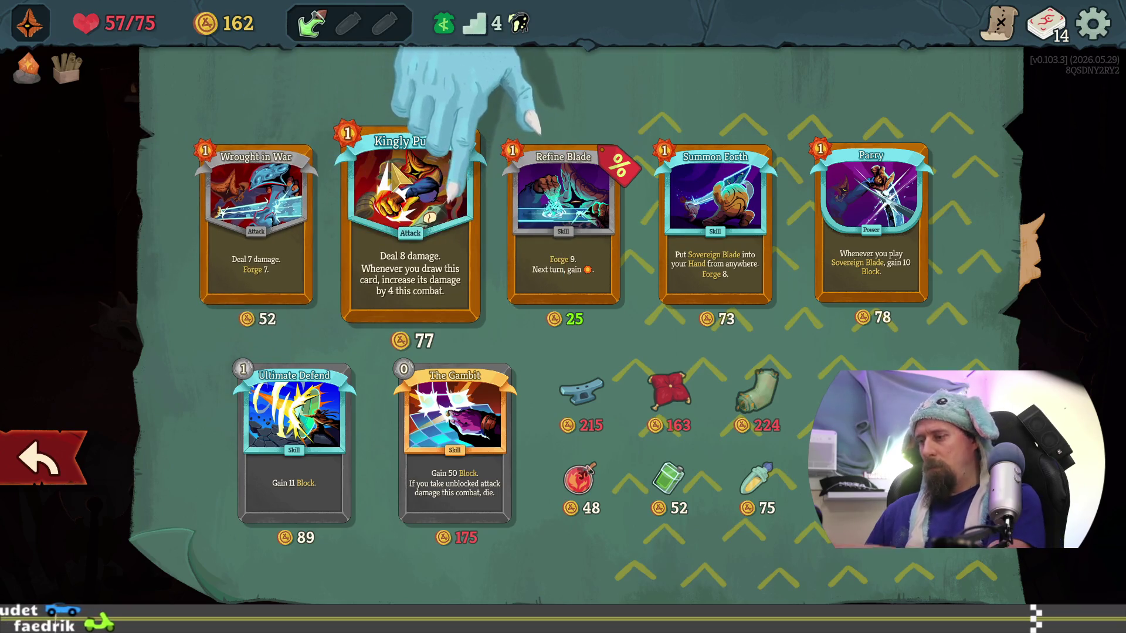
{"action": "key", "text": "super+shift+s"}
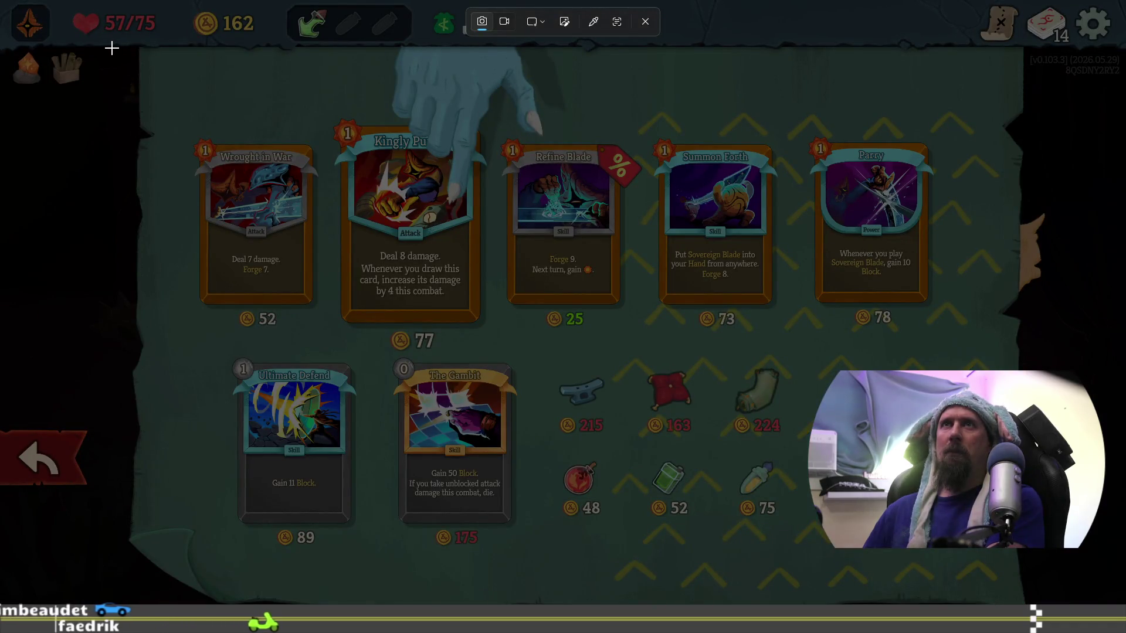
{"action": "left_click_drag", "start_coordinate": [112, 48], "coordinate": [483, 283]}
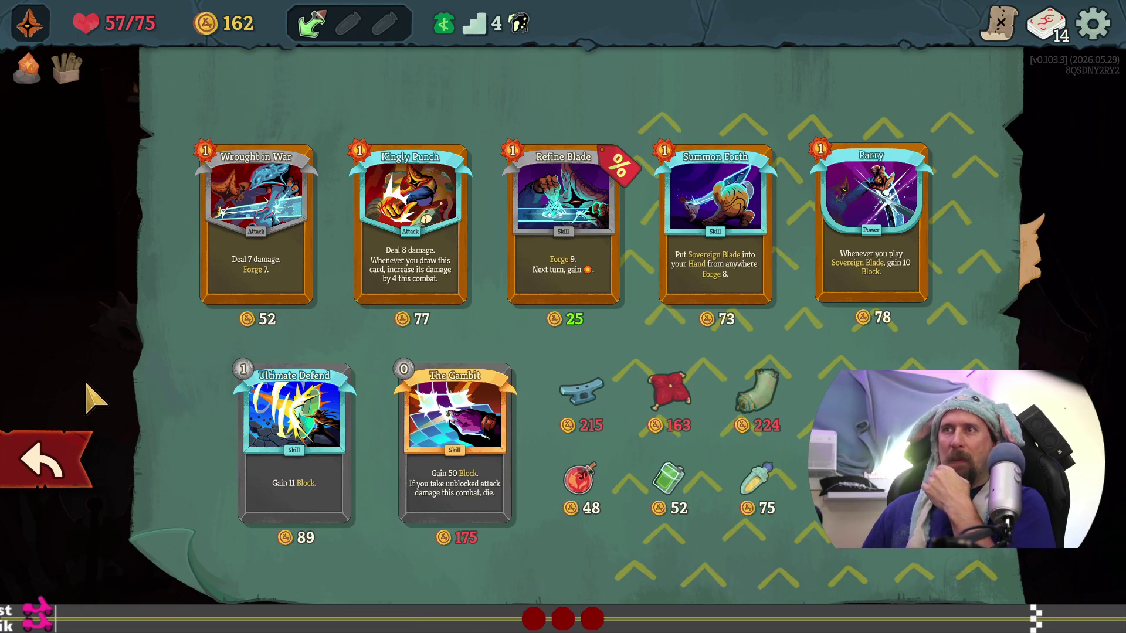
{"action": "mouse_move", "coordinate": [472, 475]}
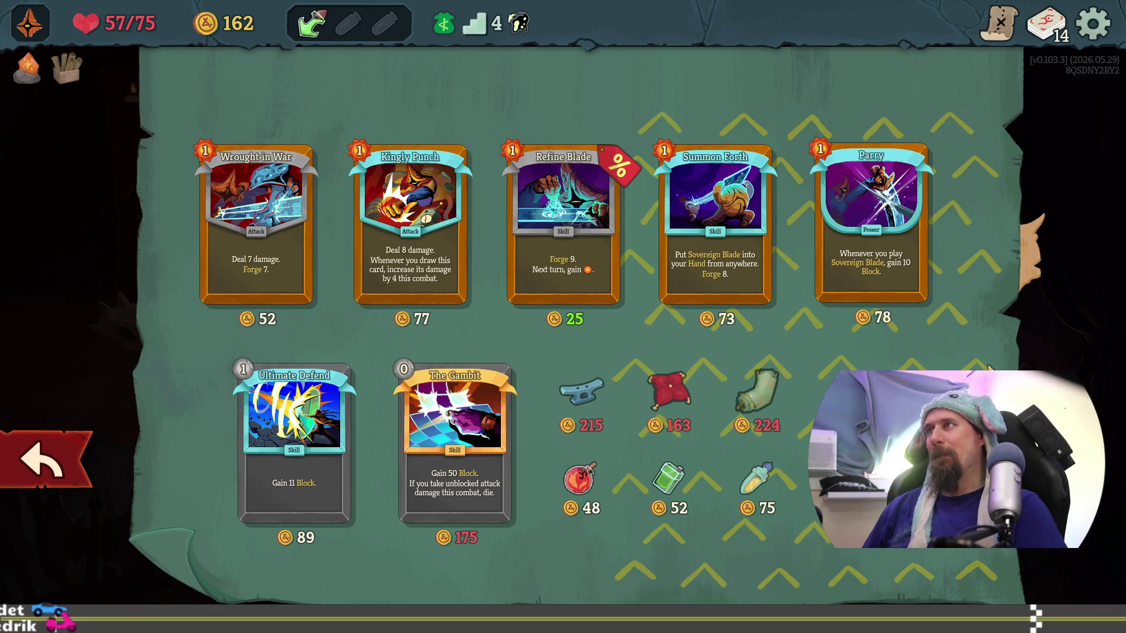
Step: Buy Refine Blade and remove a Strike through the merchant's card removal service
{"action": "left_click", "coordinate": [563, 223]}
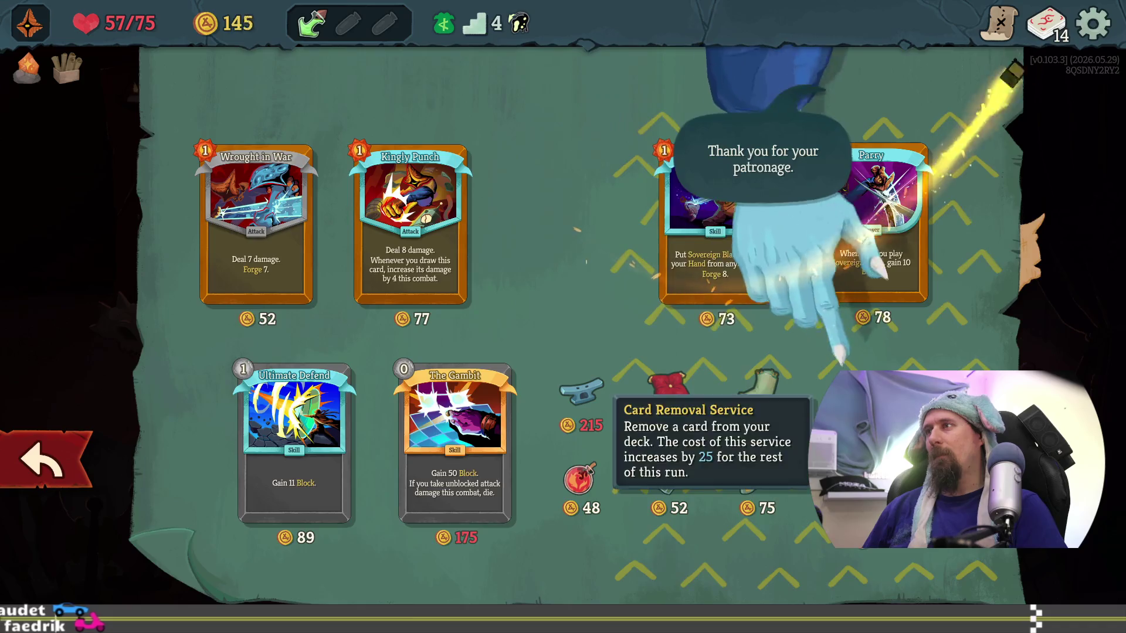
{"action": "left_click", "coordinate": [938, 434]}
{"action": "left_click", "coordinate": [383, 188]}
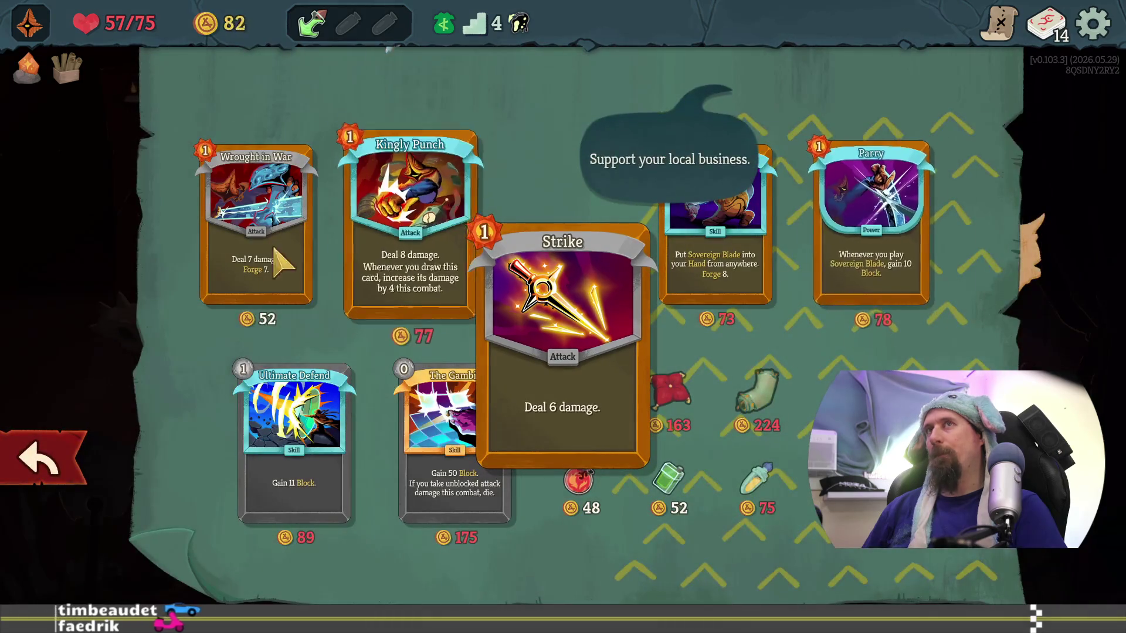
{"action": "left_click", "coordinate": [44, 458]}
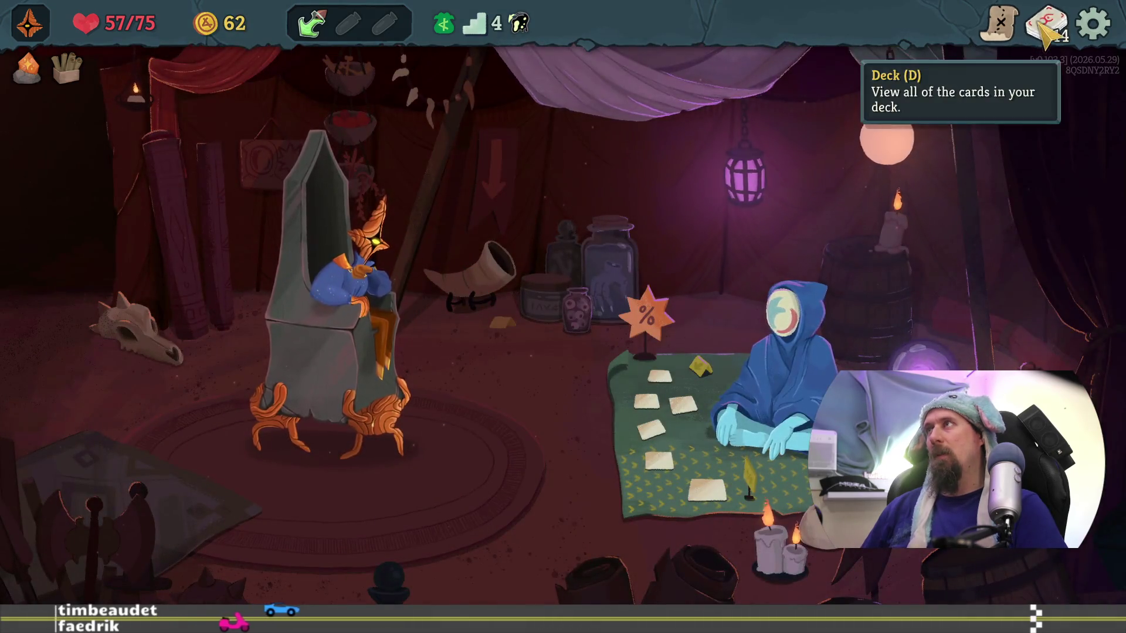
{"action": "left_click", "coordinate": [1045, 24]}
{"action": "left_click", "coordinate": [55, 452]}
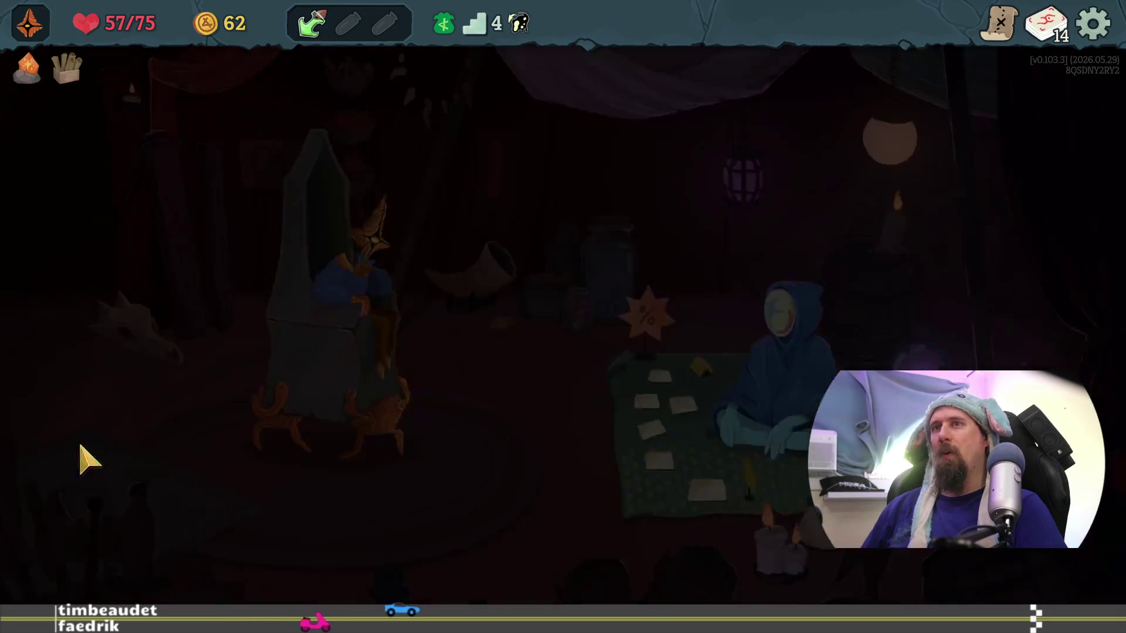
Step: Open the map and scroll through the deck's card grid
{"action": "key", "text": "m"}
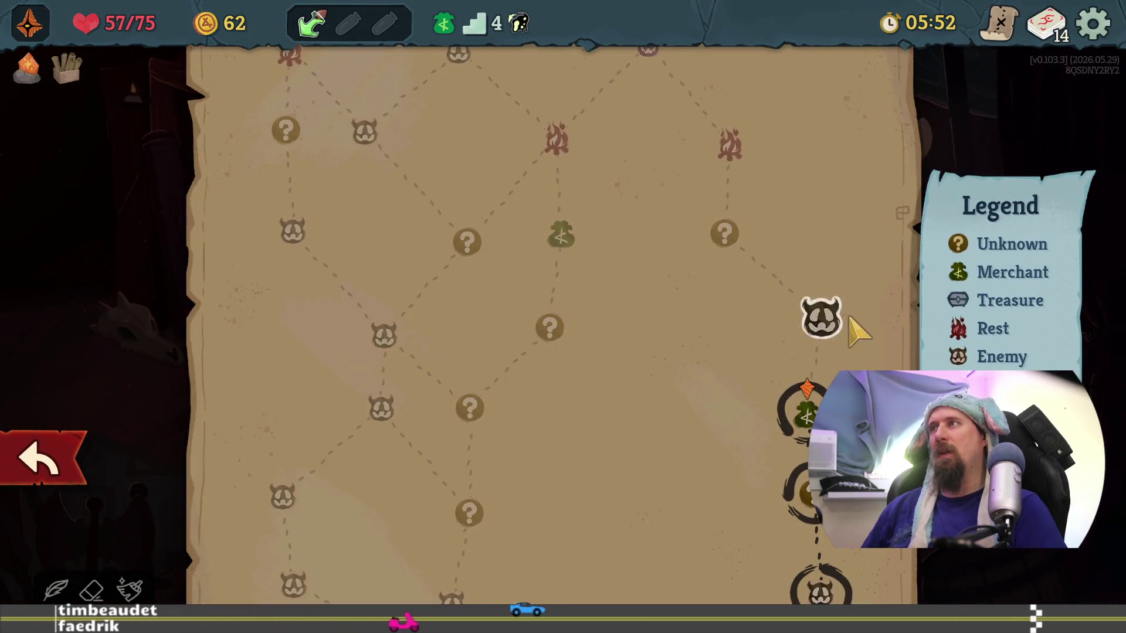
{"action": "scroll", "coordinate": [773, 188], "scroll_direction": "up", "scroll_amount": 5}
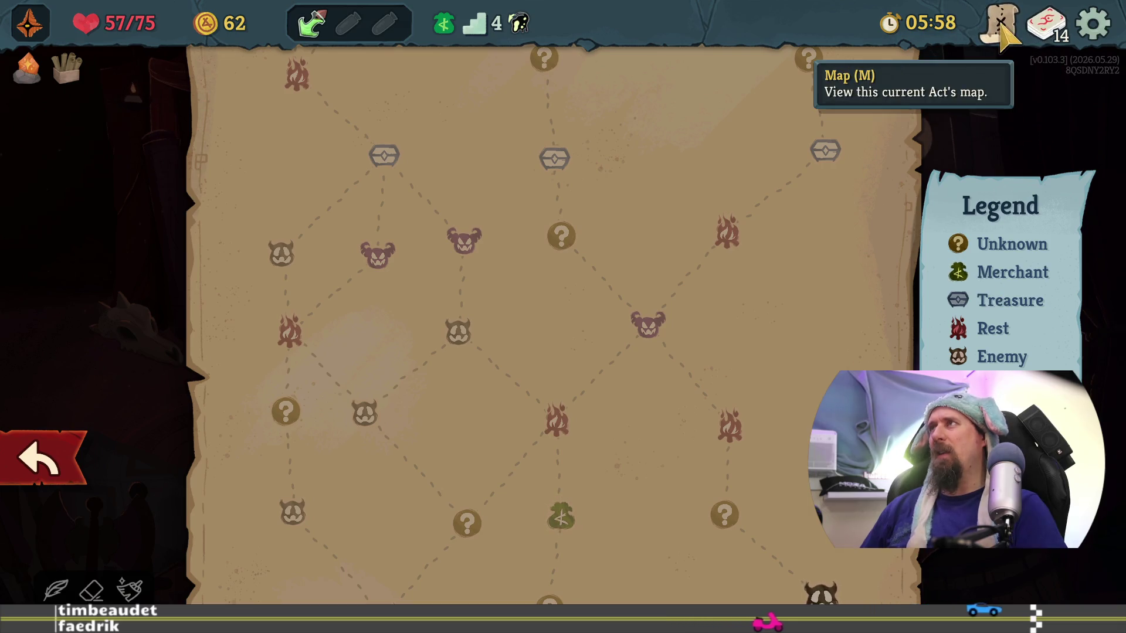
{"action": "left_click", "coordinate": [1056, 36]}
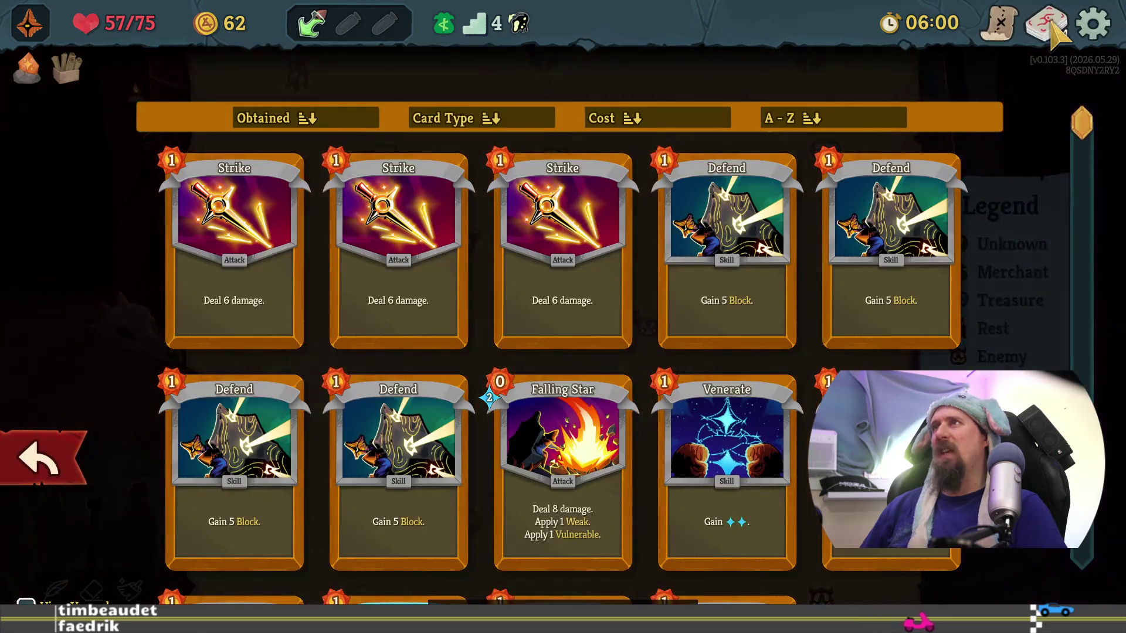
{"action": "scroll", "coordinate": [1019, 331], "scroll_direction": "down", "scroll_amount": 2}
{"action": "scroll", "coordinate": [1019, 331], "scroll_direction": "down", "scroll_amount": 3}
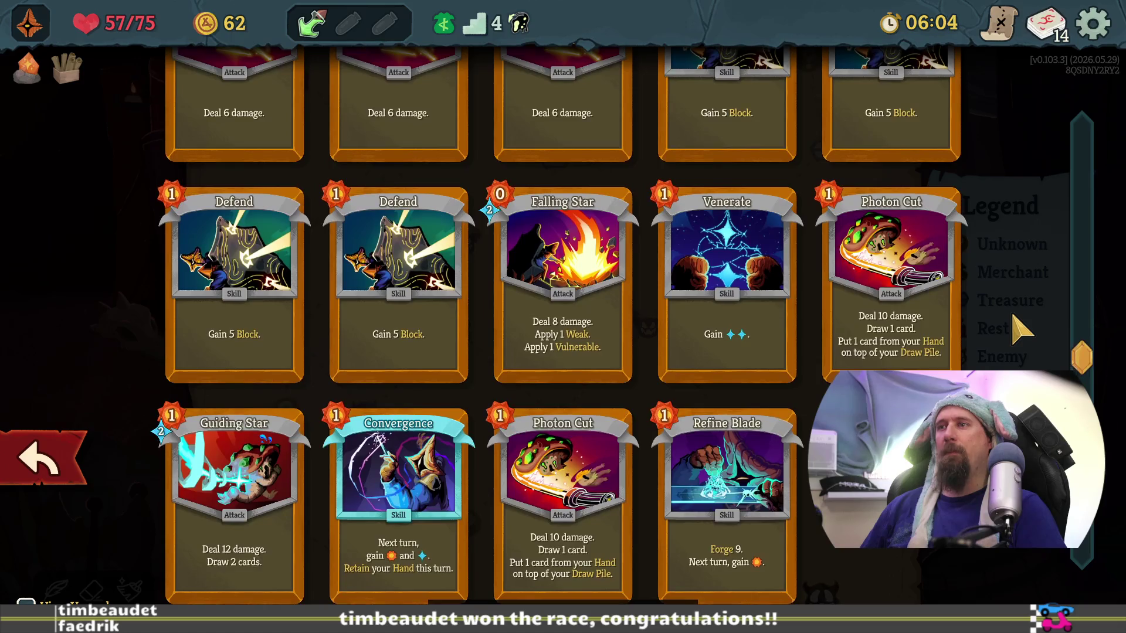
{"action": "scroll", "coordinate": [1021, 332], "scroll_direction": "up", "scroll_amount": 3}
{"action": "scroll", "coordinate": [1024, 328], "scroll_direction": "down", "scroll_amount": 3}
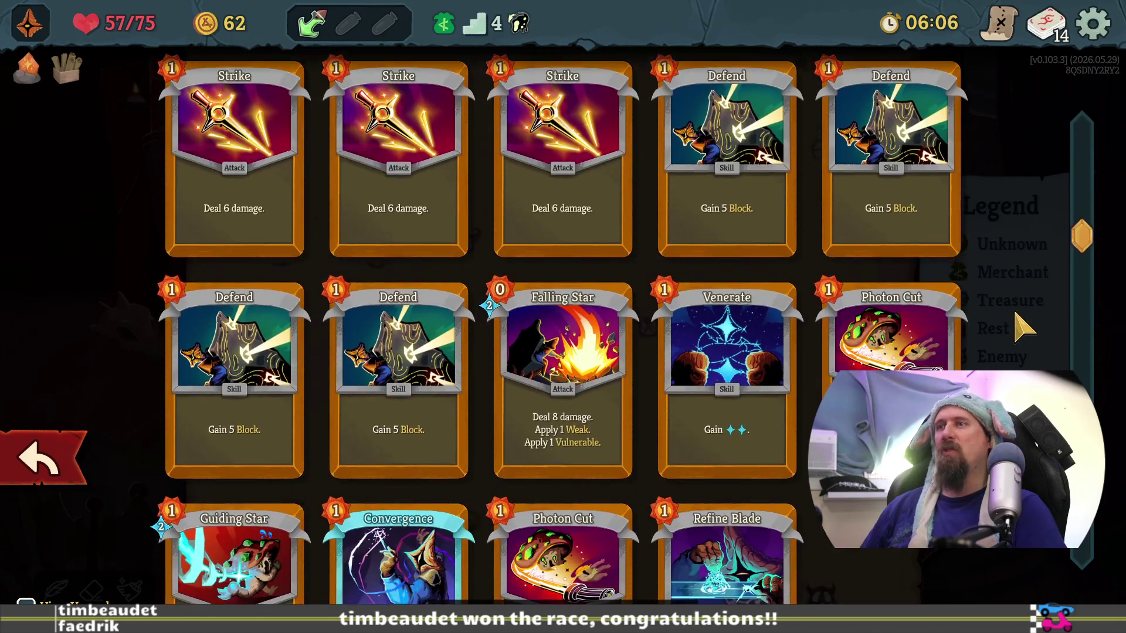
{"action": "scroll", "coordinate": [1024, 328], "scroll_direction": "down", "scroll_amount": 1}
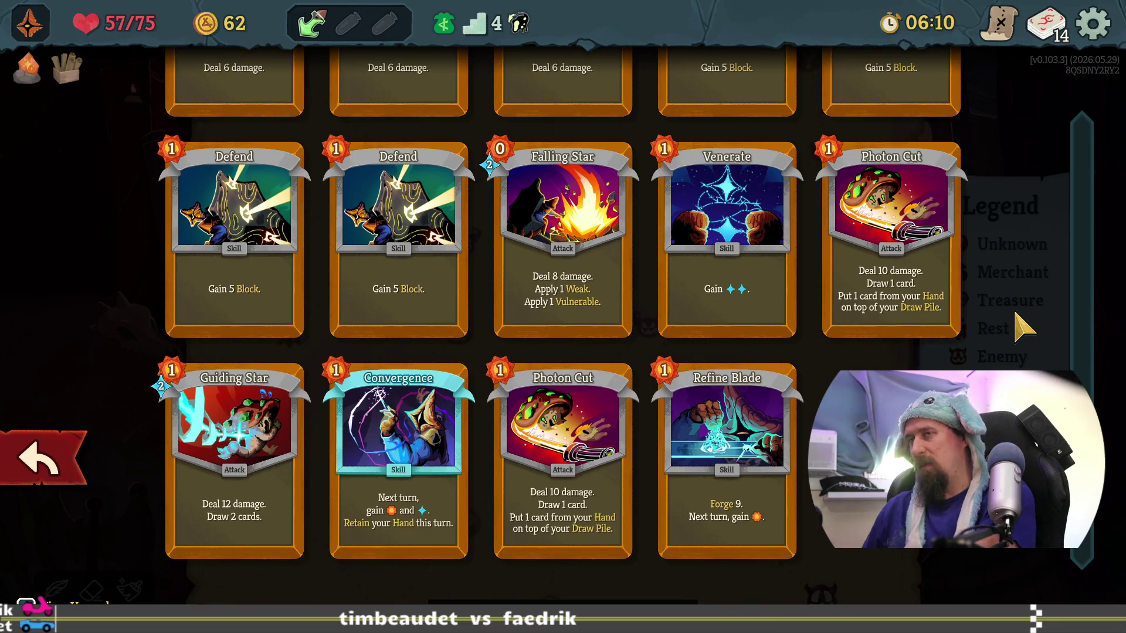
Step: Snip the deck's cards, close the deck view, and switch to the desktop
{"action": "key", "text": "super+shift+s"}
{"action": "mouse_move", "coordinate": [125, 120]}
{"action": "left_mouse_down"}
{"action": "mouse_move", "coordinate": [797, 398]}
{"action": "mouse_move", "coordinate": [910, 463]}
{"action": "mouse_move", "coordinate": [955, 577]}
{"action": "mouse_move", "coordinate": [993, 585]}
{"action": "left_mouse_up"}
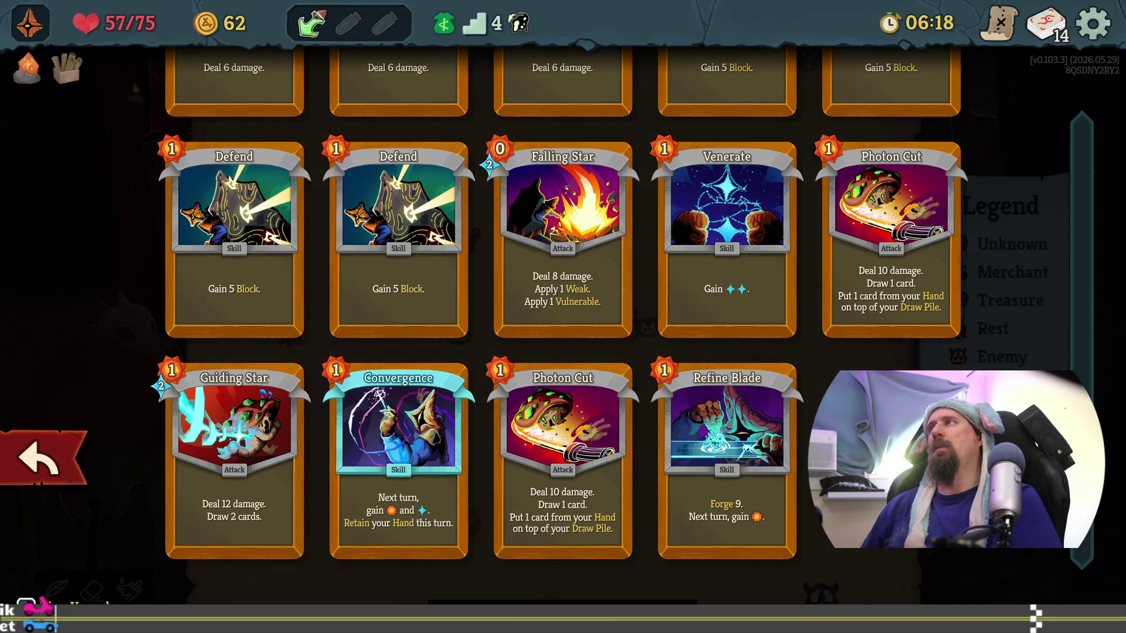
{"action": "key", "text": "Escape"}
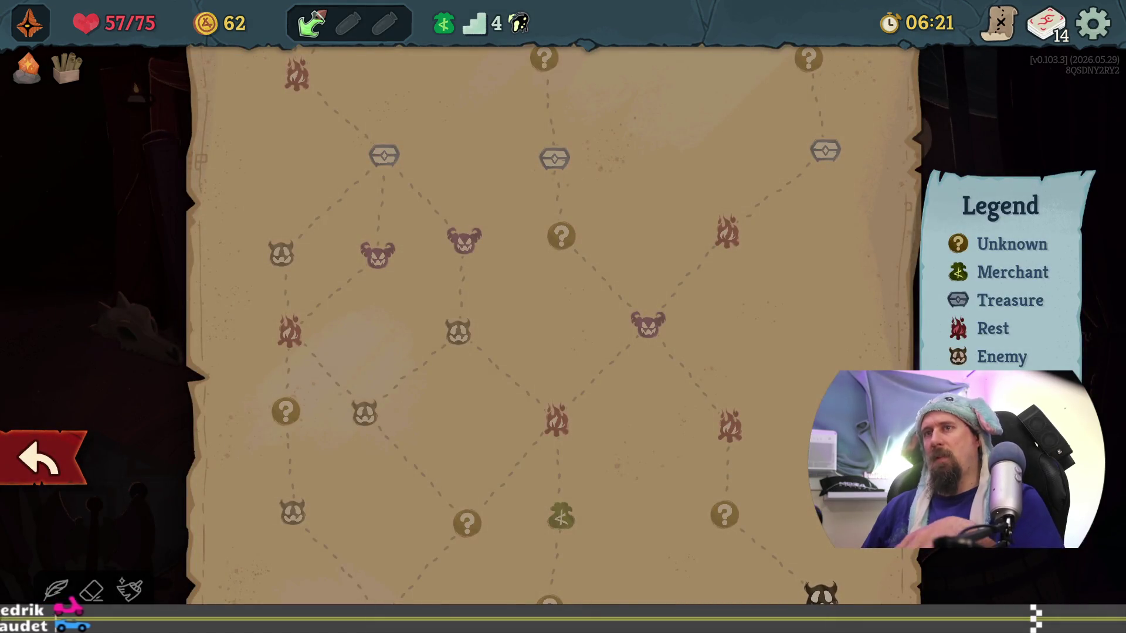
{"action": "key", "text": "alt+Tab"}
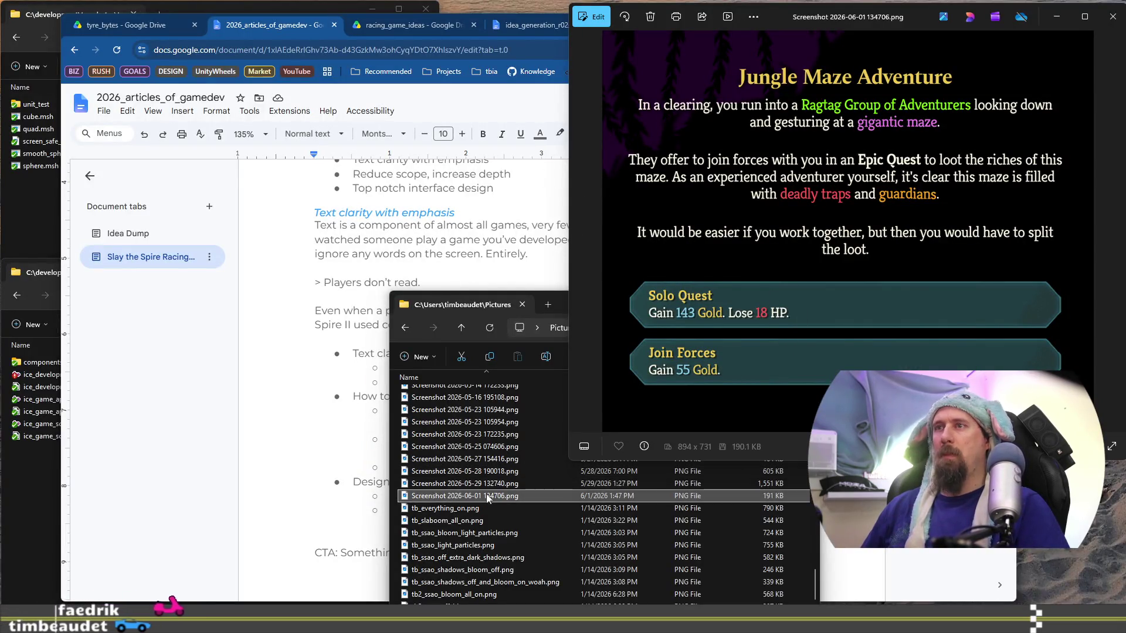
Step: Open Screenshot 2026-06-01 134957.png and shift the Photos window down-right to reveal the draft
{"action": "scroll", "coordinate": [498, 485], "scroll_direction": "down", "scroll_amount": 1}
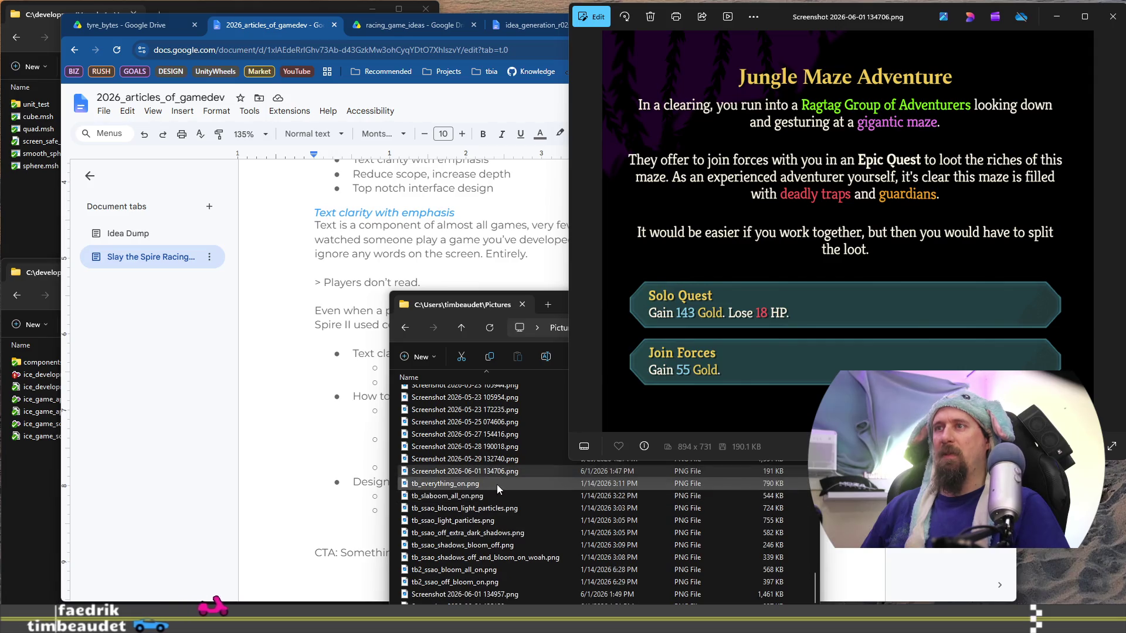
{"action": "double_click", "coordinate": [481, 595]}
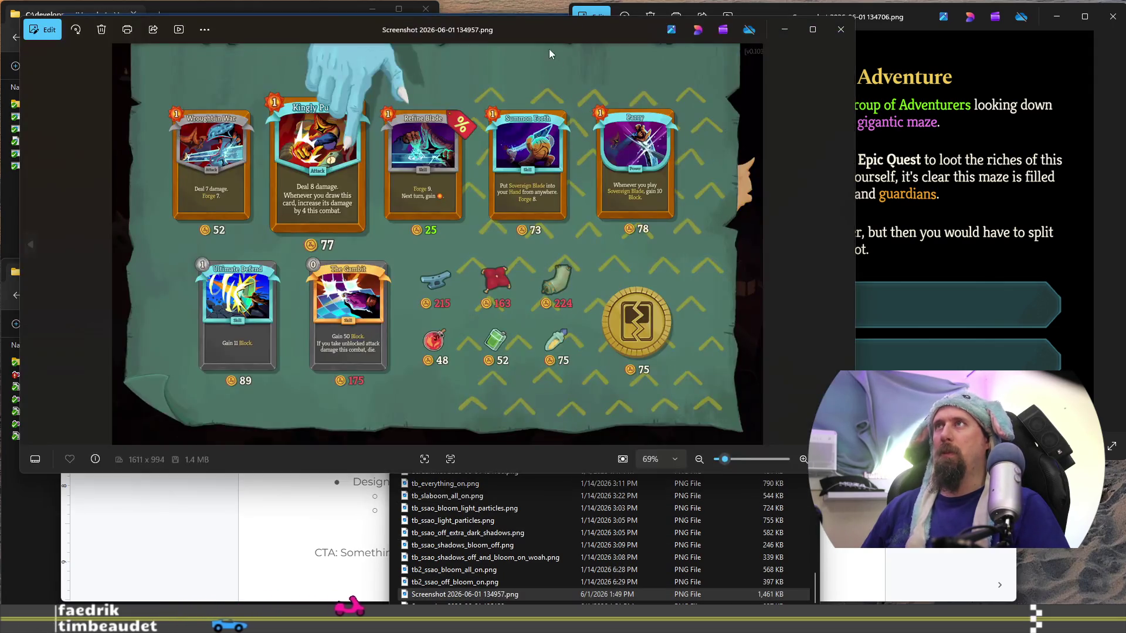
{"action": "mouse_move", "coordinate": [548, 29]}
{"action": "left_mouse_down"}
{"action": "mouse_move", "coordinate": [776, 15]}
{"action": "mouse_move", "coordinate": [737, 15]}
{"action": "left_mouse_up"}
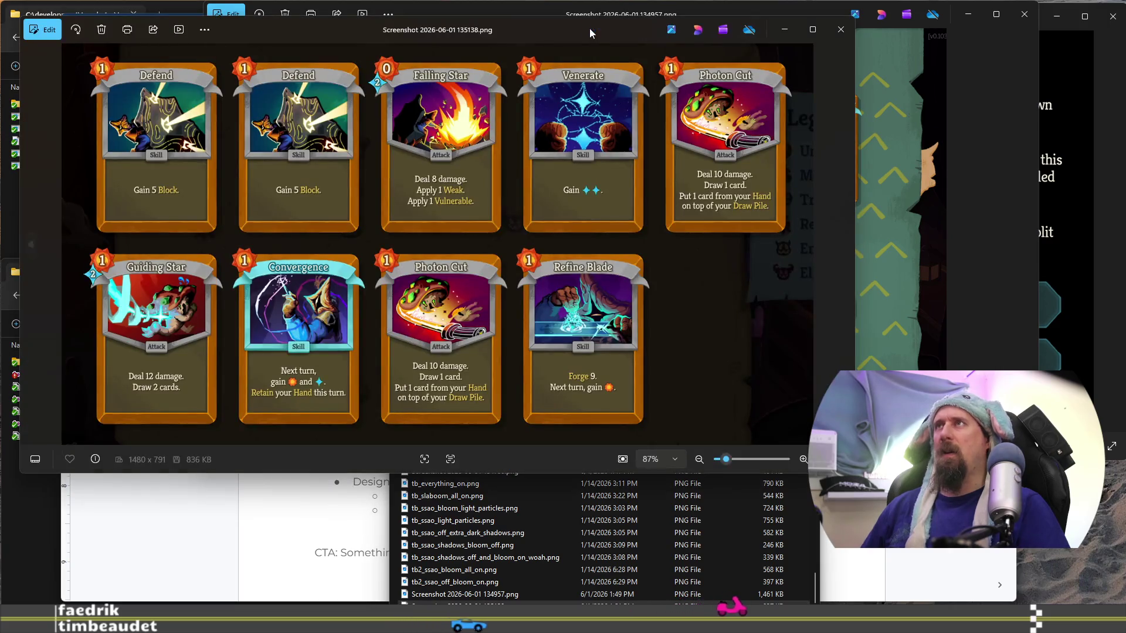
{"action": "mouse_move", "coordinate": [589, 28]}
{"action": "left_mouse_down"}
{"action": "mouse_move", "coordinate": [583, 71]}
{"action": "mouse_move", "coordinate": [677, 65]}
{"action": "left_mouse_up"}
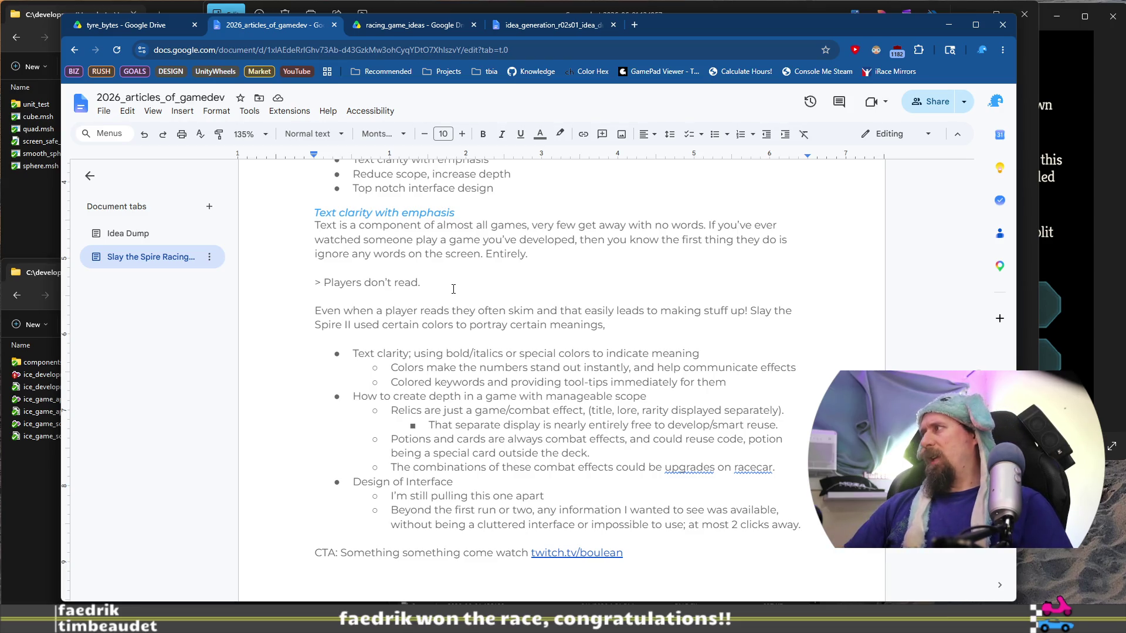
Step: Continue the paragraph with 'like keywords tend to be highlighted yellow. There are also places'
{"action": "type", "text": "yellow"}
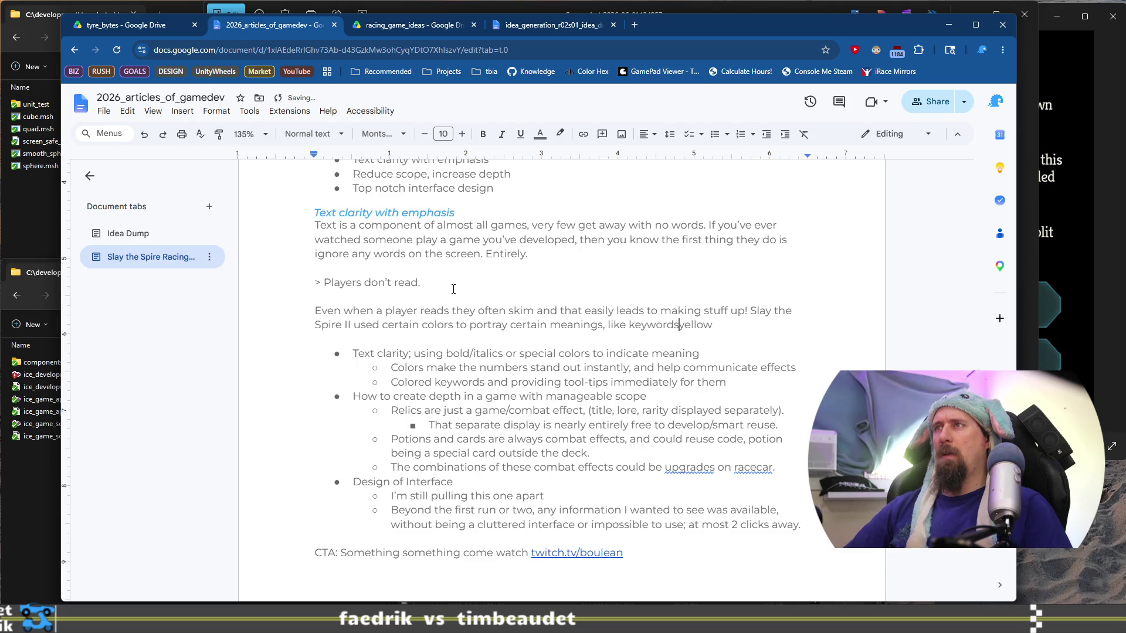
{"action": "type", "text": "tend to be"}
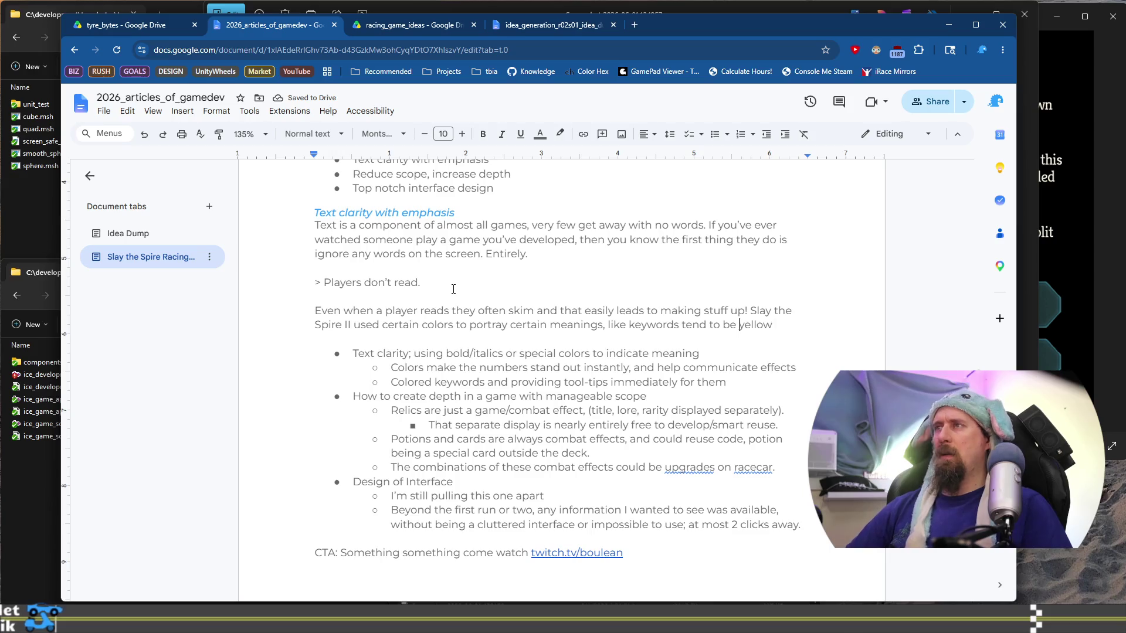
{"action": "type", "text": "highlighted"}
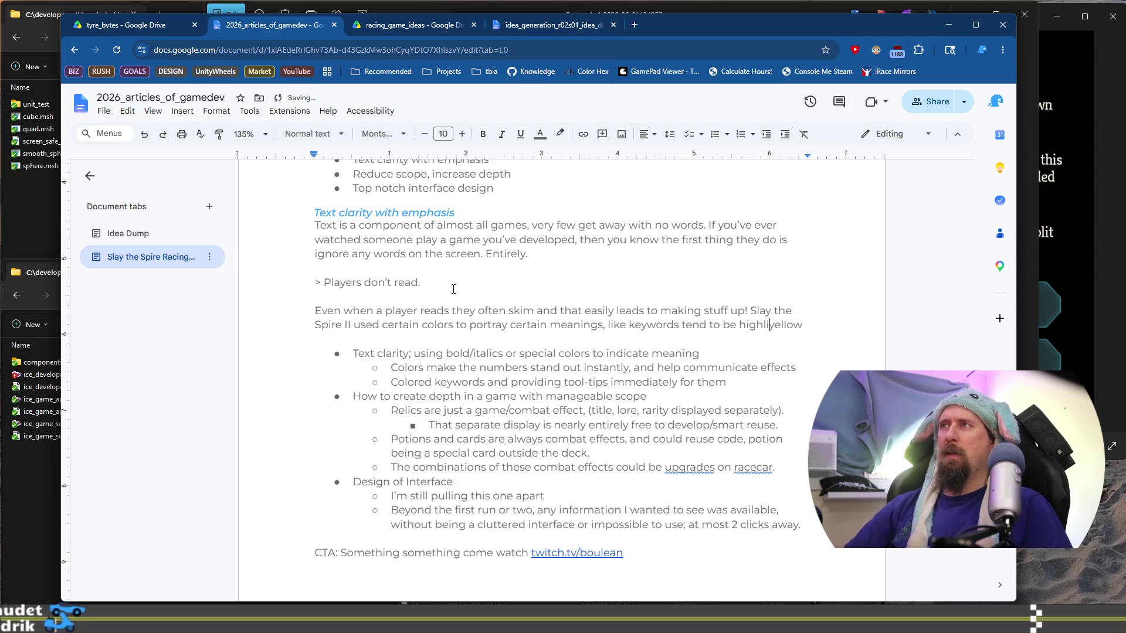
{"action": "key", "text": "End"}
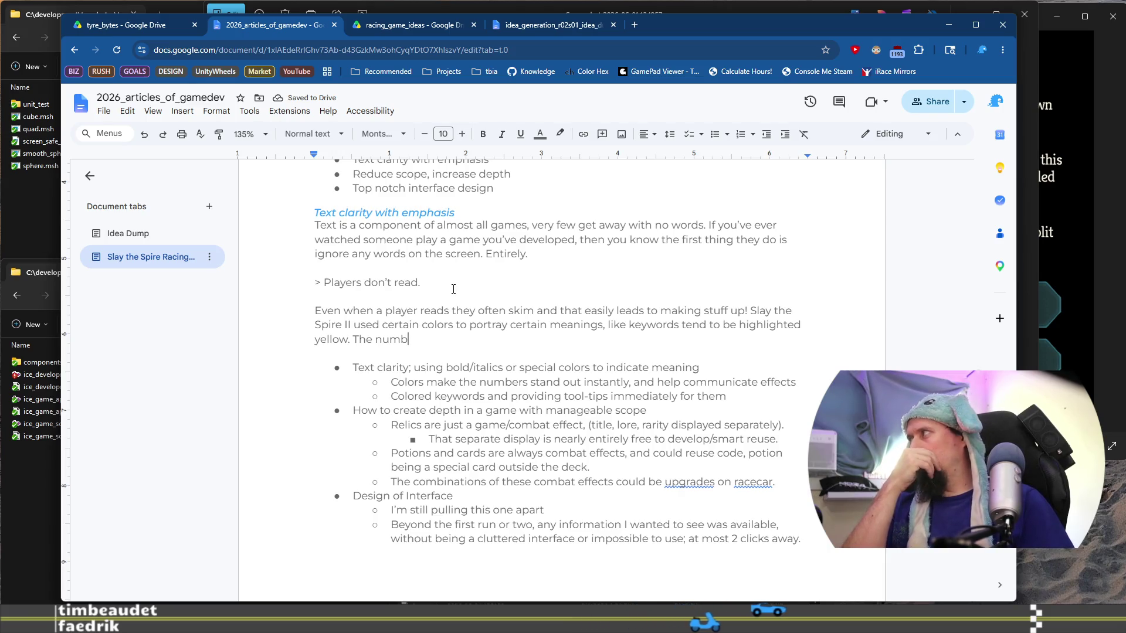
{"action": "key", "text": "BackSpace"}
{"action": "key", "text": "BackSpace"}
{"action": "key", "text": "BackSpace"}
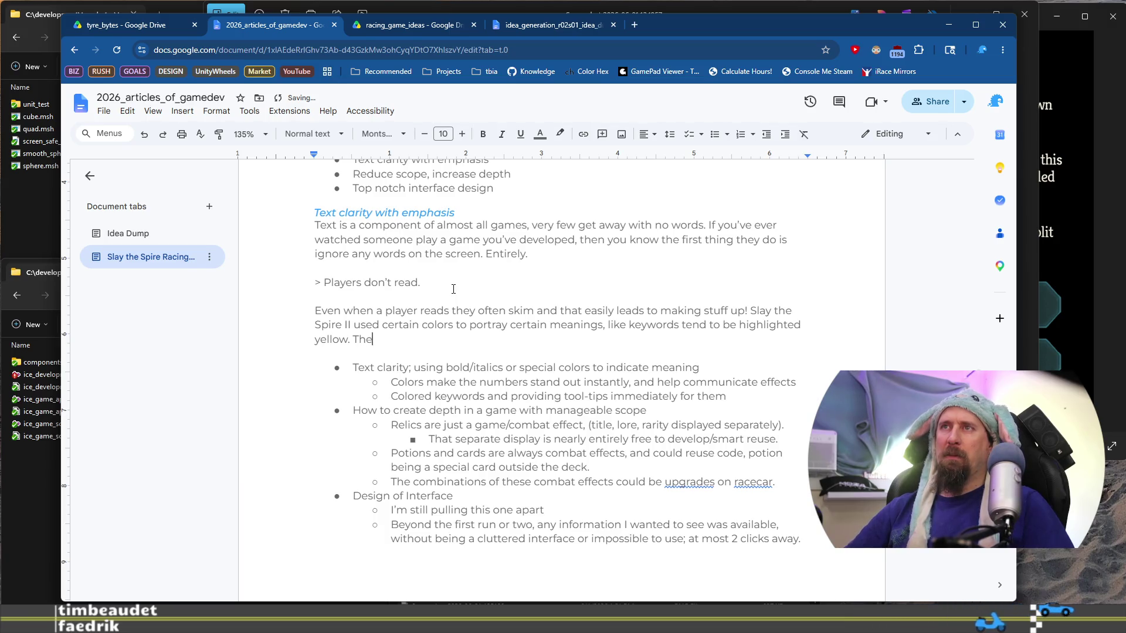
{"action": "type", "text": "re are also places"}
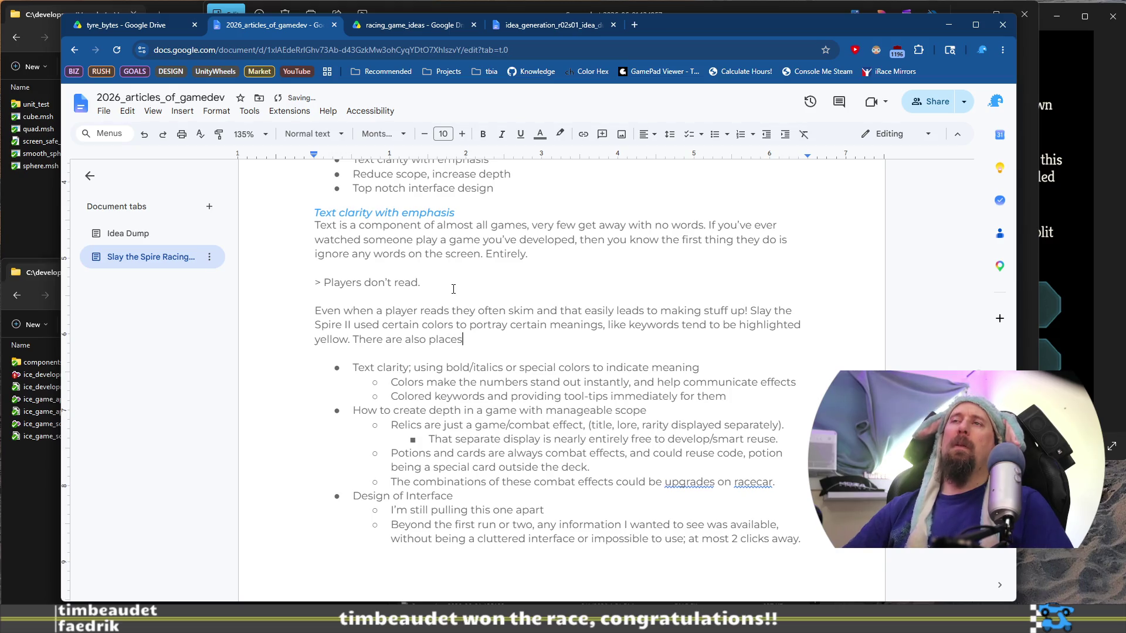
{"action": "key", "text": "ctrl+Left"}
{"action": "key", "text": "ctrl+Left"}
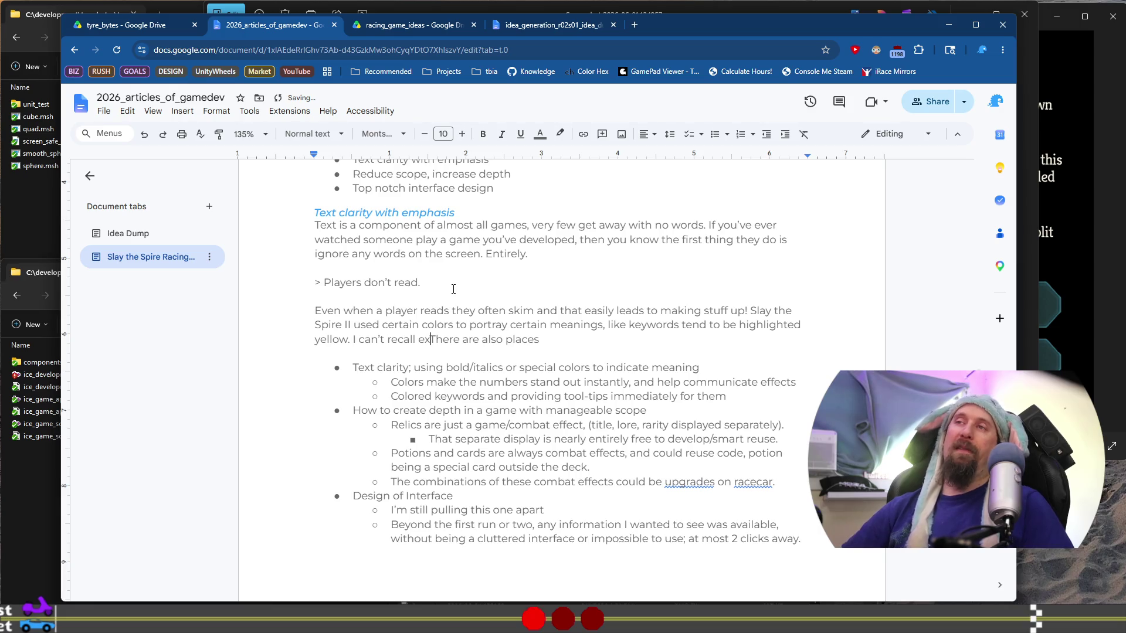
{"action": "key", "text": "BackSpace"}
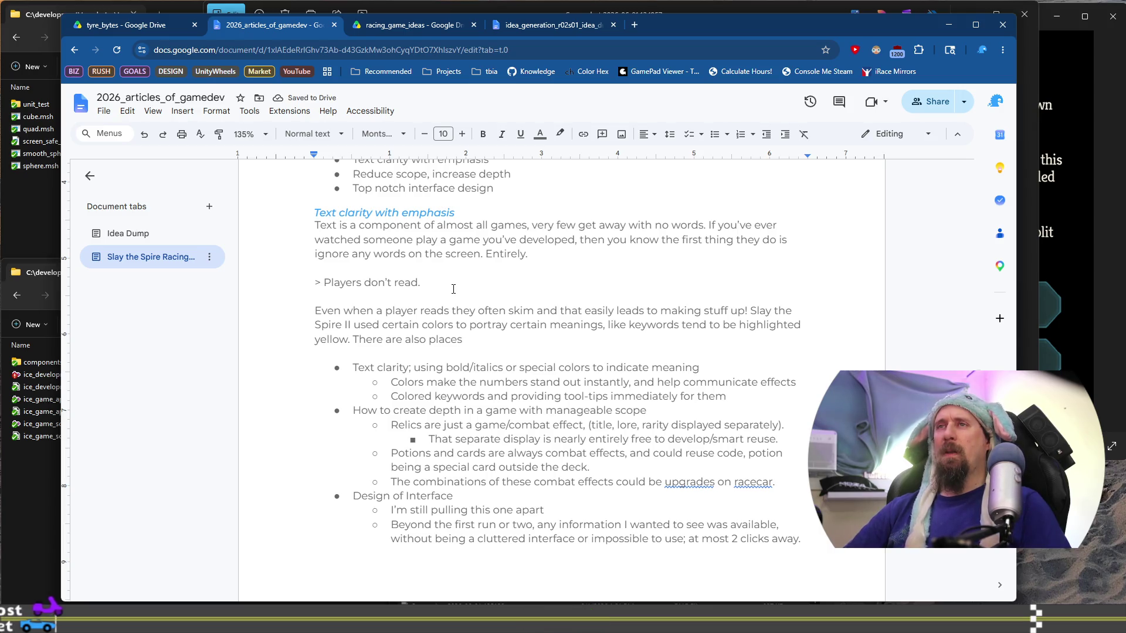
Step: Write the sentence 'Bold was also used for emphasis'
{"action": "type", "text": "Bold "}
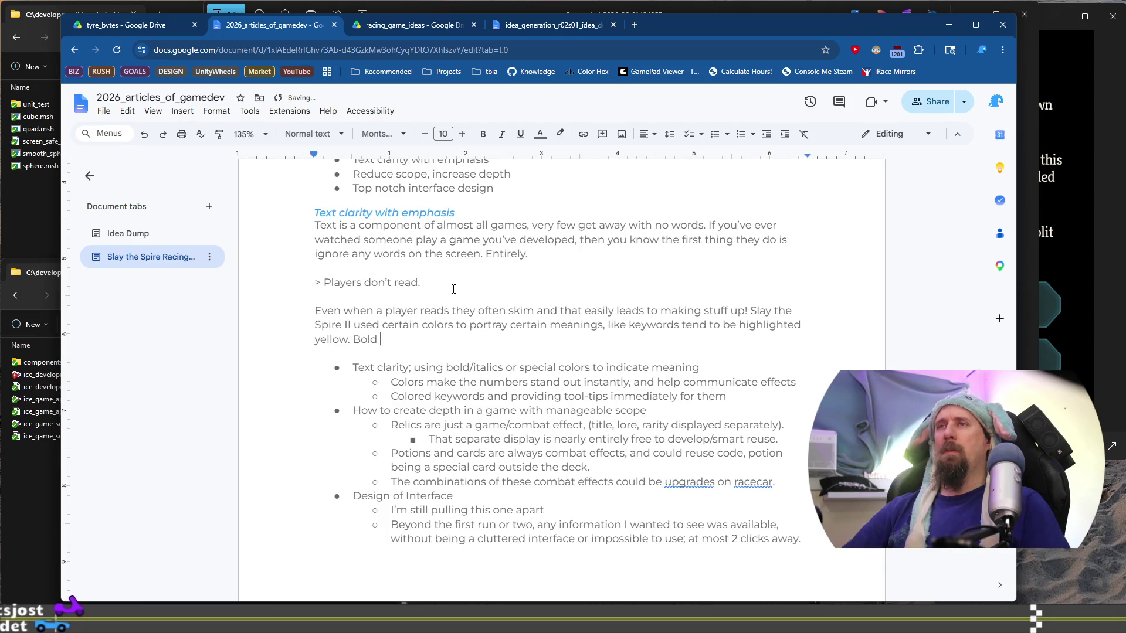
{"action": "type", "text": "was u"}
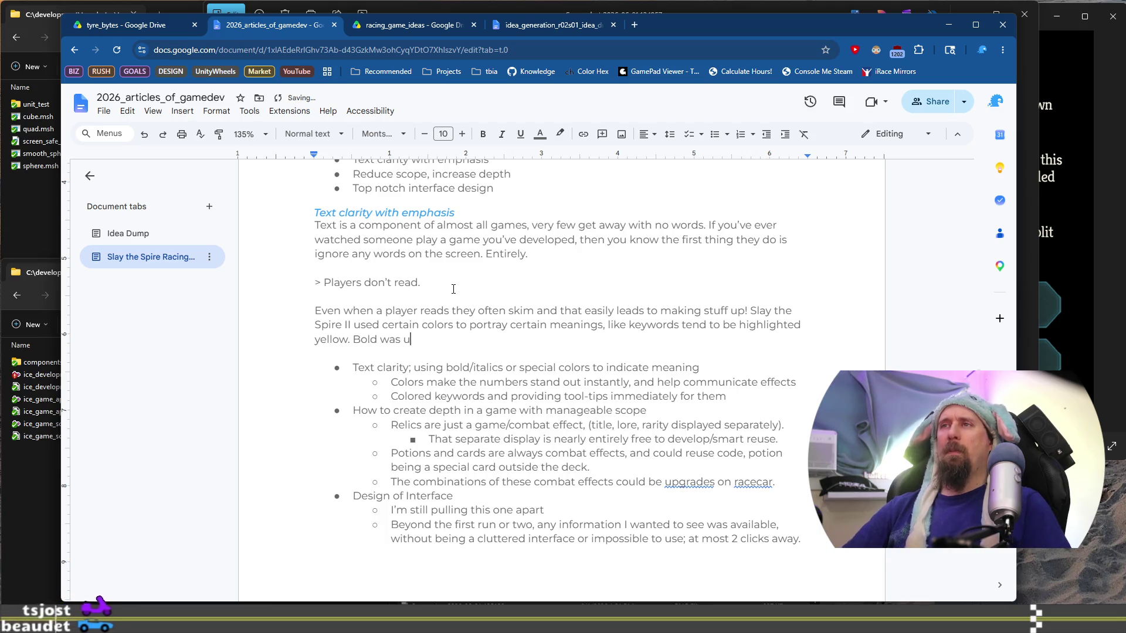
{"action": "type", "text": "sed for emphasis at "}
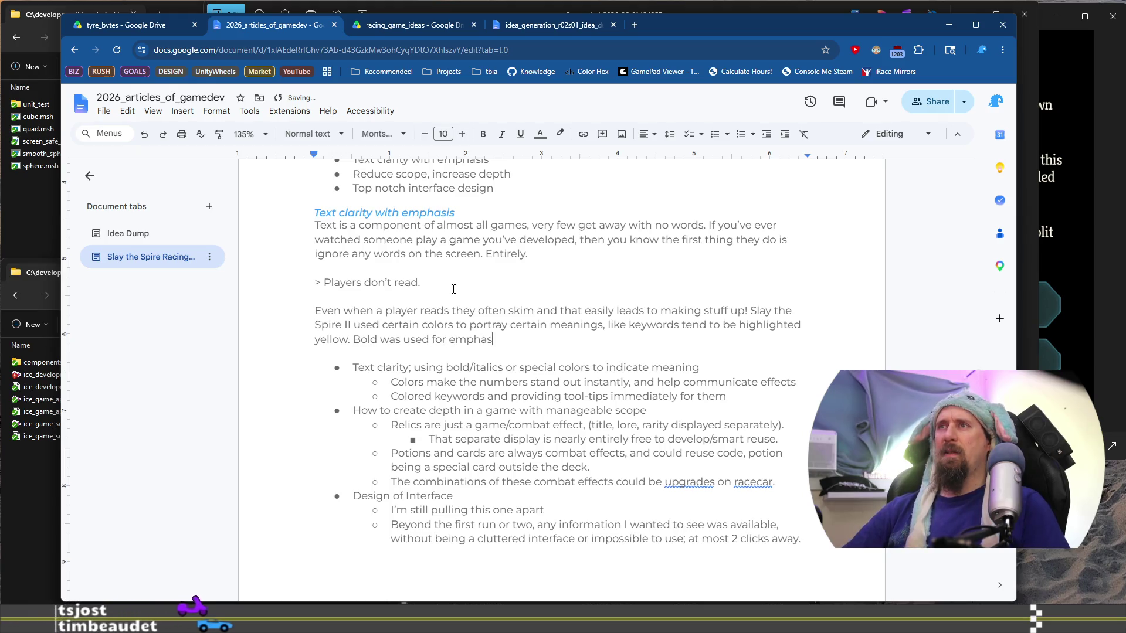
{"action": "type", "text": "some po"}
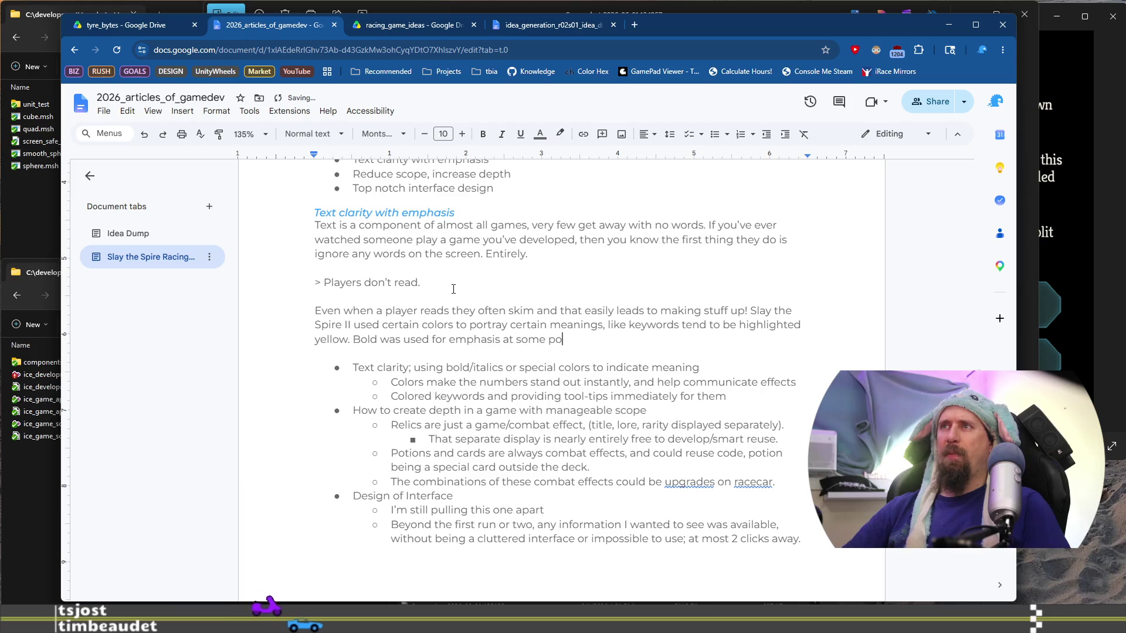
{"action": "key", "text": "BackSpace"}
{"action": "key", "text": "BackSpace"}
{"action": "key", "text": "BackSpace"}
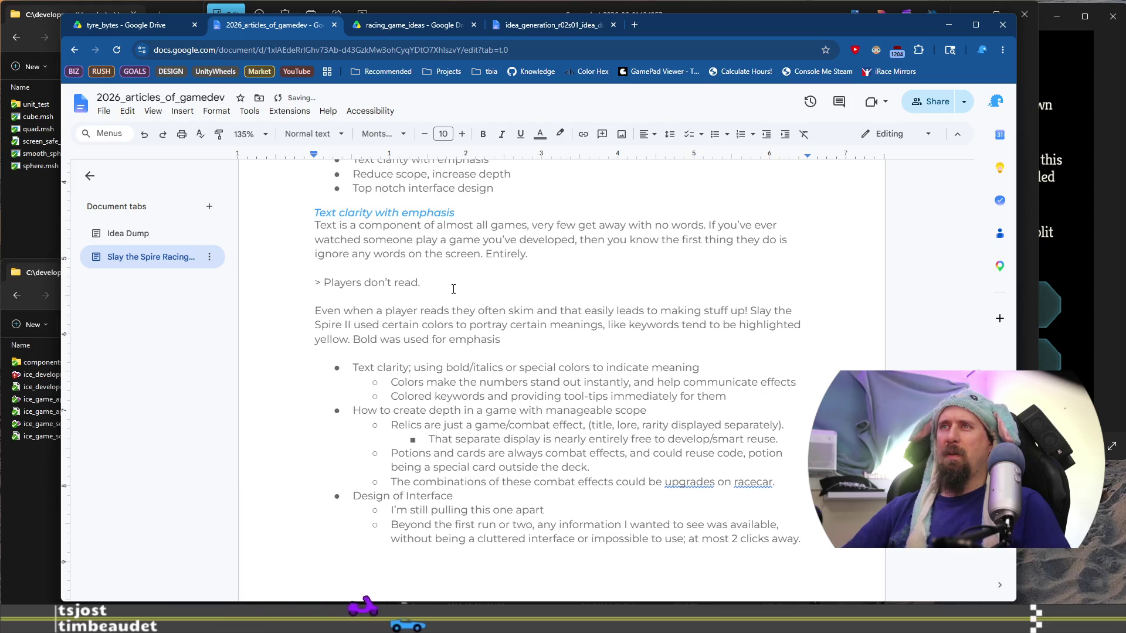
{"action": "key", "text": "ctrl+Left"}
{"action": "key", "text": "ctrl+Left"}
{"action": "key", "text": "ctrl+Left"}
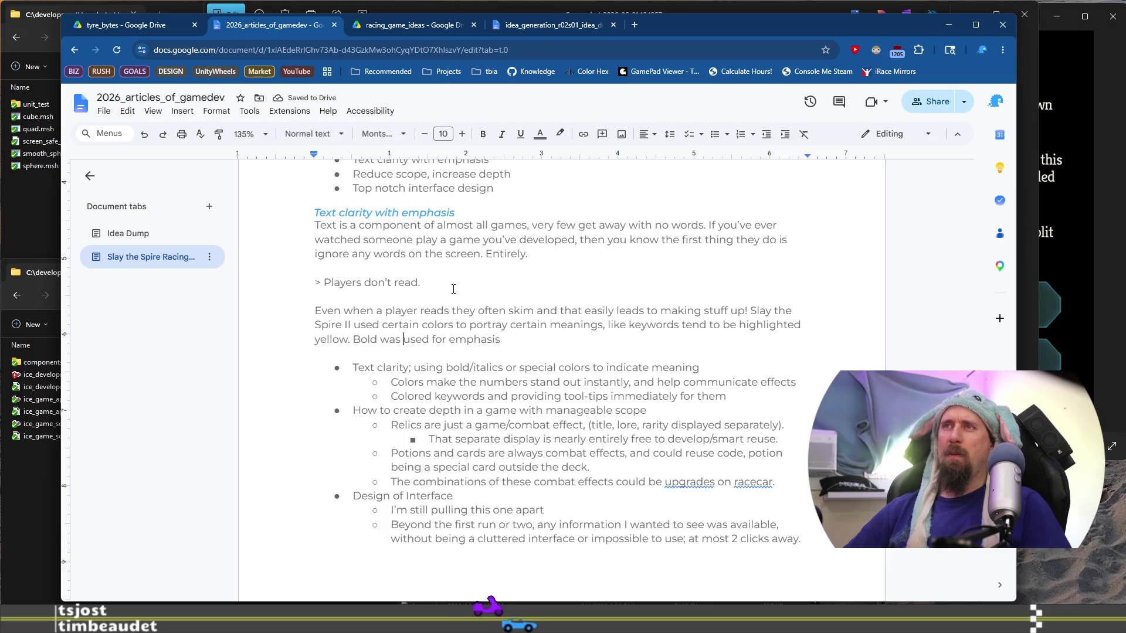
{"action": "type", "text": "also"}
{"action": "key", "text": "End"}
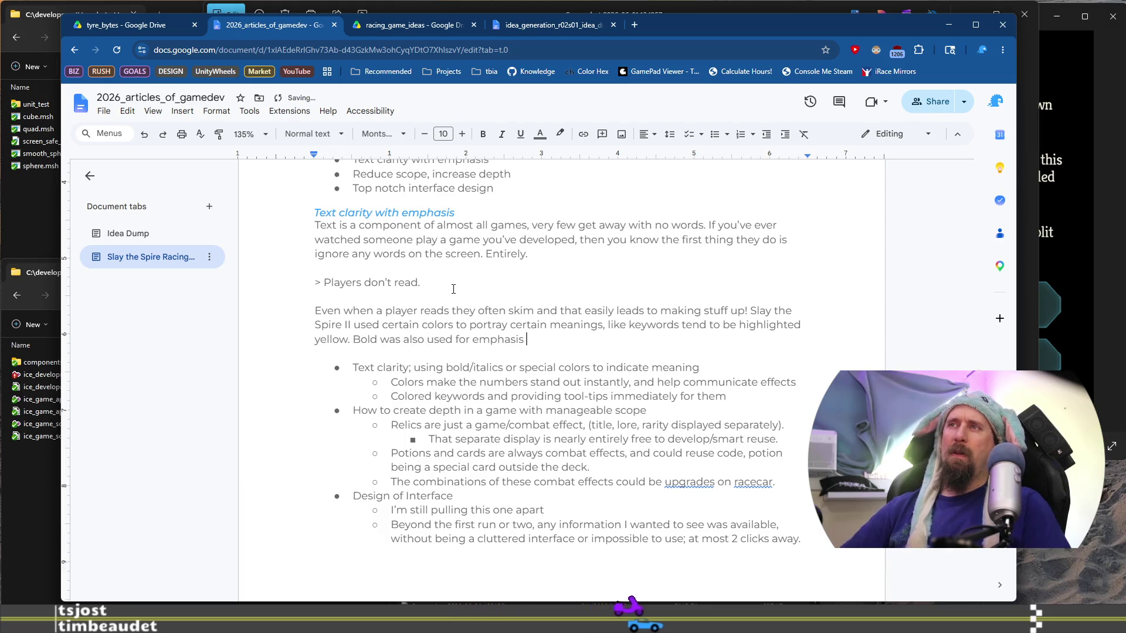
Step: Draft and discard alternative endings after 'emphasis' such as 'in certain situations where'
{"action": "type", "text": "in "}
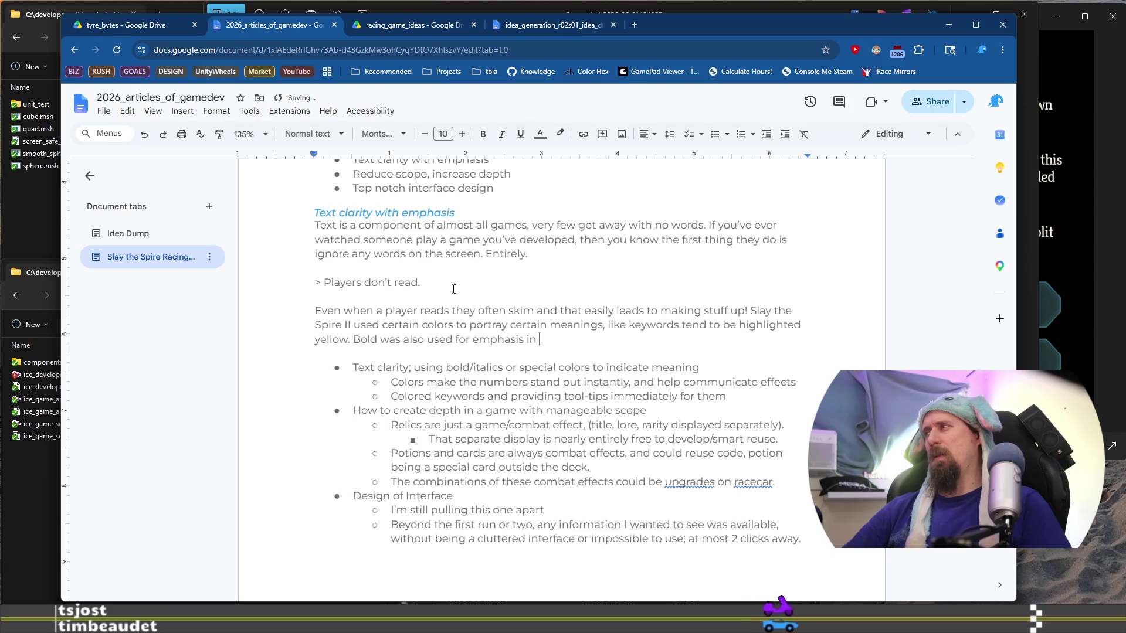
{"action": "type", "text": "certain situations"}
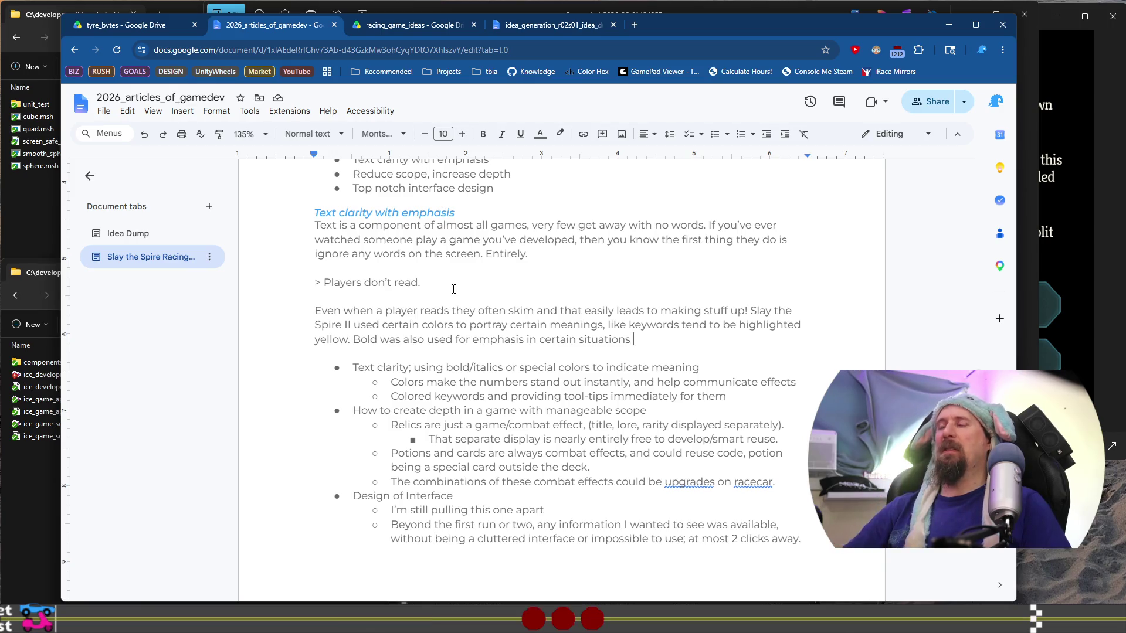
{"action": "key", "text": "ctrl+BackSpace"}
{"action": "key", "text": "ctrl+BackSpace"}
{"action": "type", "text": "situations where"}
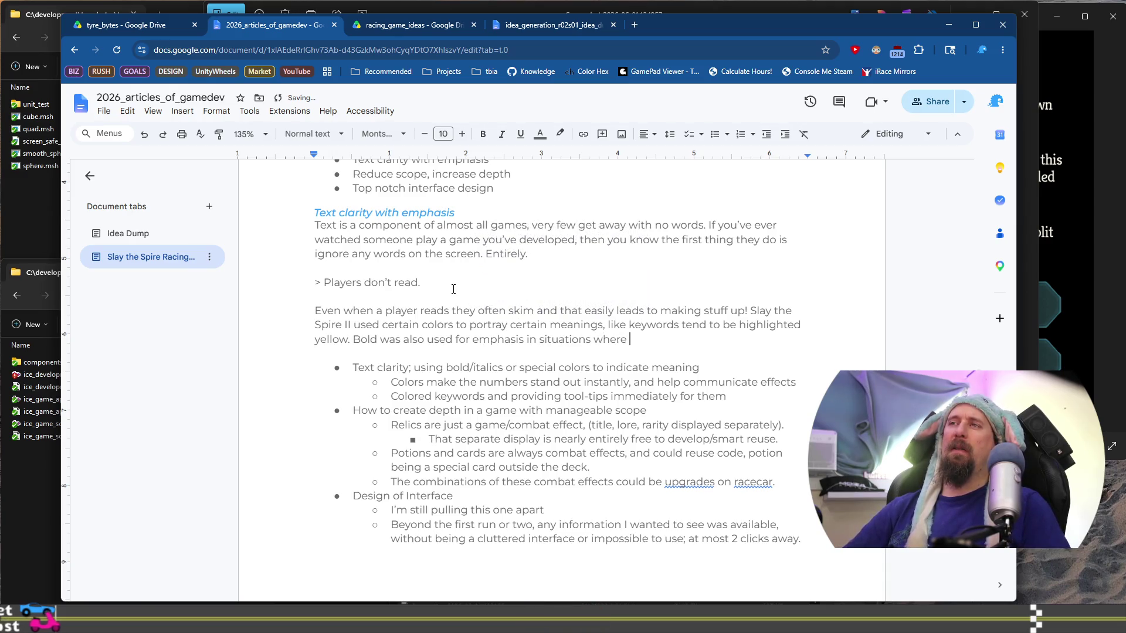
{"action": "key", "text": "ctrl+BackSpace"}
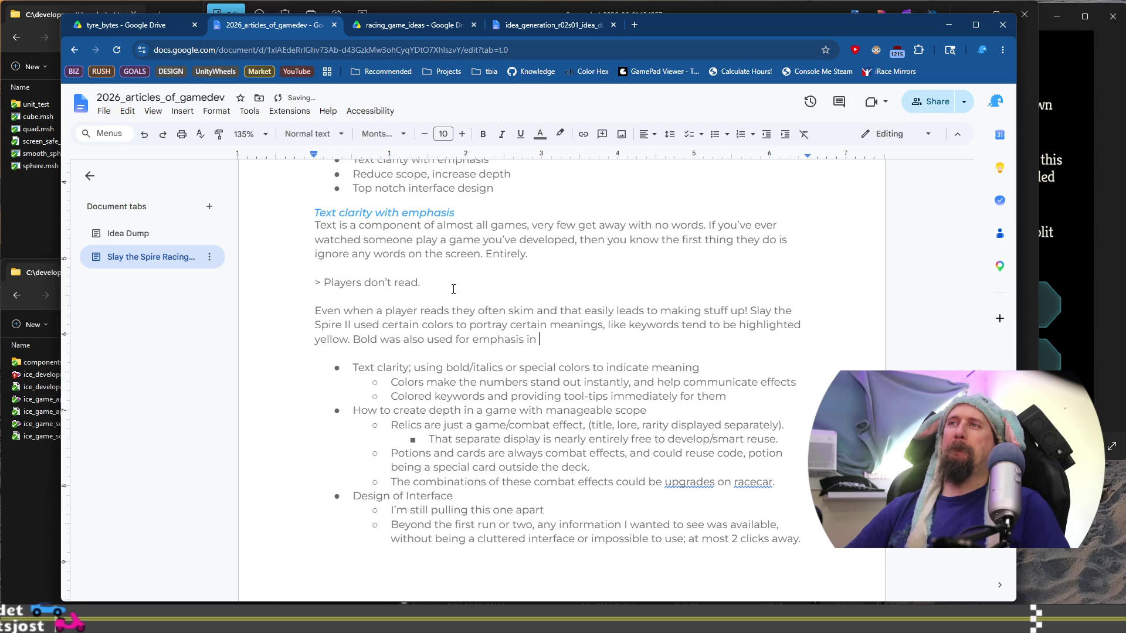
{"action": "key", "text": "ctrl+BackSpace"}
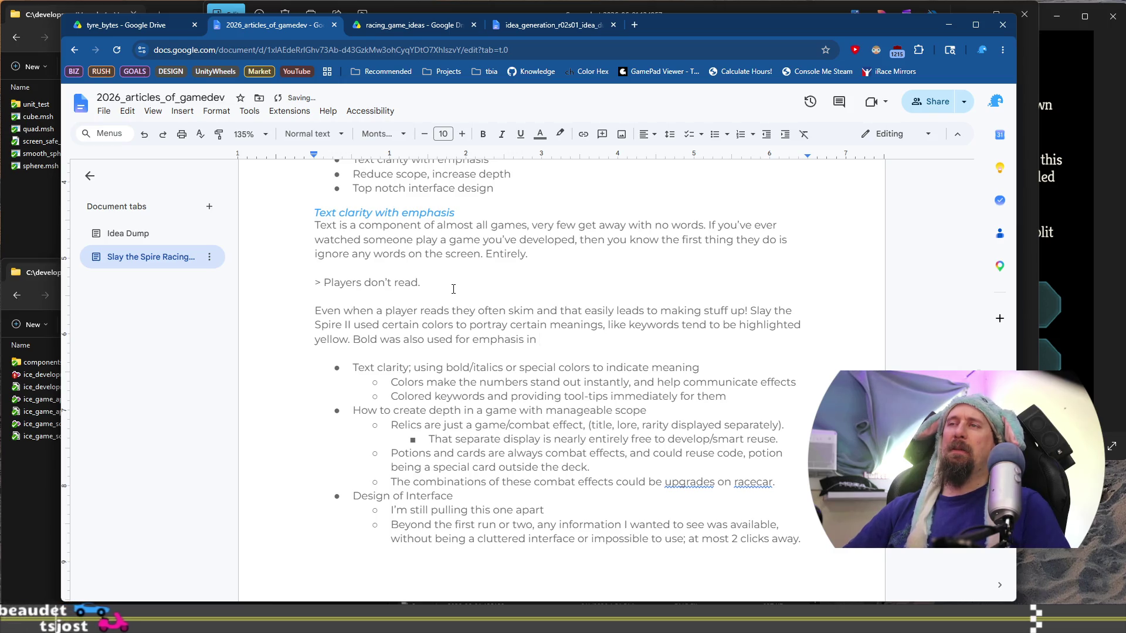
{"action": "type", "text": "some"}
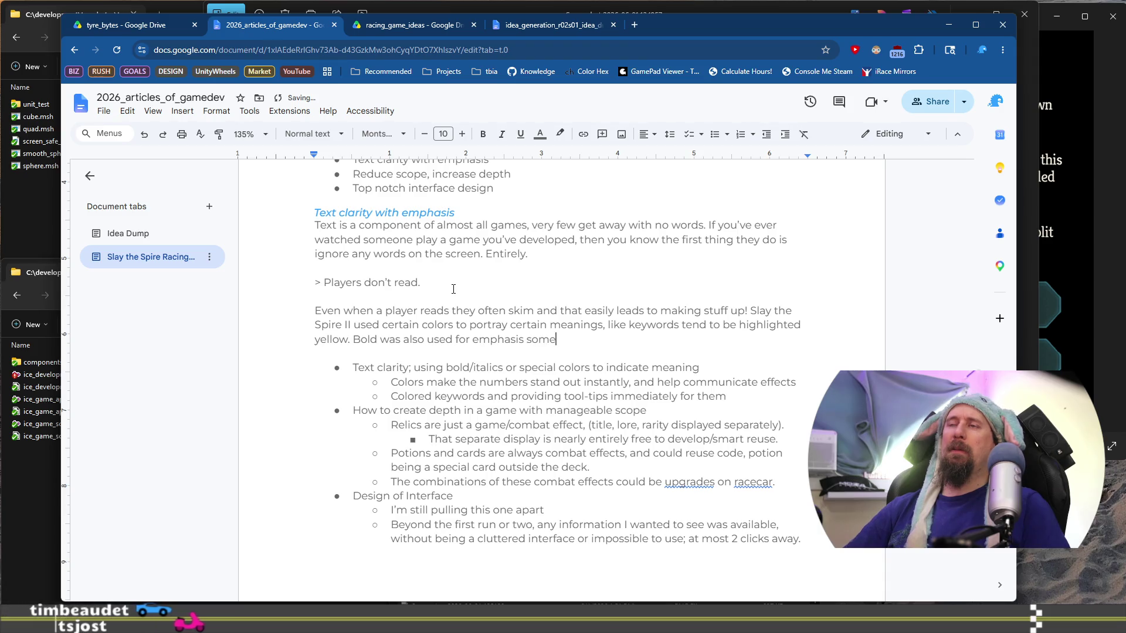
{"action": "type", "text": "where I mispl"}
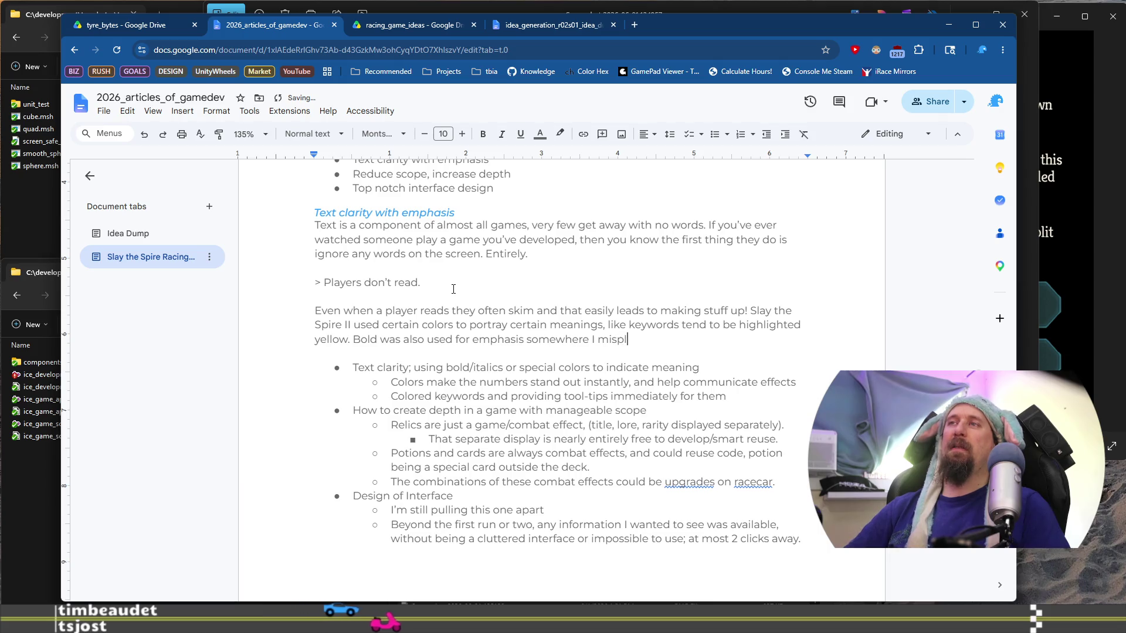
{"action": "key", "text": "BackSpace"}
{"action": "key", "text": "BackSpace"}
{"action": "key", "text": "BackSpace"}
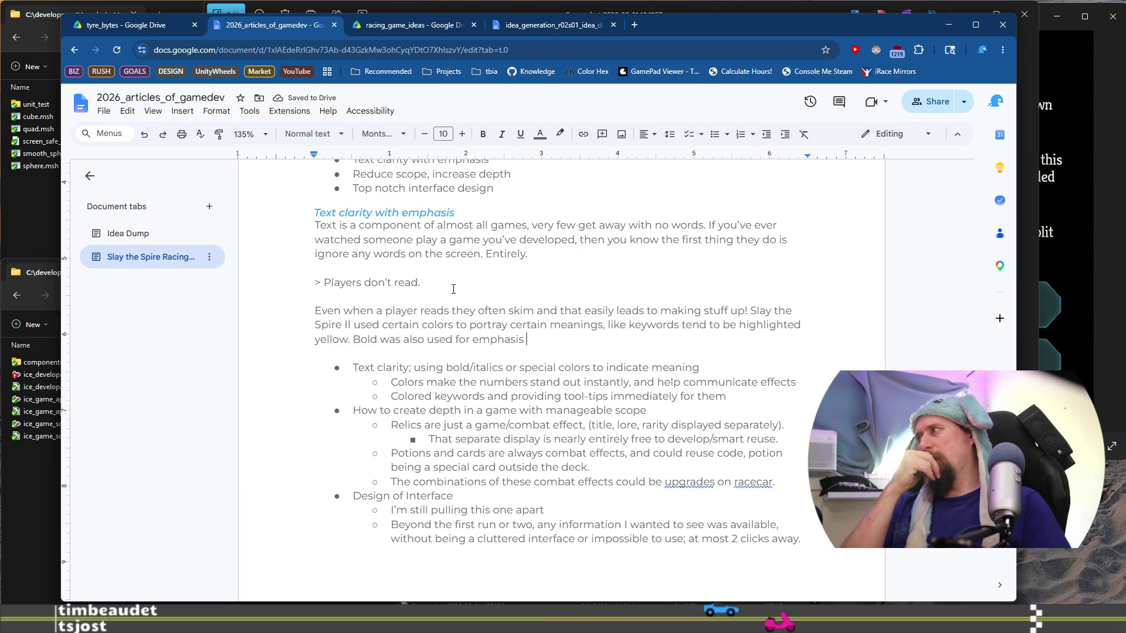
Step: End the sentence with ', and italics could be added too.' and remove the duplicated 'be'
{"action": "key", "text": "BackSpace"}
{"action": "type", "text": ", and "}
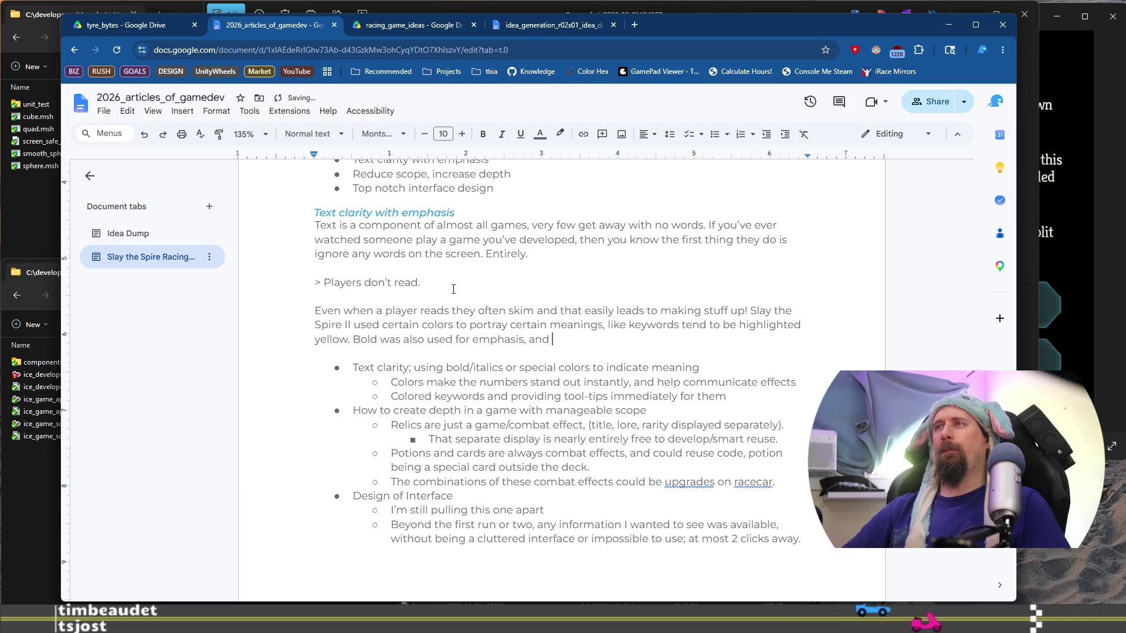
{"action": "type", "text": "perhaps the"}
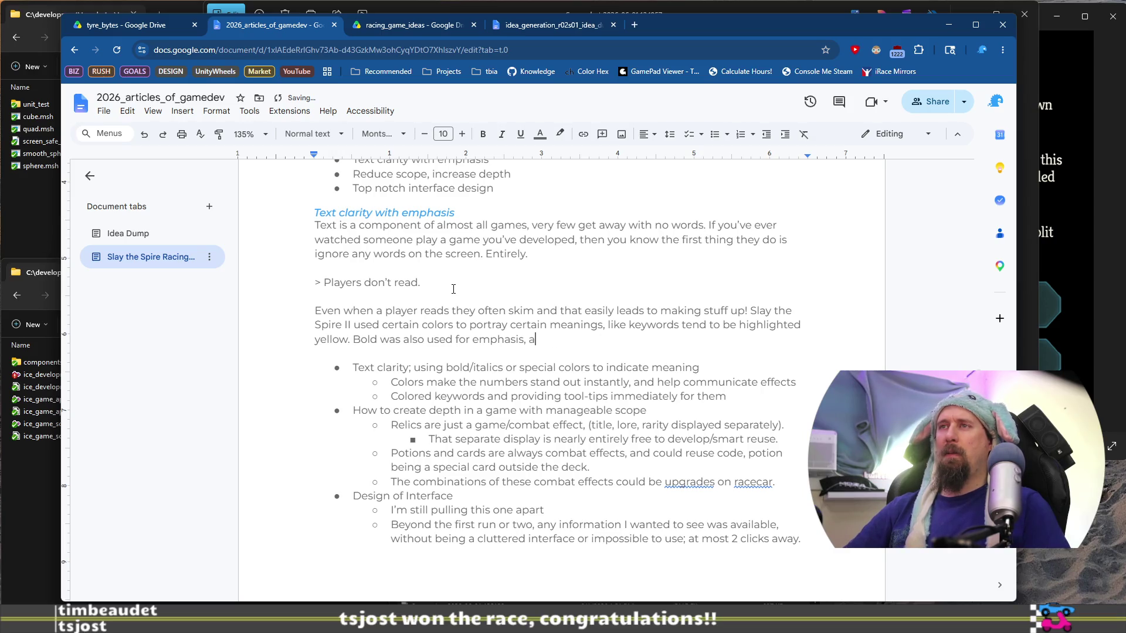
{"action": "type", "text": "alics could be be"}
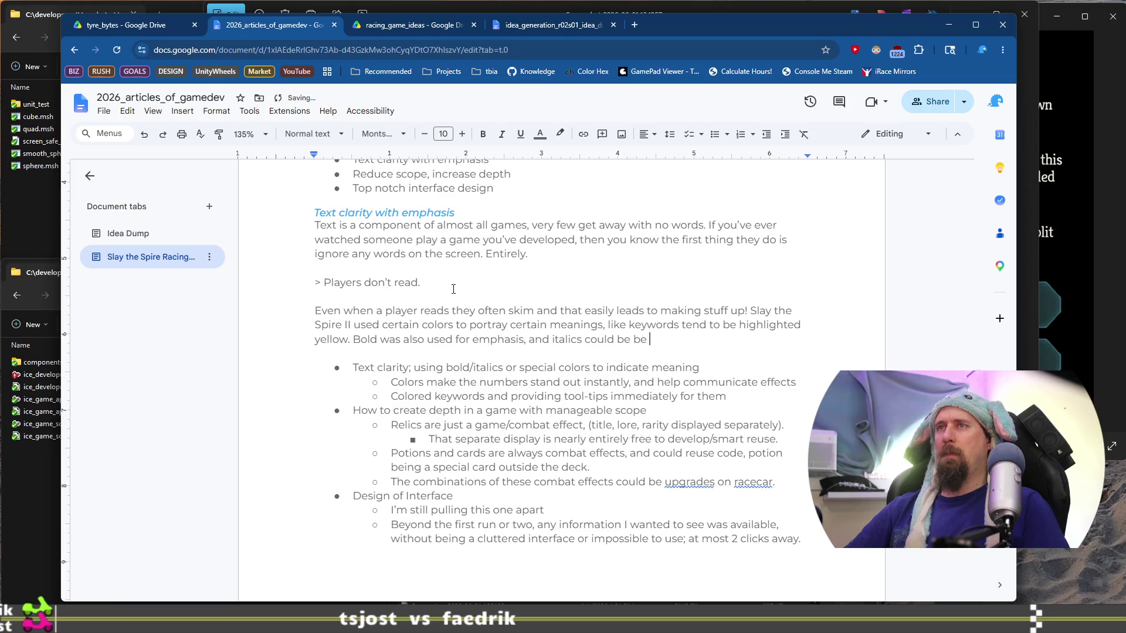
{"action": "type", "text": "added too."}
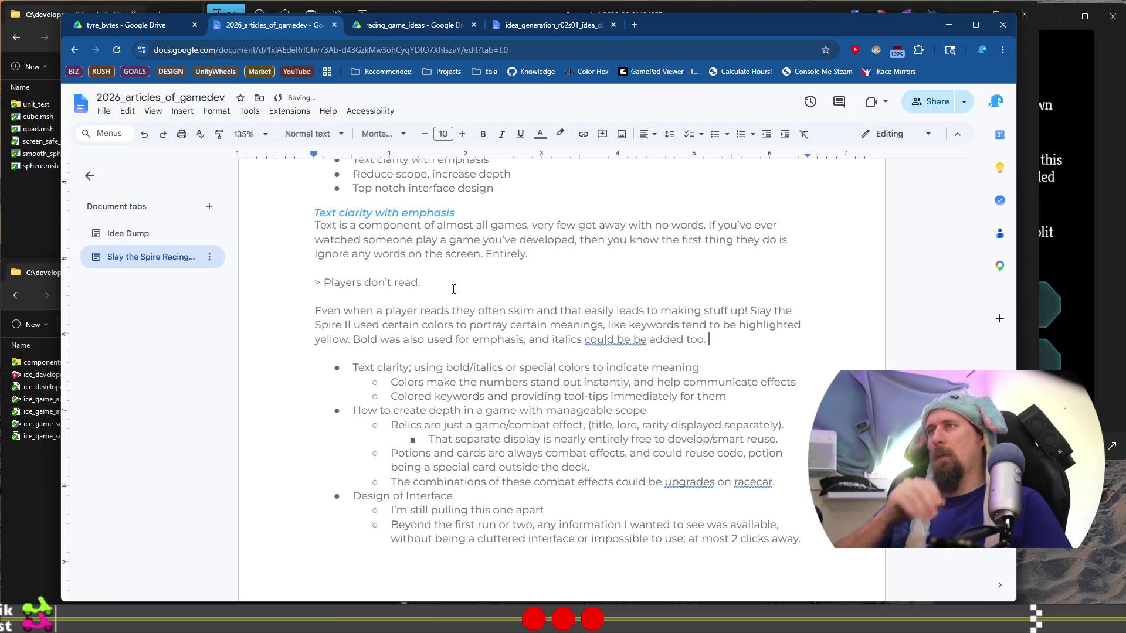
{"action": "key", "text": "ctrl+Left"}
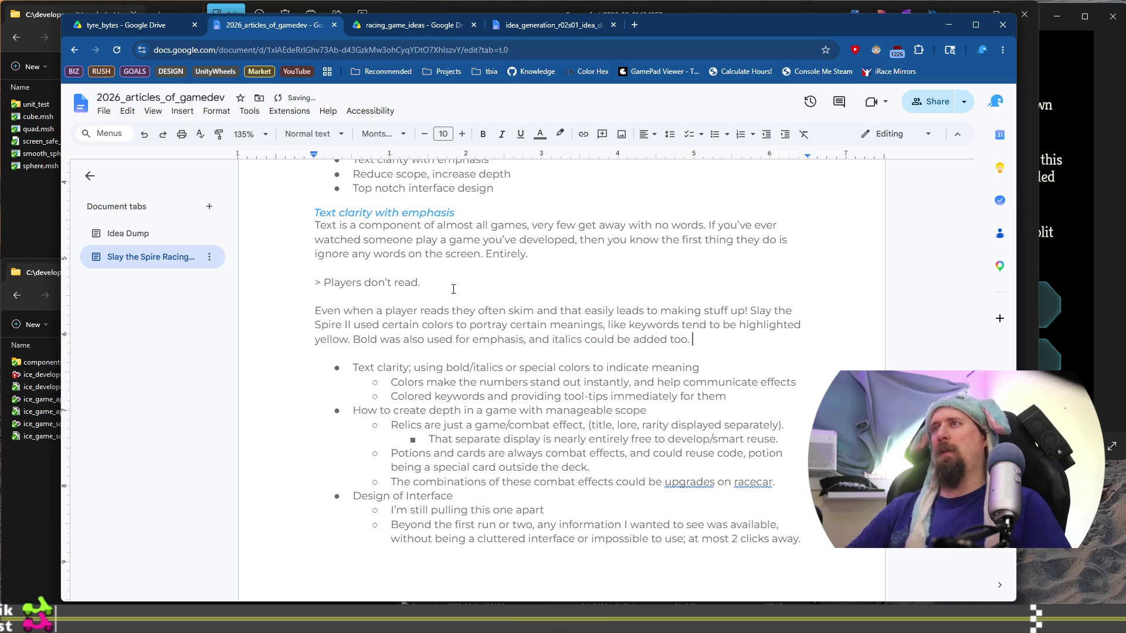
{"action": "key", "text": "ctrl+shift+Left"}
{"action": "key", "text": "ctrl+shift+Left"}
{"action": "key", "text": "ctrl+shift+Left"}
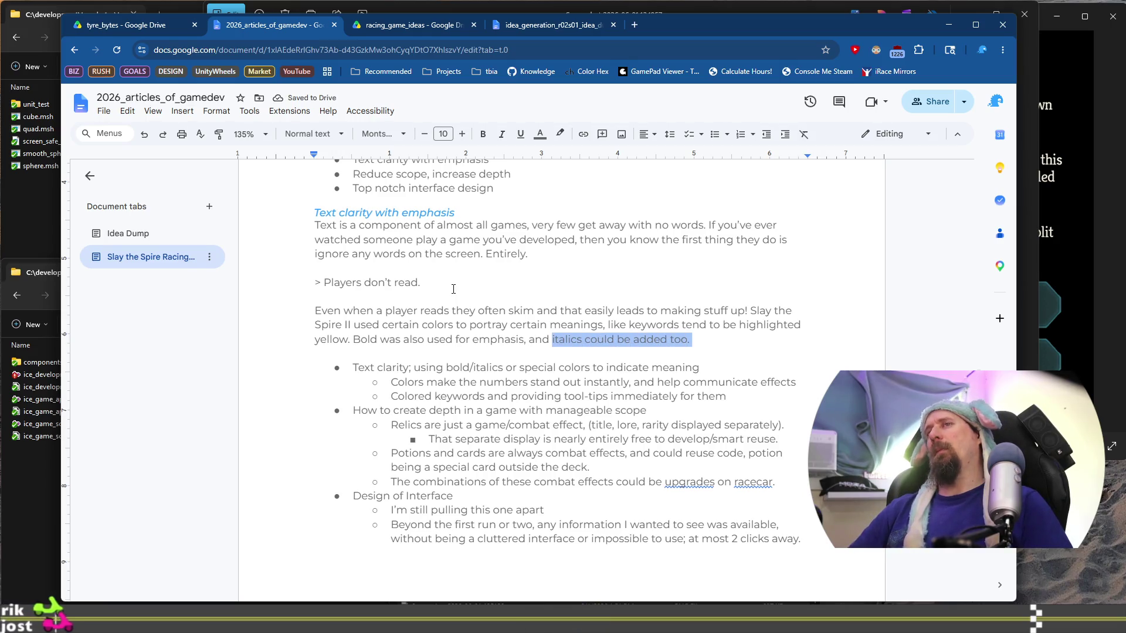
{"action": "key", "text": "Home"}
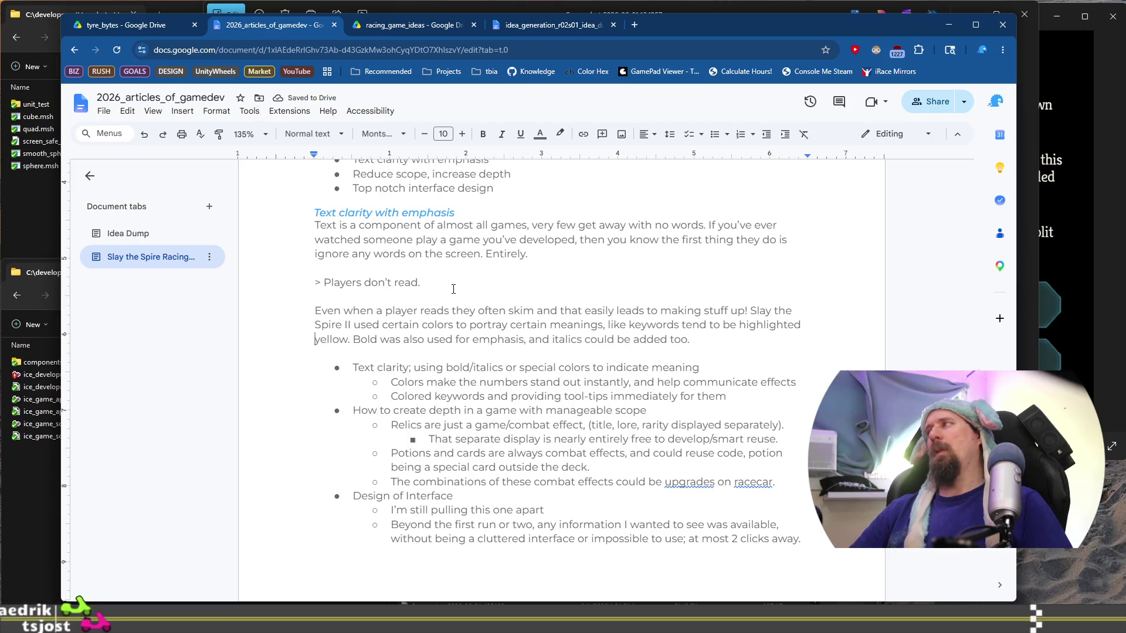
{"action": "key", "text": "ctrl+super+Right"}
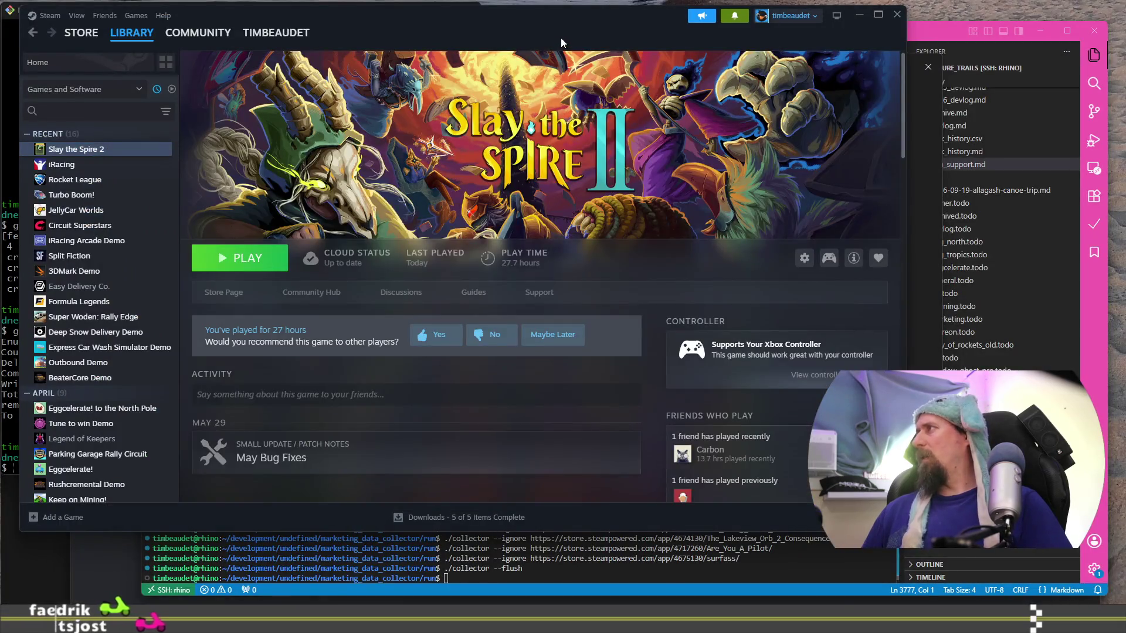
{"action": "key", "text": "ctrl+super+Left"}
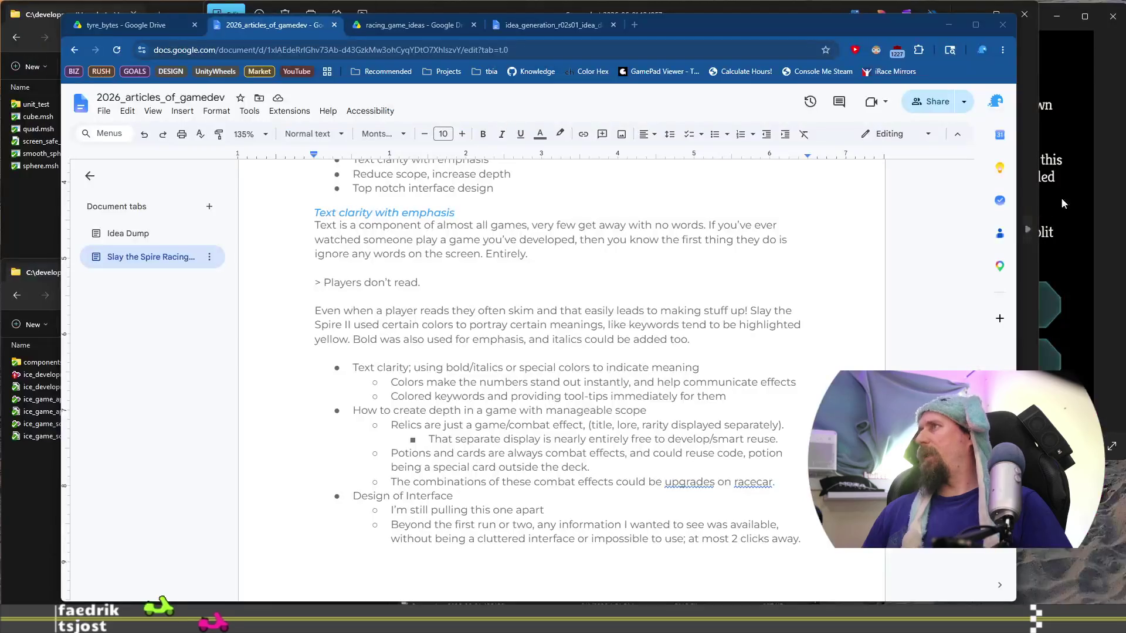
{"action": "left_click", "coordinate": [1062, 204]}
{"action": "left_click", "coordinate": [427, 8]}
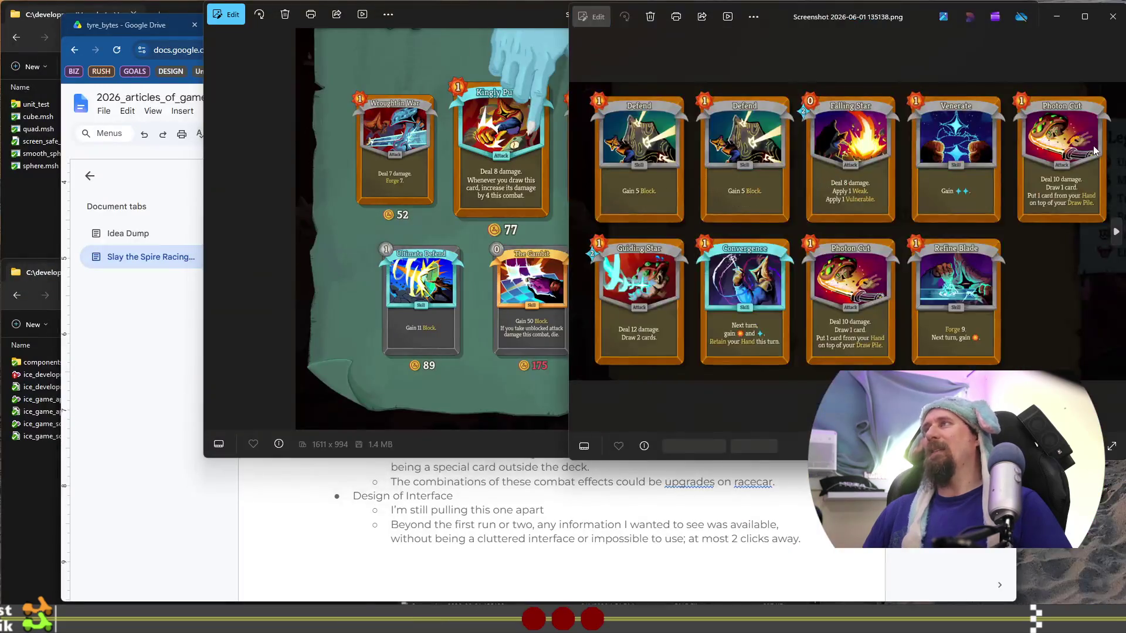
{"action": "key", "text": "Right"}
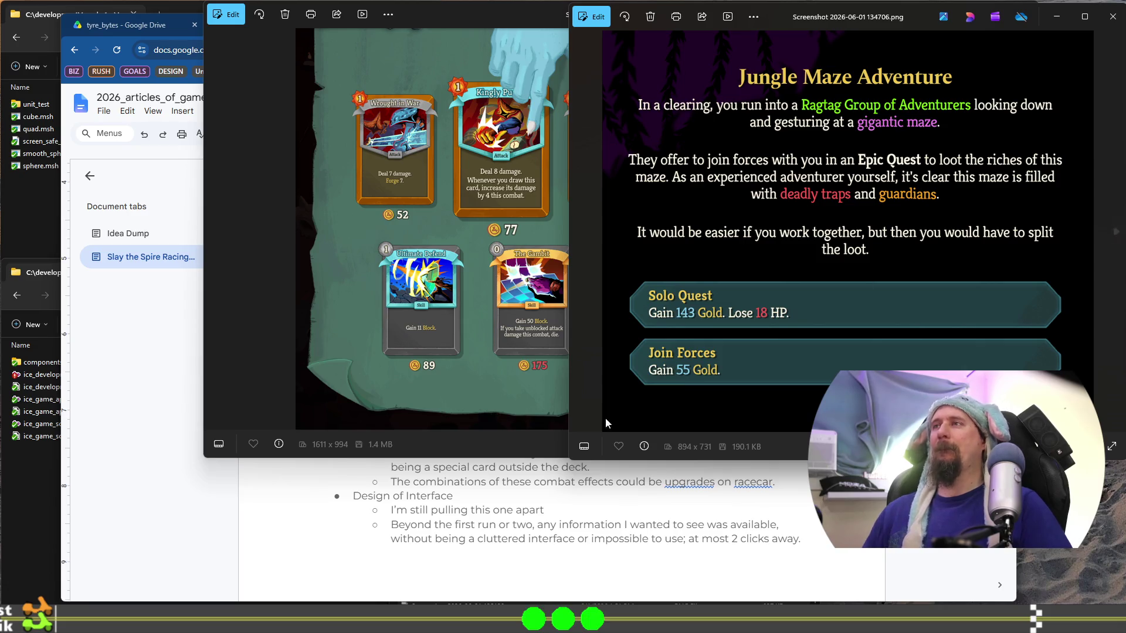
{"action": "left_click", "coordinate": [516, 483]}
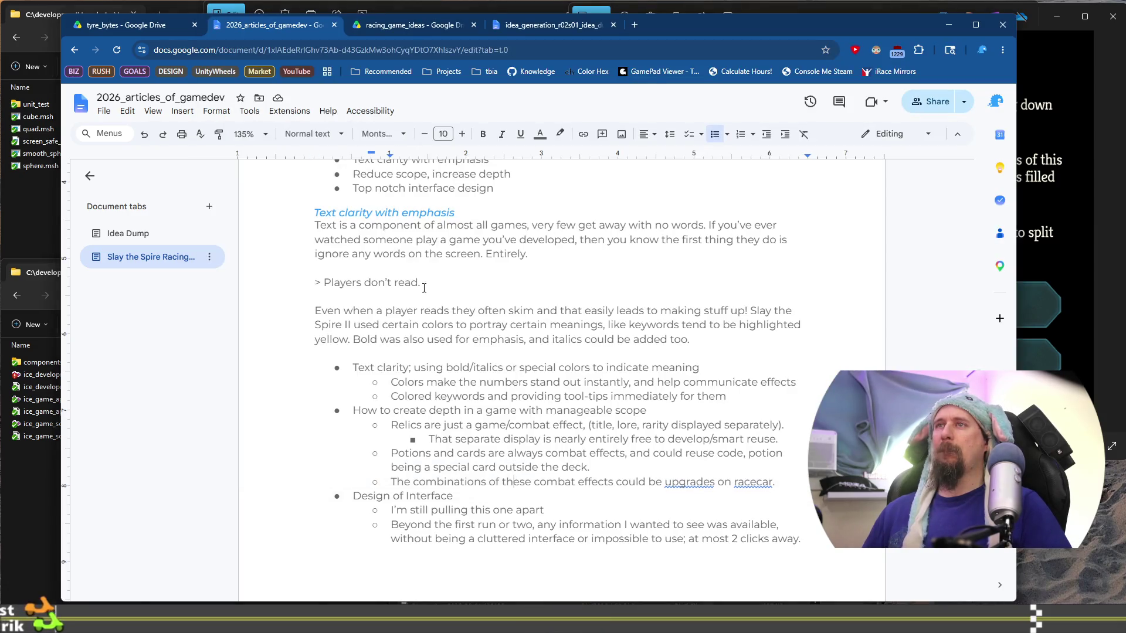
{"action": "left_click", "coordinate": [558, 253]}
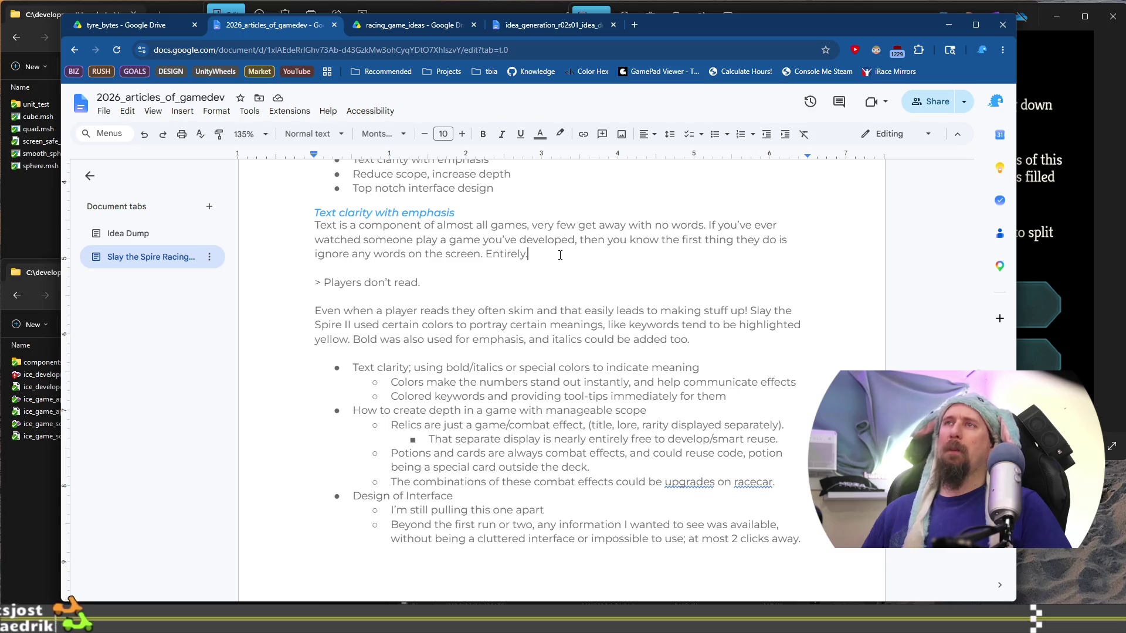
Step: Begin a new sentence 'During an enco…' before 'Bold', checking the Jungle Maze screenshot for reference
{"action": "left_click_drag", "start_coordinate": [352, 339], "coordinate": [478, 338]}
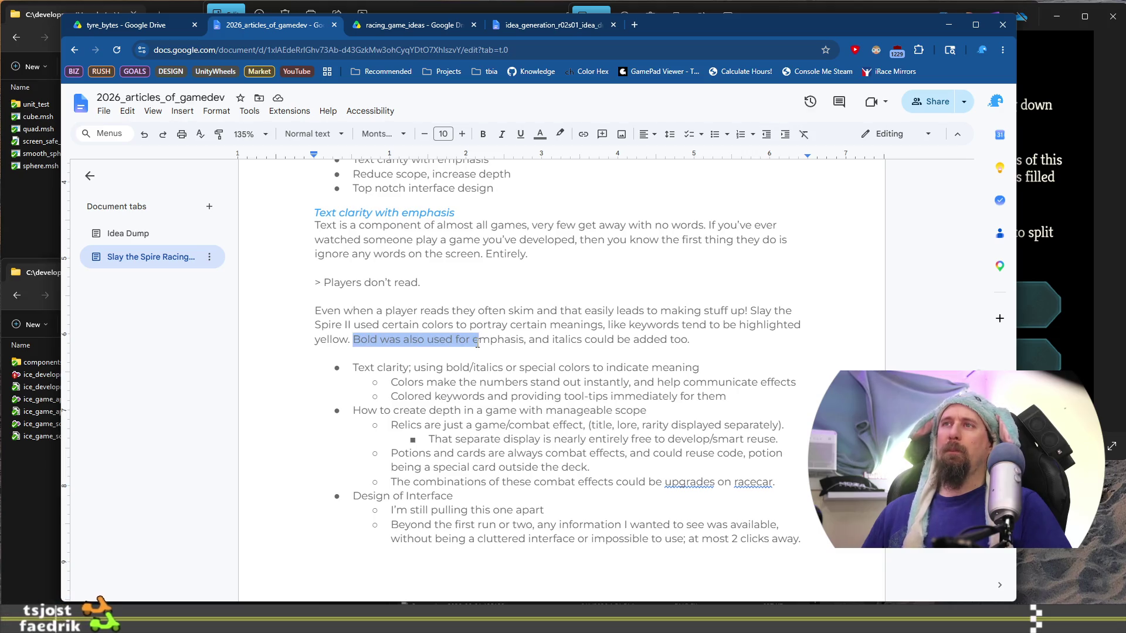
{"action": "left_click", "coordinate": [551, 339]}
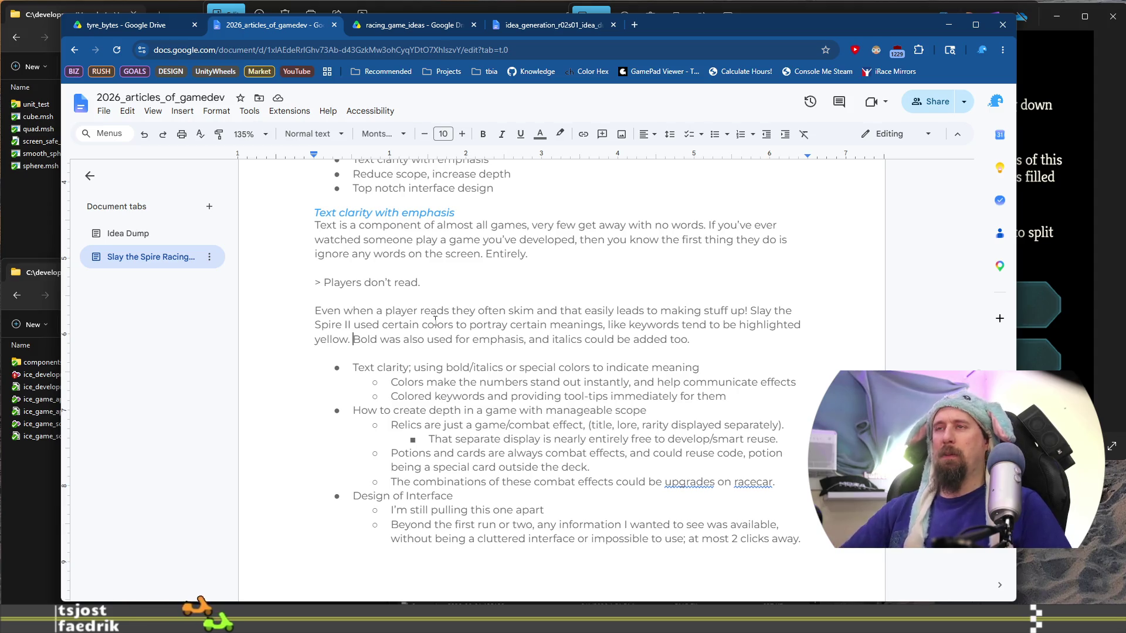
{"action": "type", "text": "During an en"}
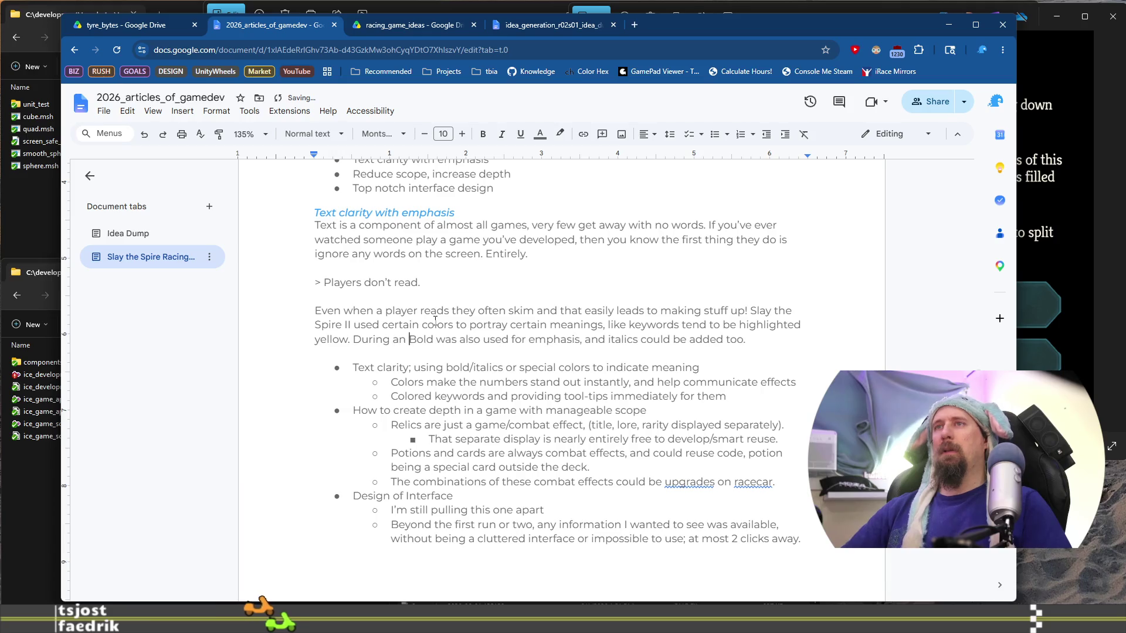
{"action": "type", "text": "co"}
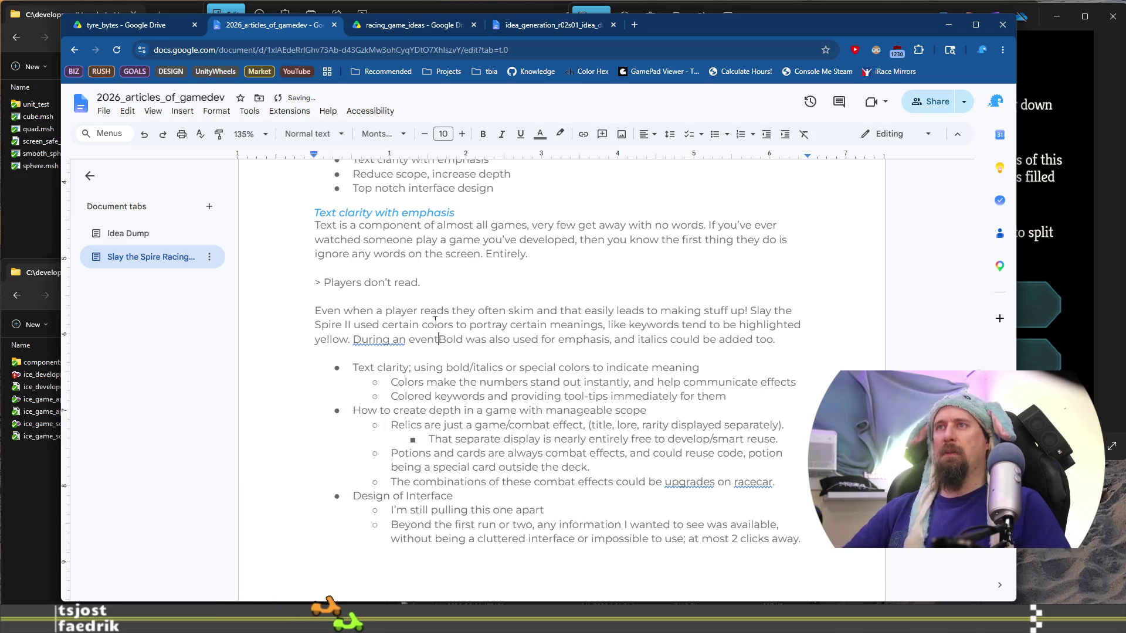
{"action": "key", "text": "alt+Tab"}
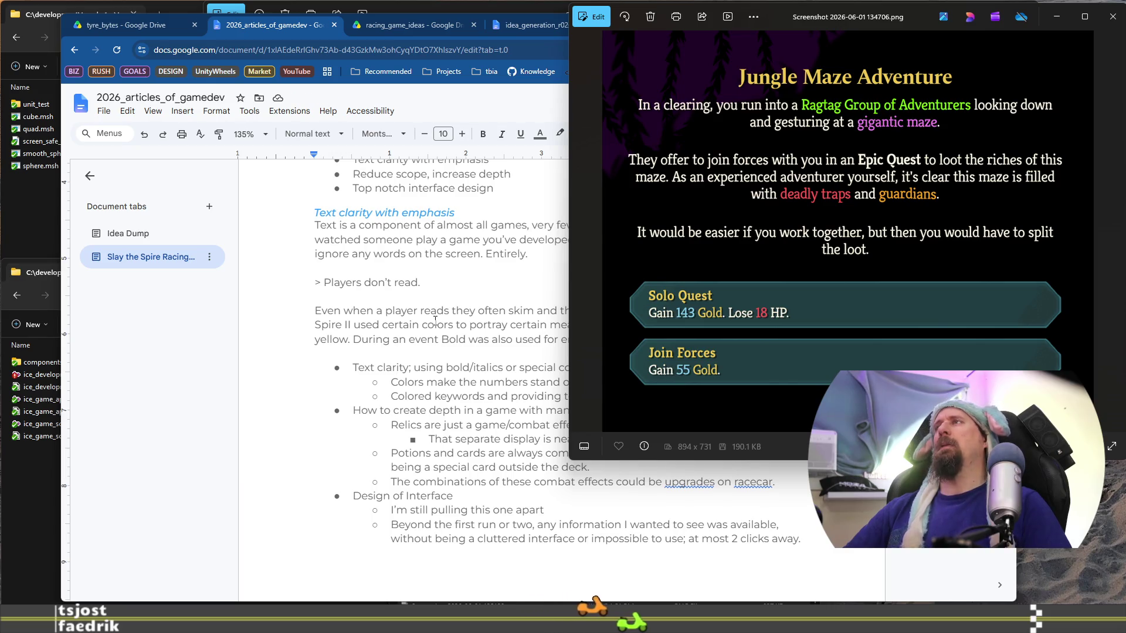
{"action": "key", "text": "alt+Tab"}
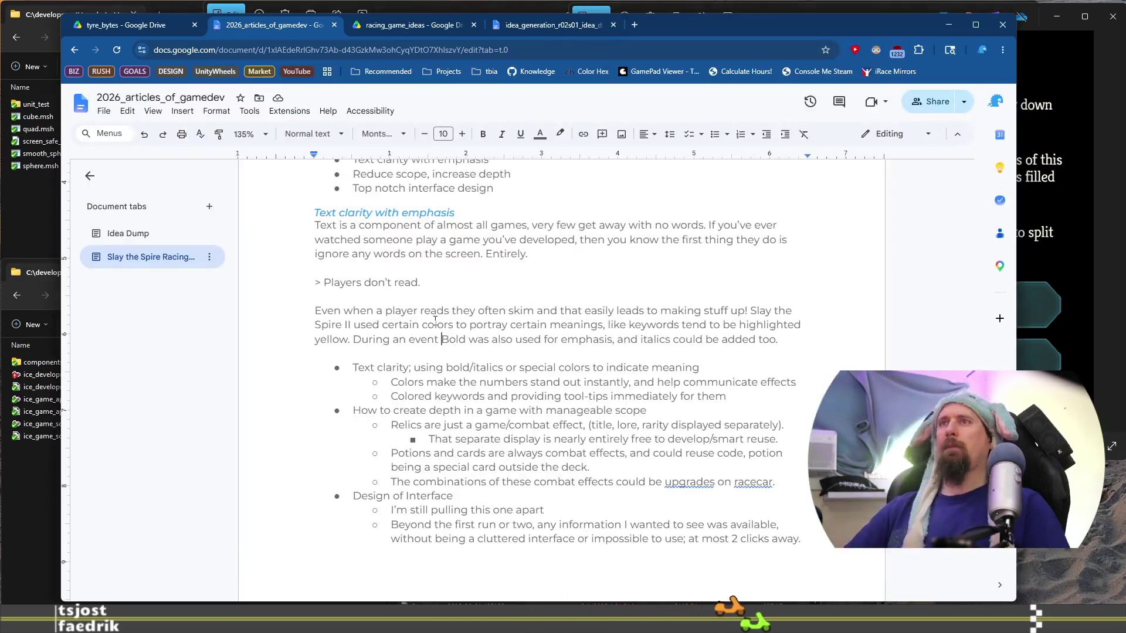
Step: Try several wordings for the sentence's ending and settle on 'negative effects'
{"action": "type", "text": "specific "}
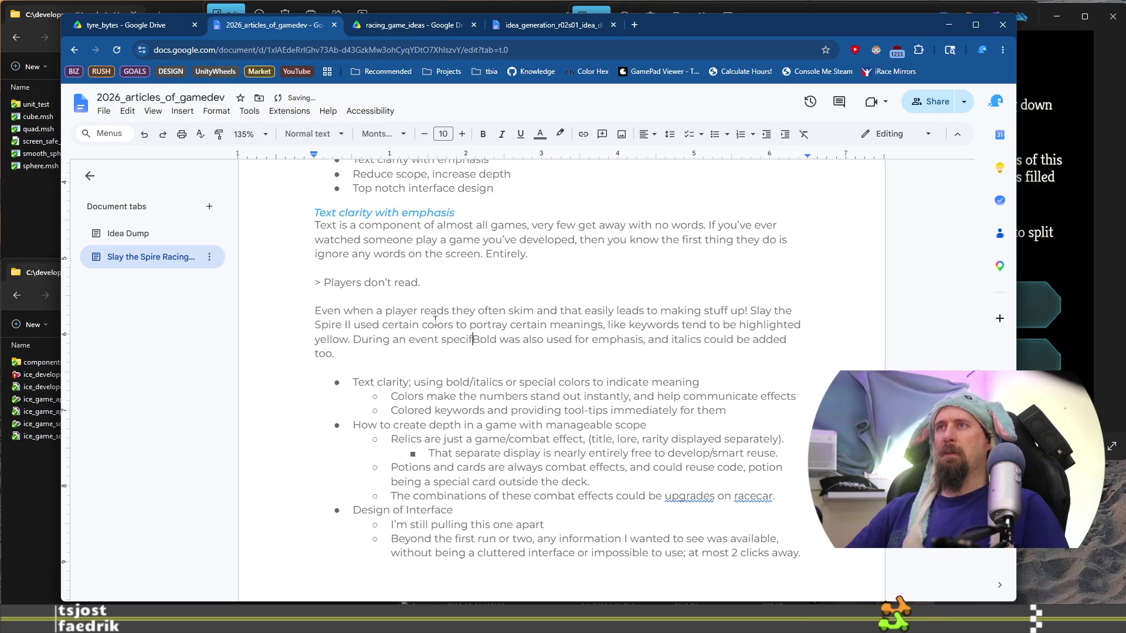
{"action": "type", "text": "words "}
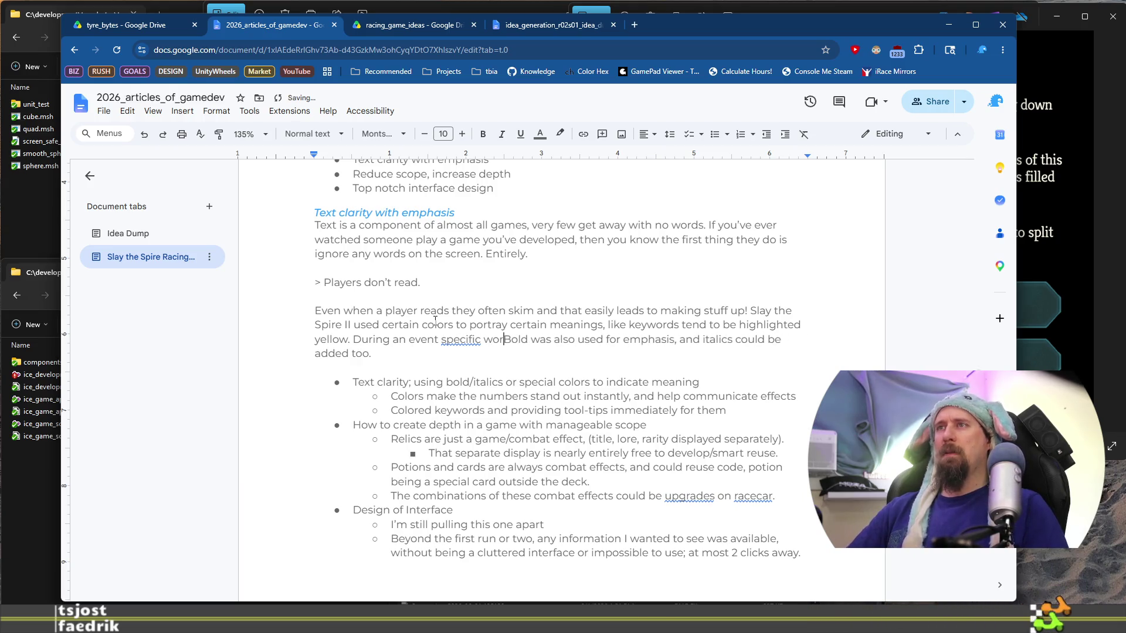
{"action": "type", "text": "are"}
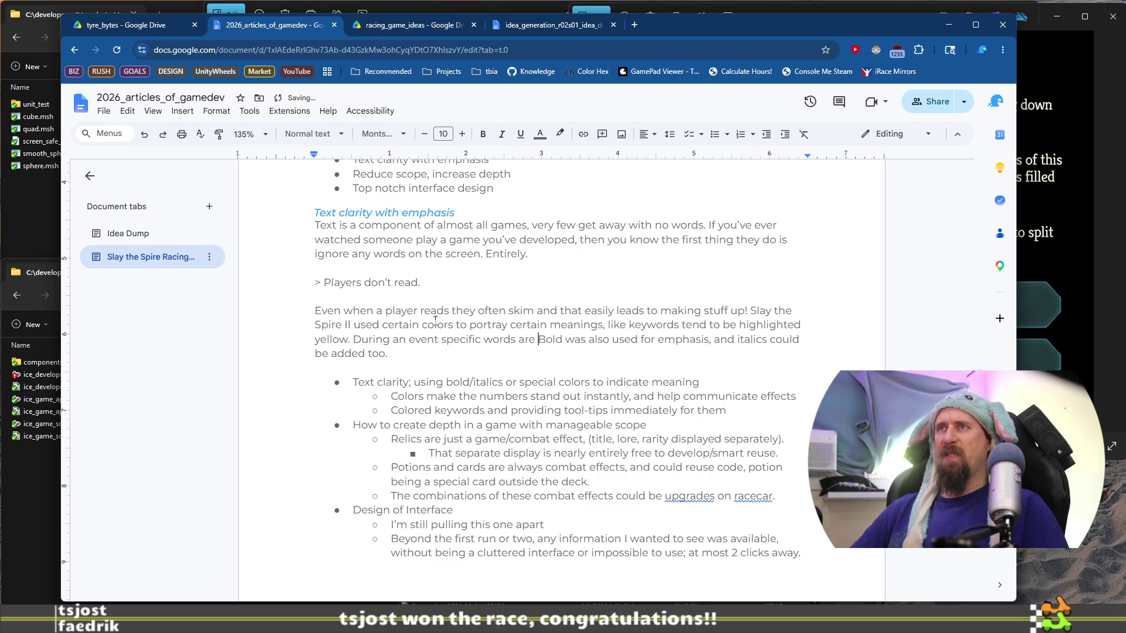
{"action": "key", "text": "ctrl+shift+Left"}
{"action": "key", "text": "ctrl+shift+Left"}
{"action": "key", "text": "ctrl+shift+Left"}
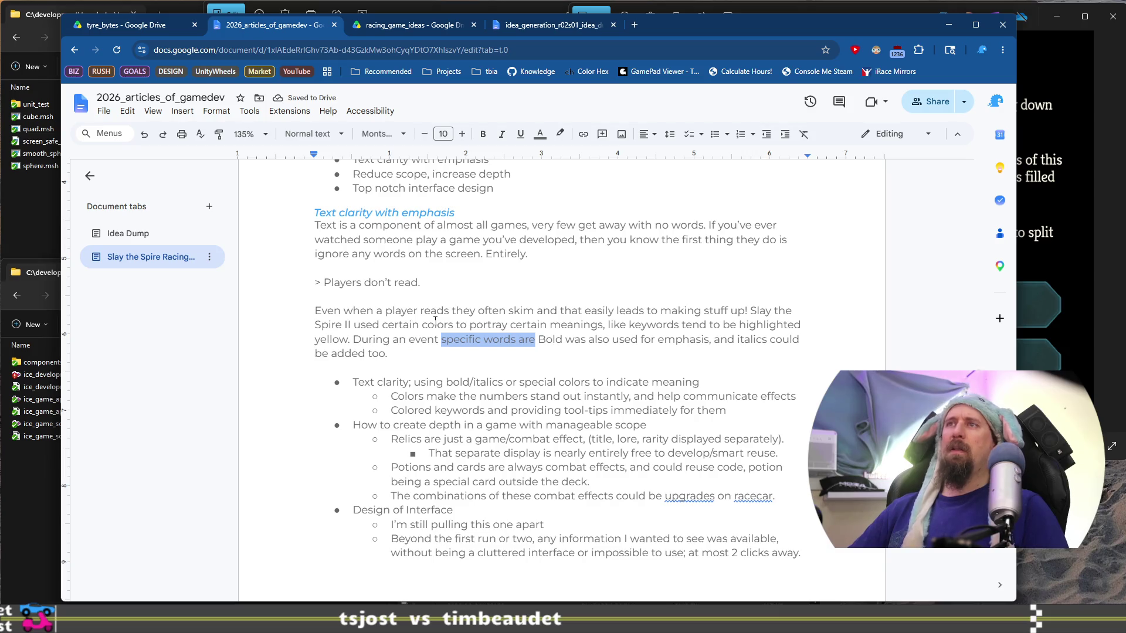
{"action": "key", "text": "BackSpace"}
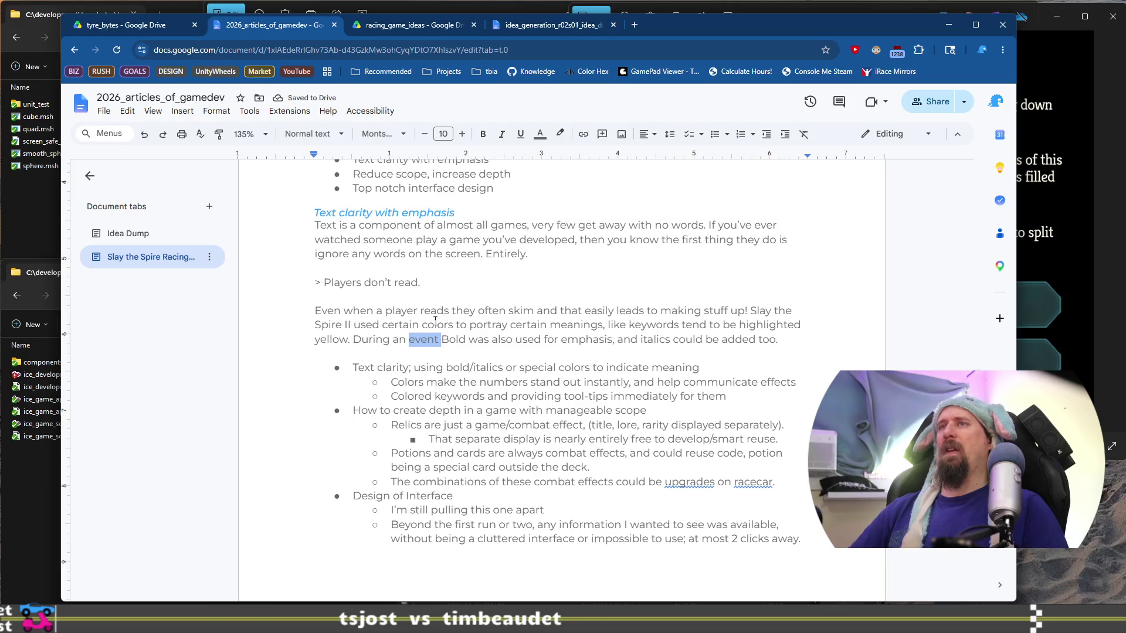
{"action": "key", "text": "Right"}
{"action": "type", "text": "red "}
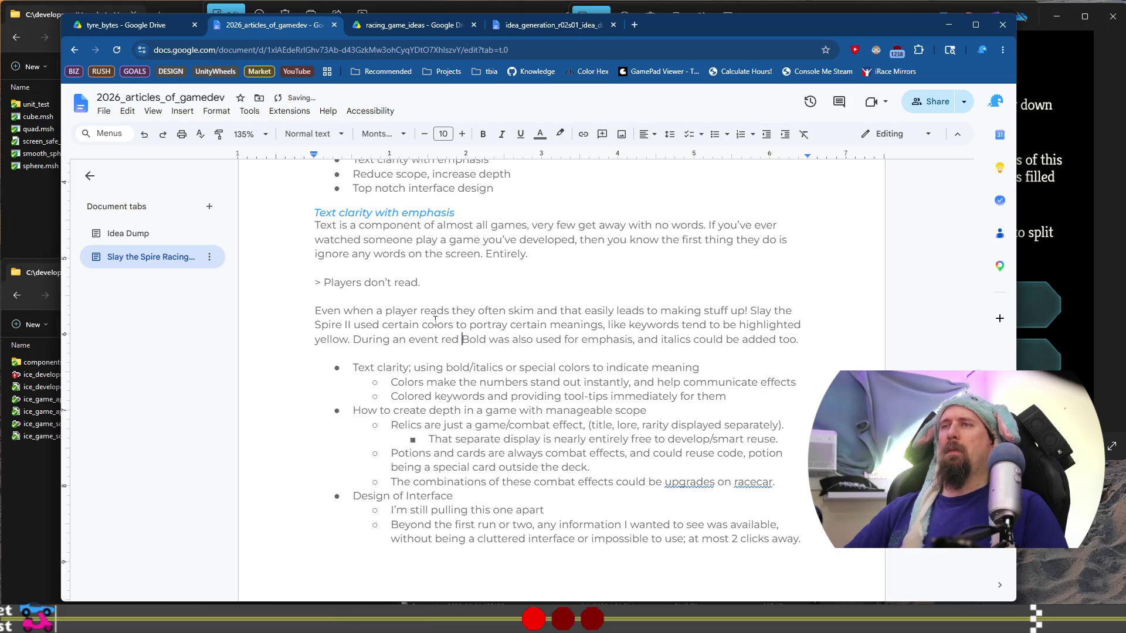
{"action": "type", "text": "words "}
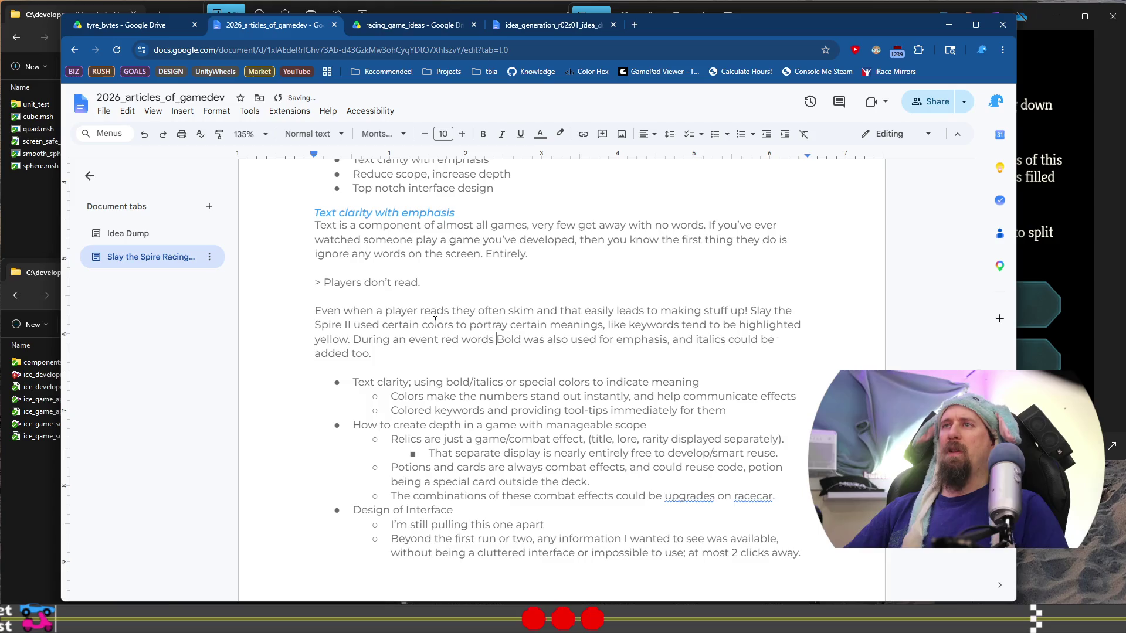
{"action": "type", "text": "on the op"}
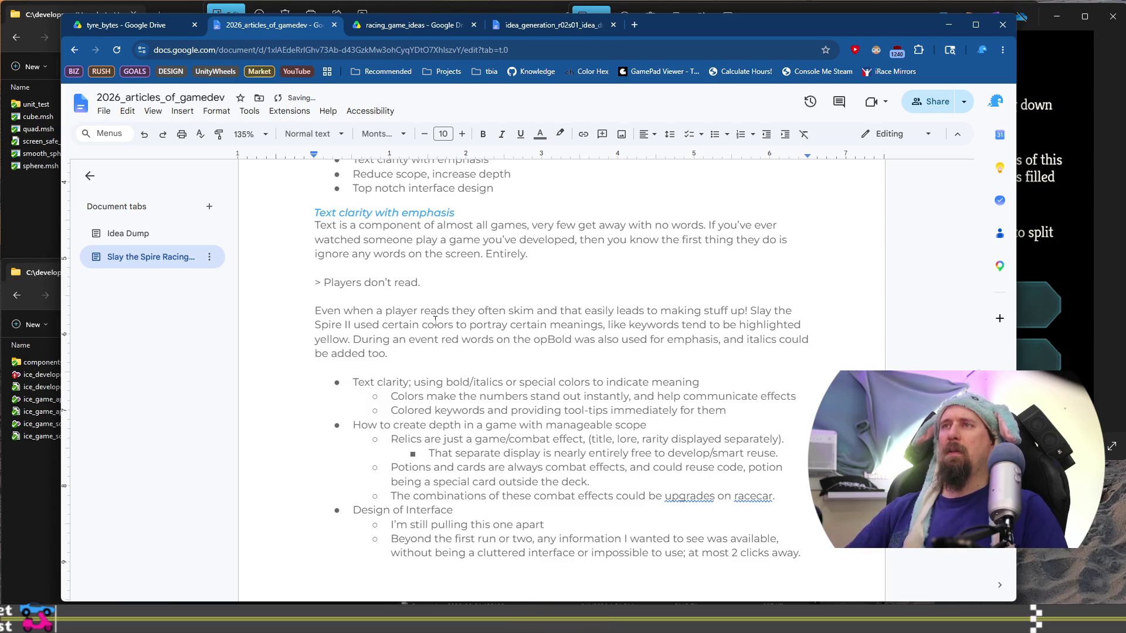
{"action": "key", "text": "BackSpace"}
{"action": "key", "text": "BackSpace"}
{"action": "key", "text": "BackSpace"}
{"action": "type", "text": "ne"}
{"action": "type", "text": "gative option"}
{"action": "key", "text": "BackSpace"}
{"action": "key", "text": "BackSpace"}
{"action": "key", "text": "BackSpace"}
{"action": "type", "text": "effects"}
Step: Reword it to 'Options found during an event will show blue/green/red numbers to gi…', then bring up the screenshot
{"action": "key", "text": "ctrl+Left"}
{"action": "key", "text": "ctrl+Left"}
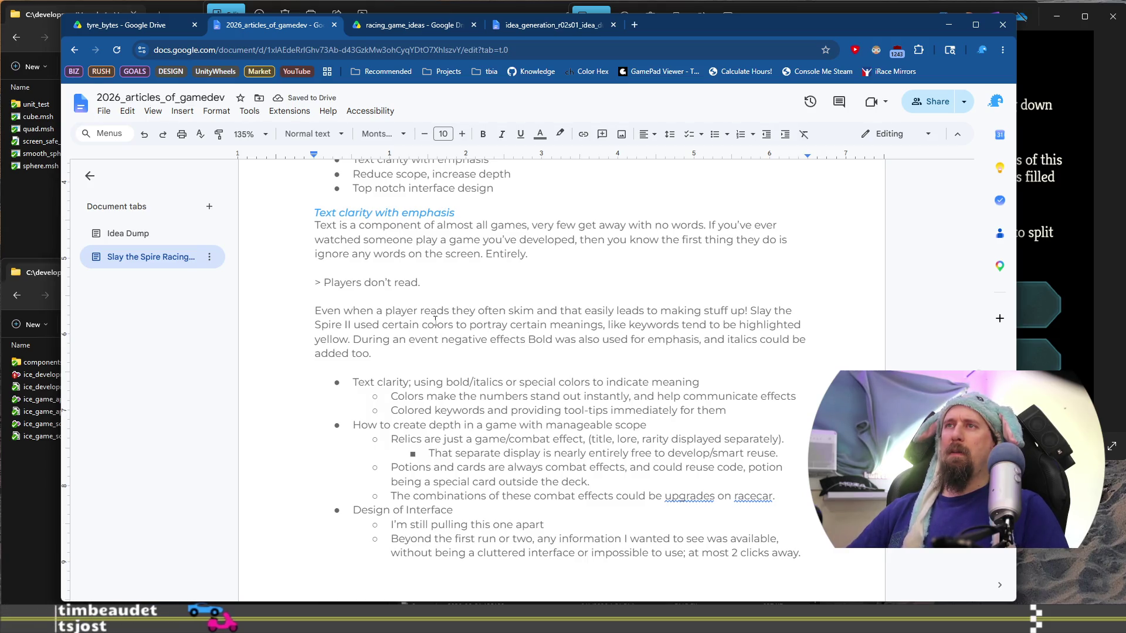
{"action": "type", "text": "Options "}
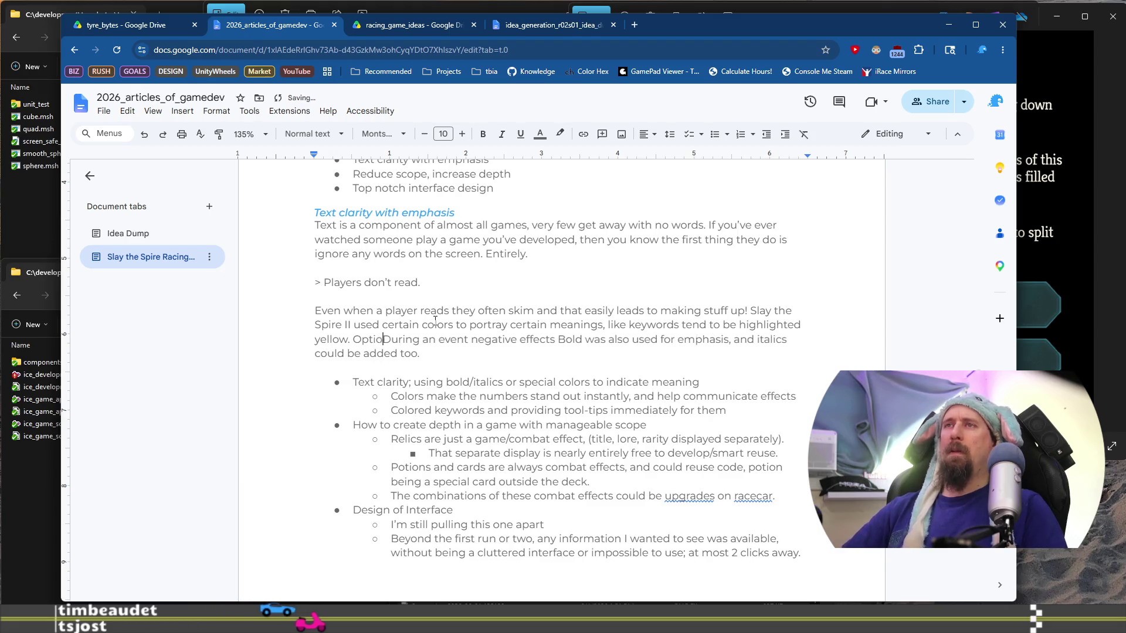
{"action": "type", "text": "found t"}
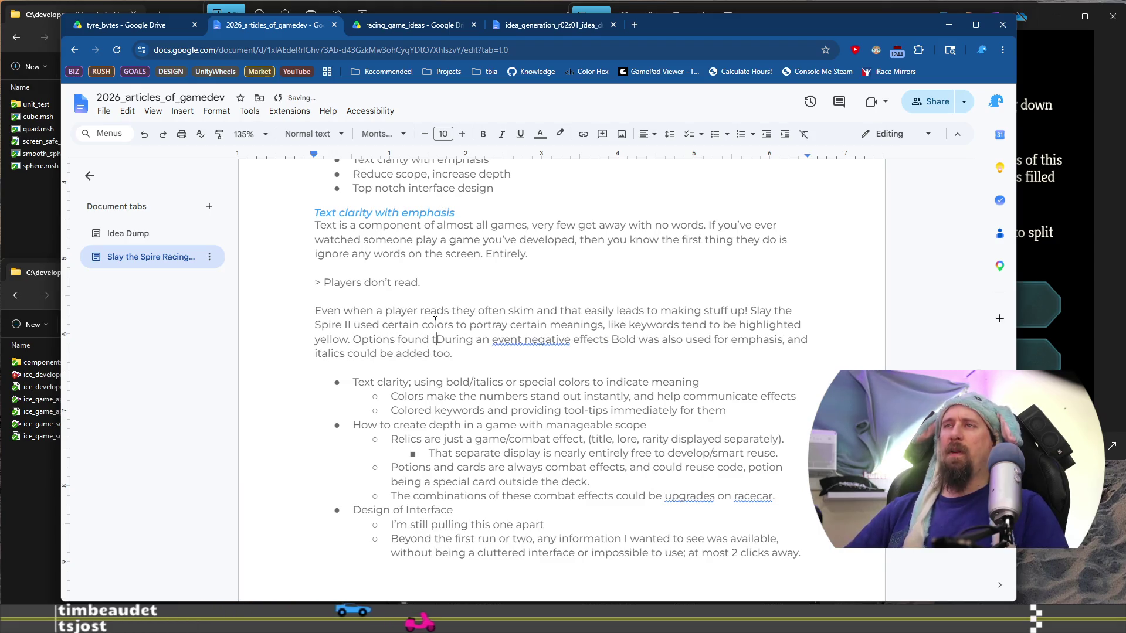
{"action": "key", "text": "Delete"}
{"action": "type", "text": "d"}
{"action": "key", "text": "ctrl+Right"}
{"action": "key", "text": "ctrl+Right"}
{"action": "key", "text": "ctrl+Right"}
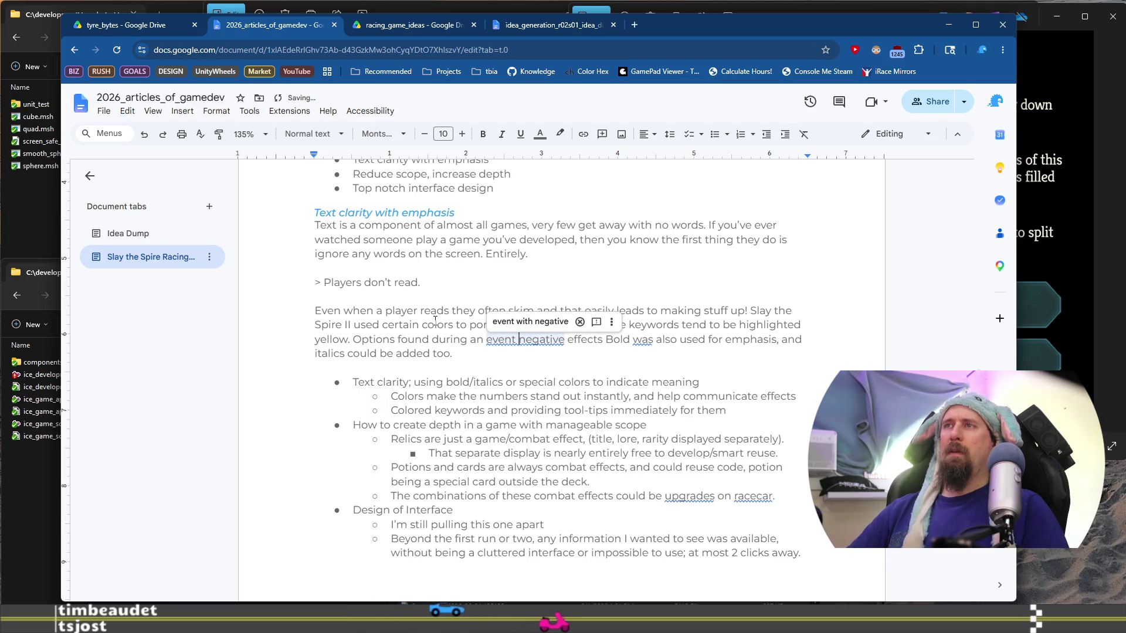
{"action": "key", "text": "ctrl+shift+Left"}
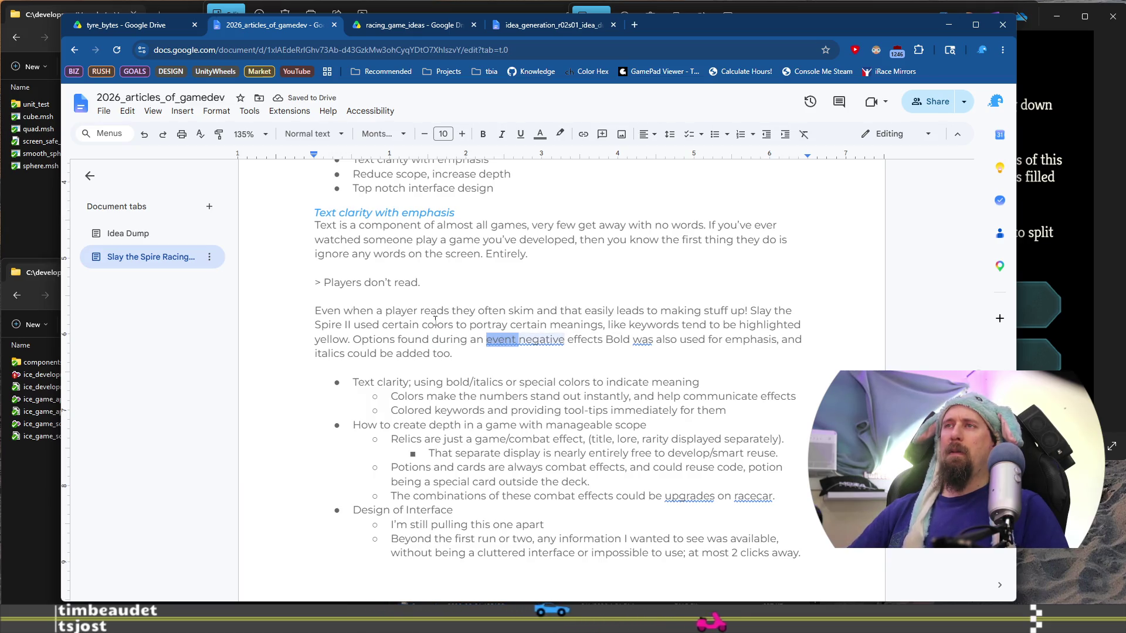
{"action": "key", "text": "Left"}
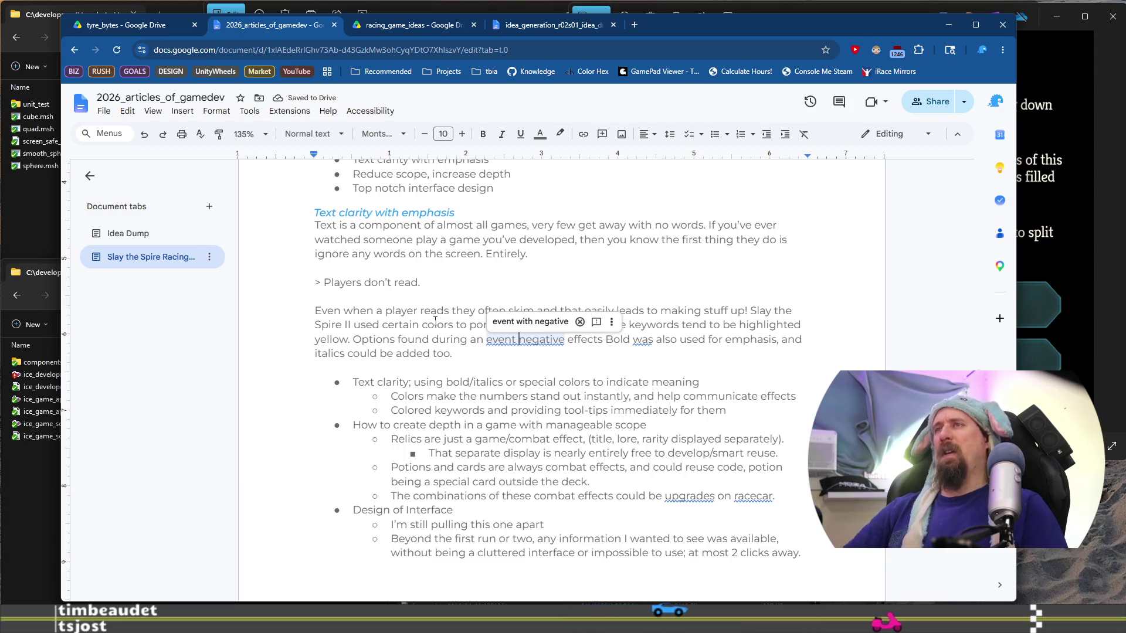
{"action": "type", "text": "l show "}
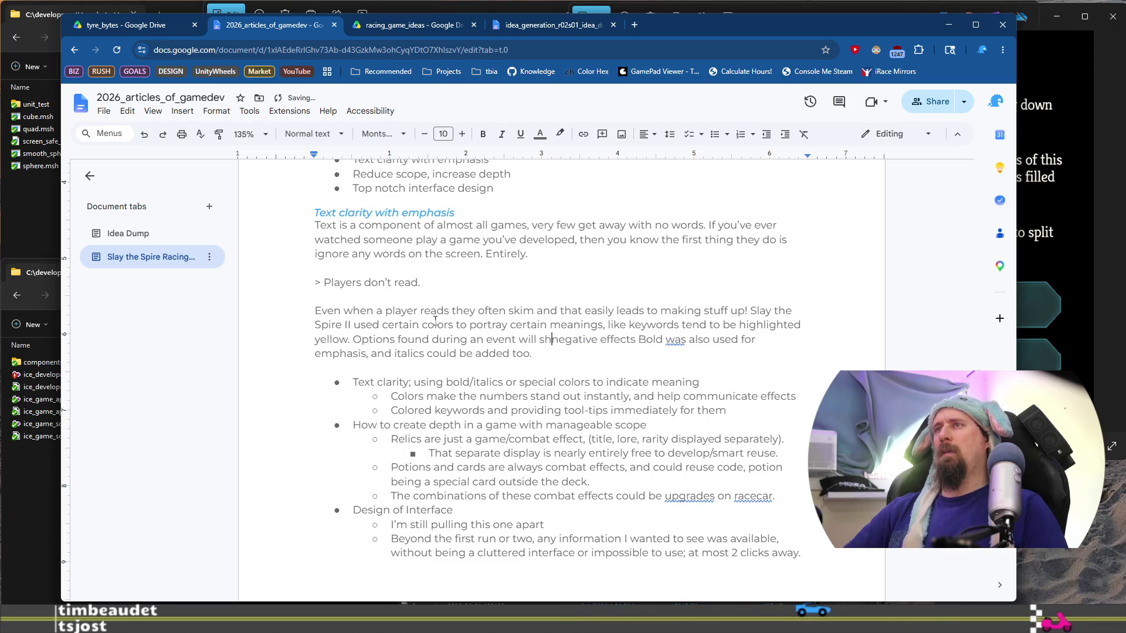
{"action": "type", "text": "blue/"}
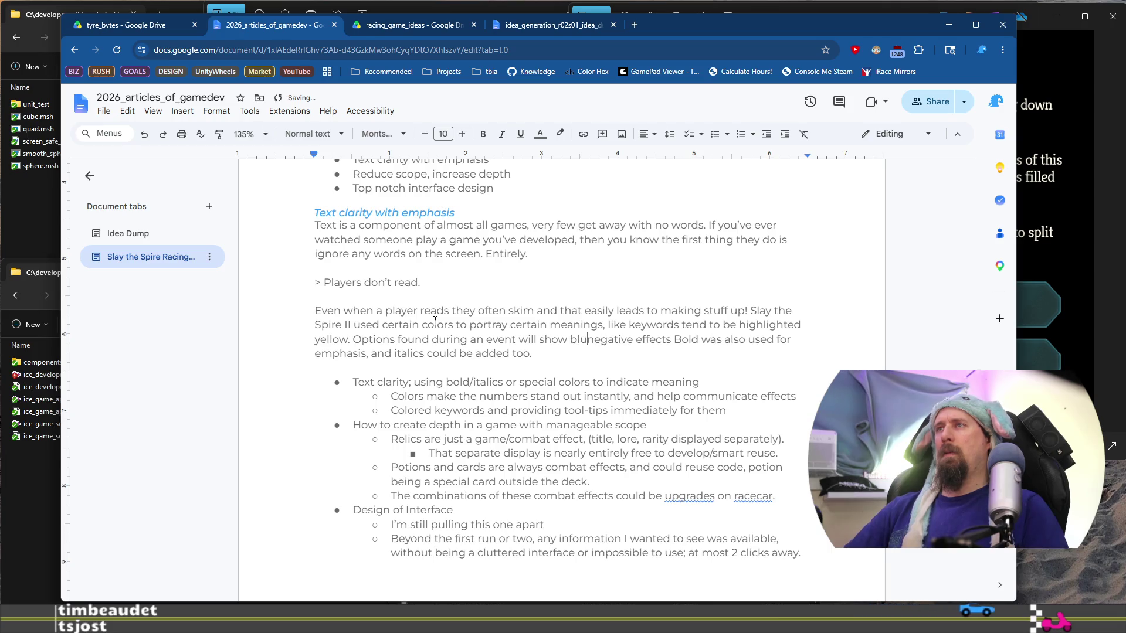
{"action": "type", "text": "green/red"}
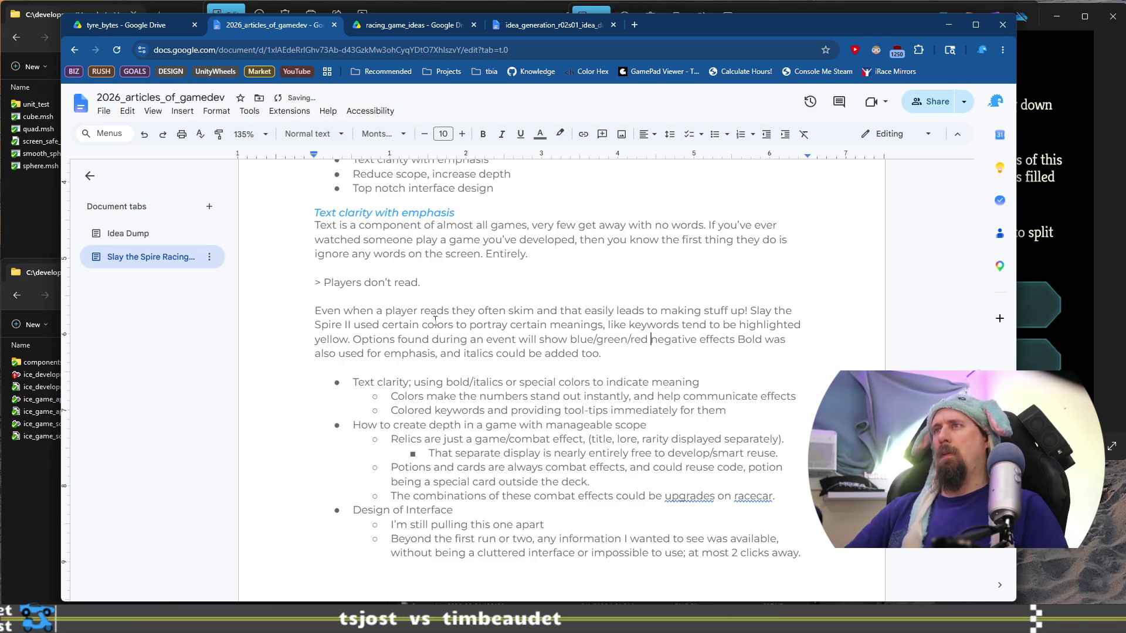
{"action": "type", "text": " numbers to "}
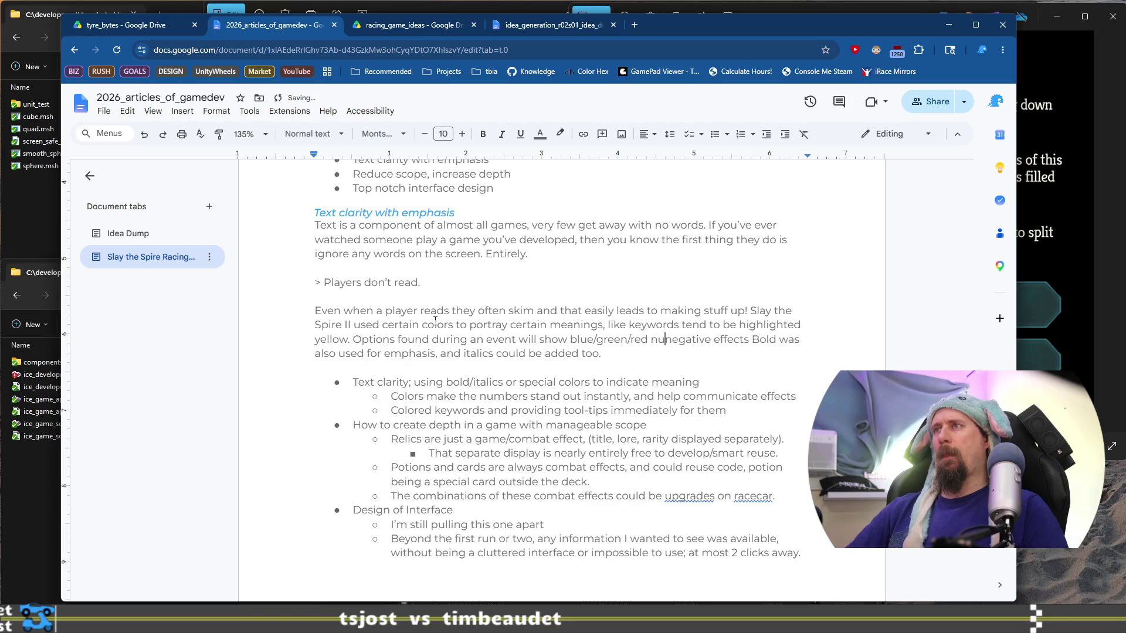
{"action": "type", "text": "give"}
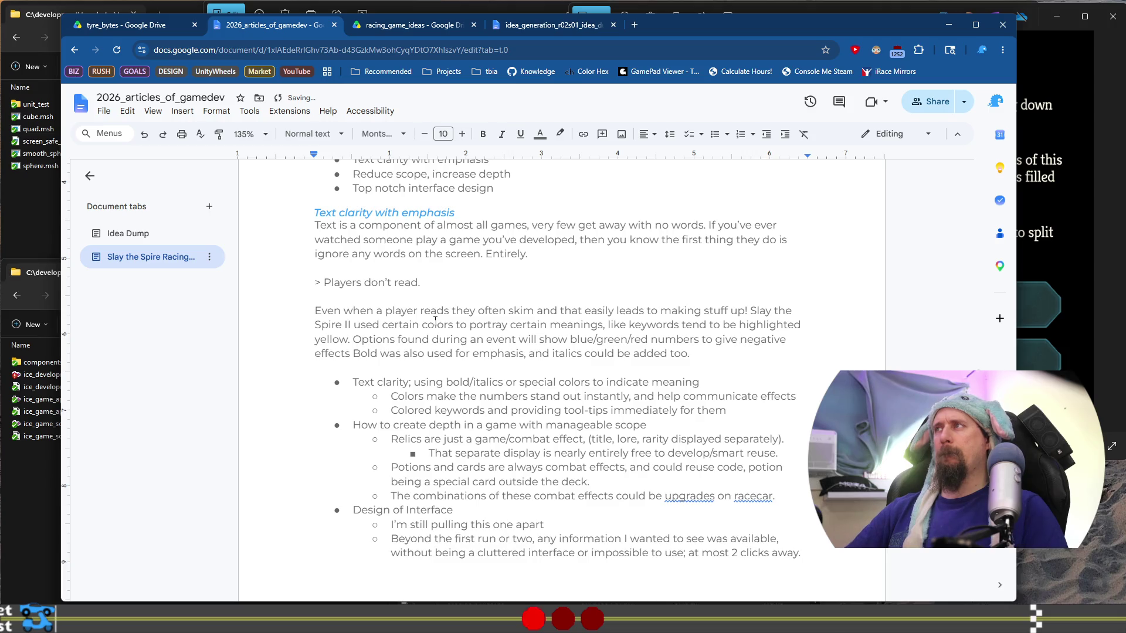
{"action": "left_click", "coordinate": [1101, 243]}
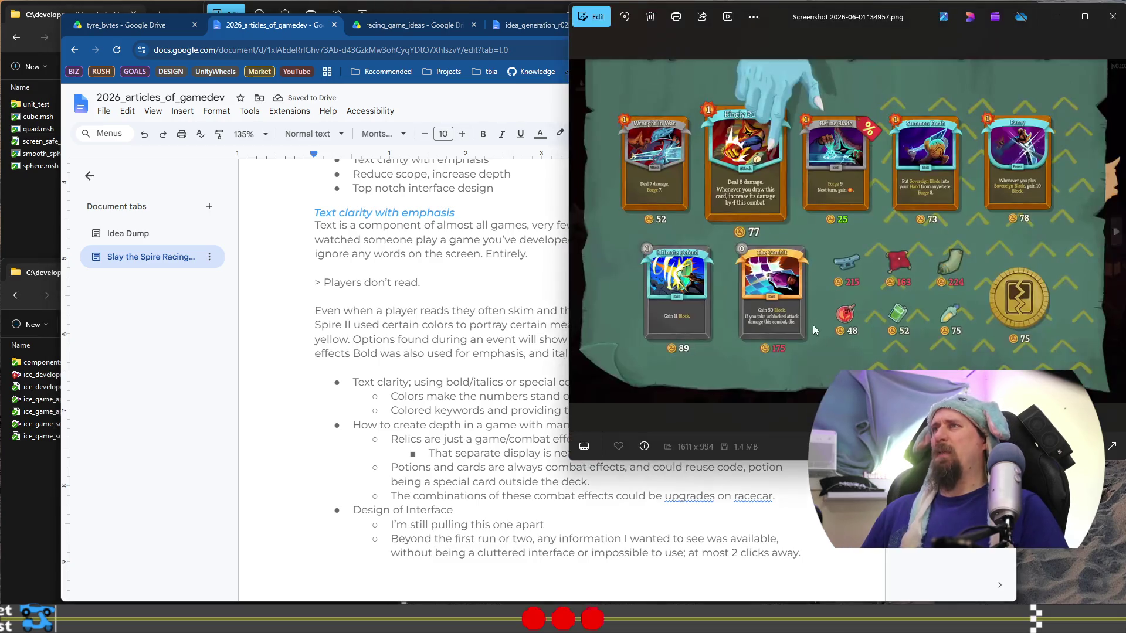
Step: Go back to the Jungle Maze Adventure screenshot with its Solo Quest and Join Forces options, then return to the article
{"action": "left_click", "coordinate": [600, 216]}
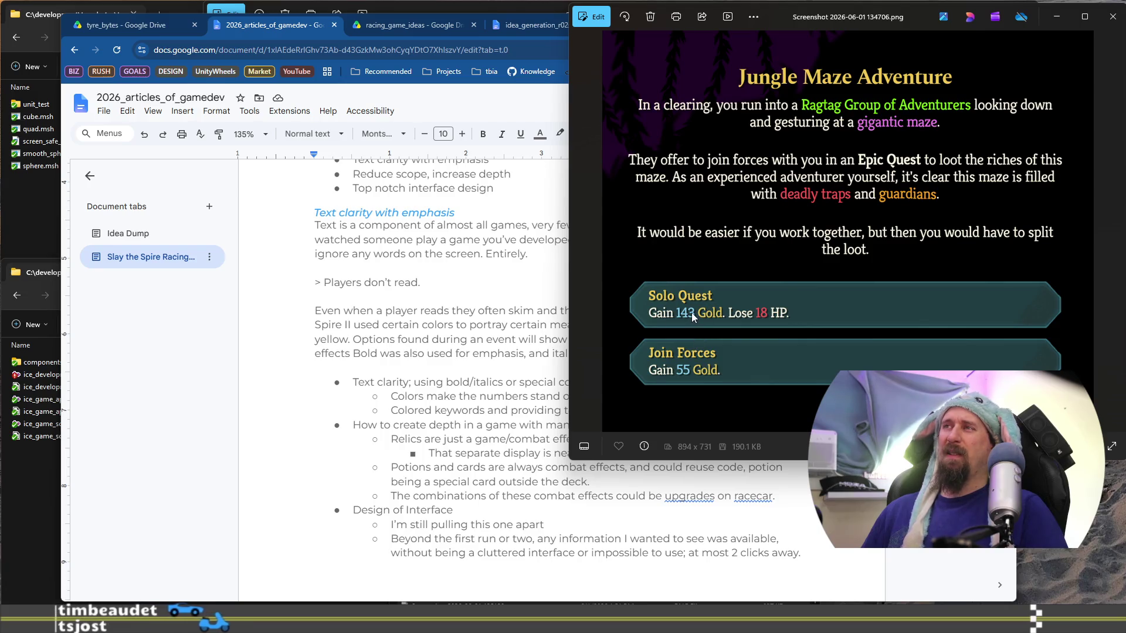
{"action": "left_click", "coordinate": [506, 354]}
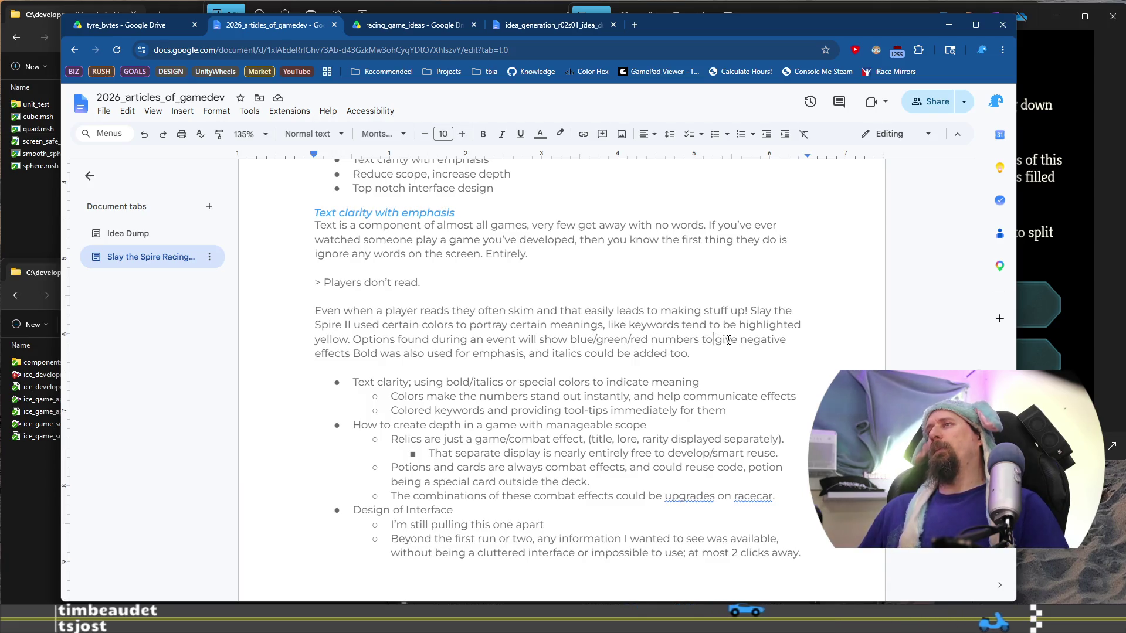
Step: Continue with 'display how that impacts the player if the option…' and add the bold/italics remark
{"action": "key", "text": "ctrl+shift+Right"}
{"action": "type", "text": "display h"}
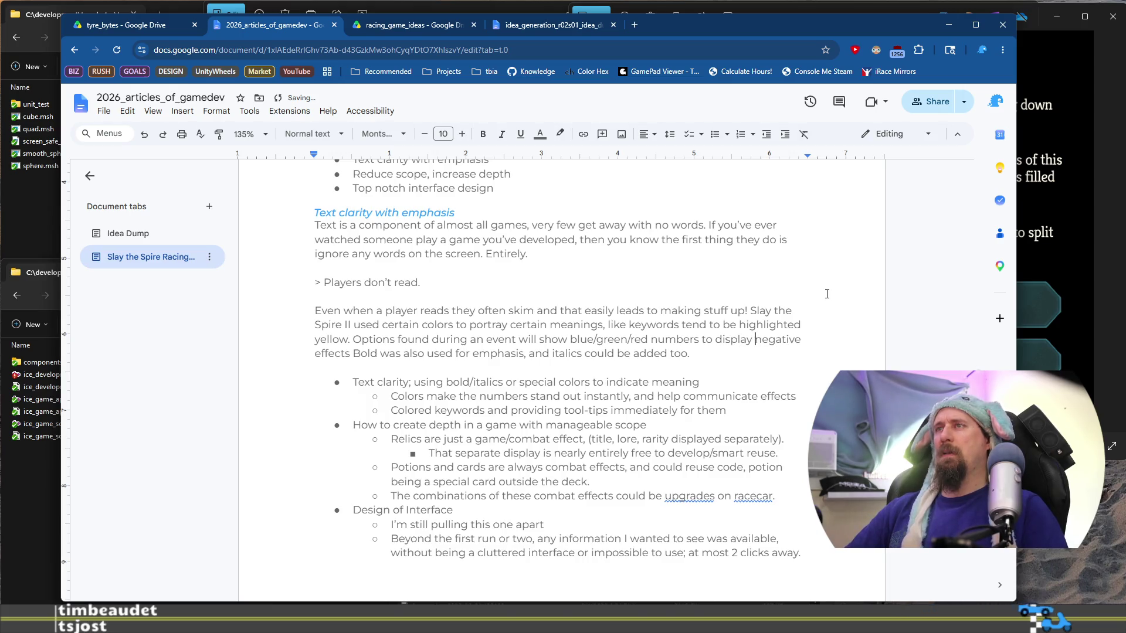
{"action": "type", "text": "ow that impac"}
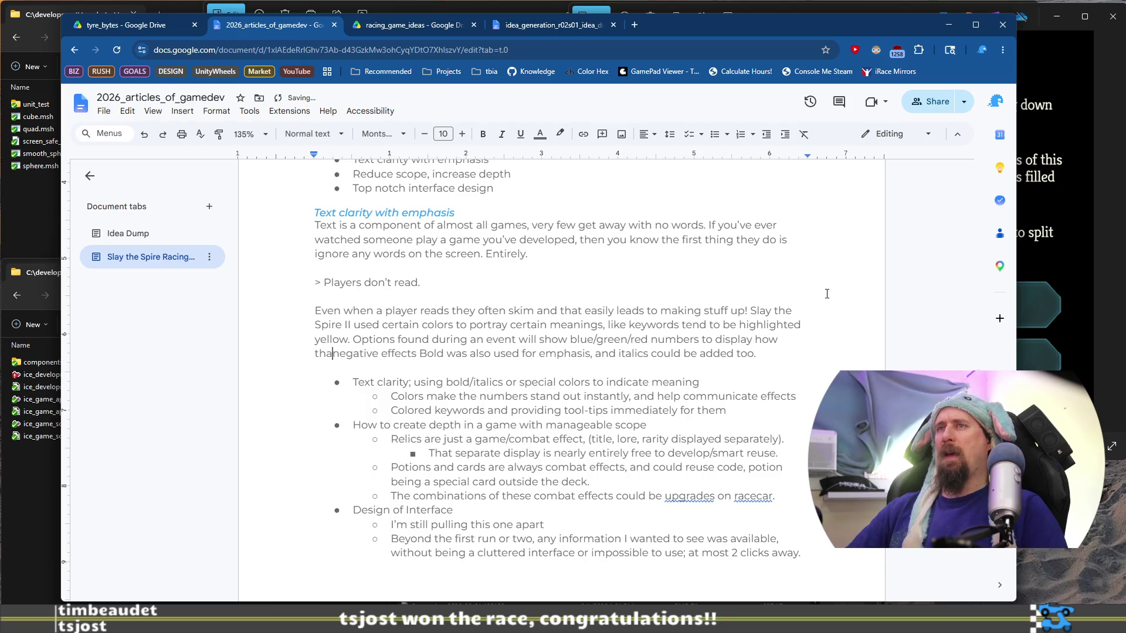
{"action": "type", "text": "ts the "}
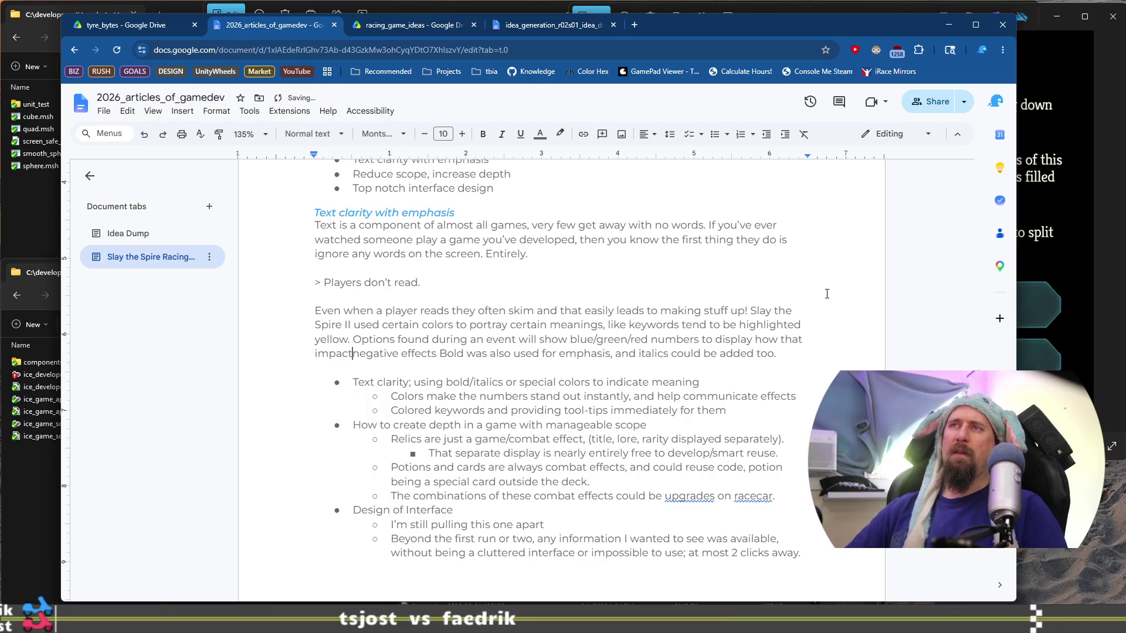
{"action": "type", "text": "player mo"}
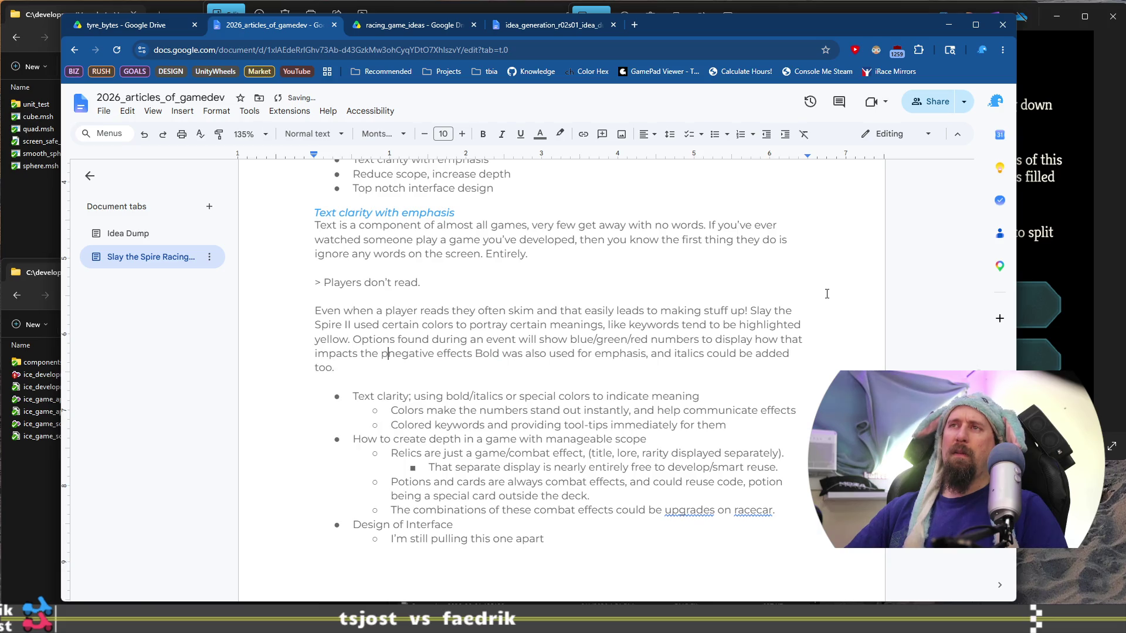
{"action": "key", "text": "BackSpace"}
{"action": "key", "text": "BackSpace"}
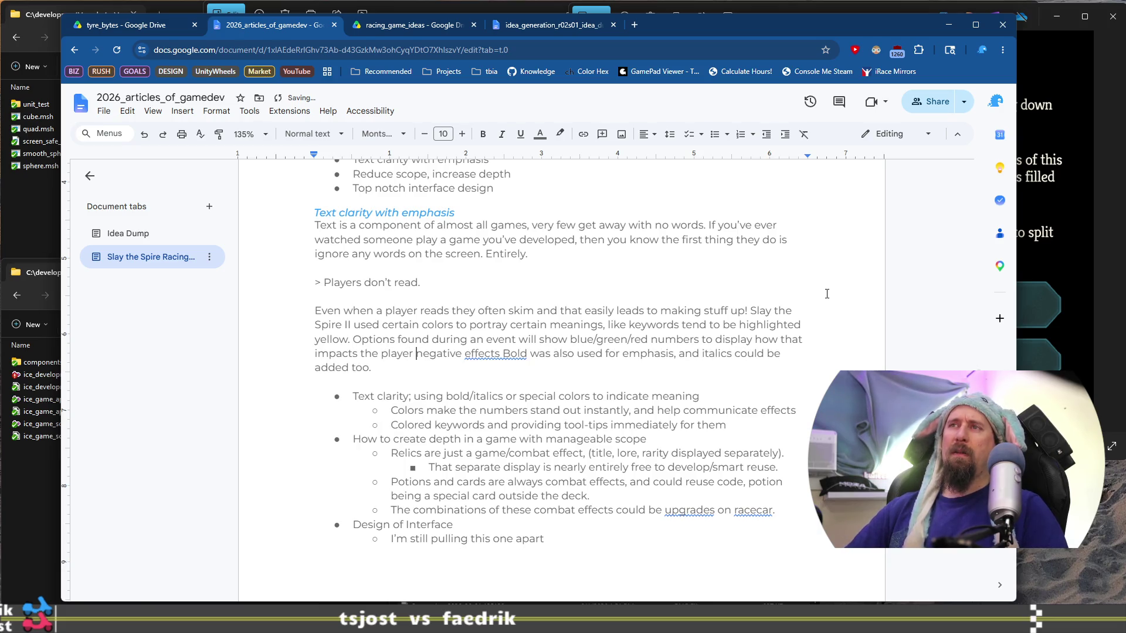
{"action": "type", "text": "if the chouse"}
{"action": "key", "text": "BackSpace"}
{"action": "key", "text": "BackSpace"}
{"action": "key", "text": "BackSpace"}
{"action": "type", "text": "option"}
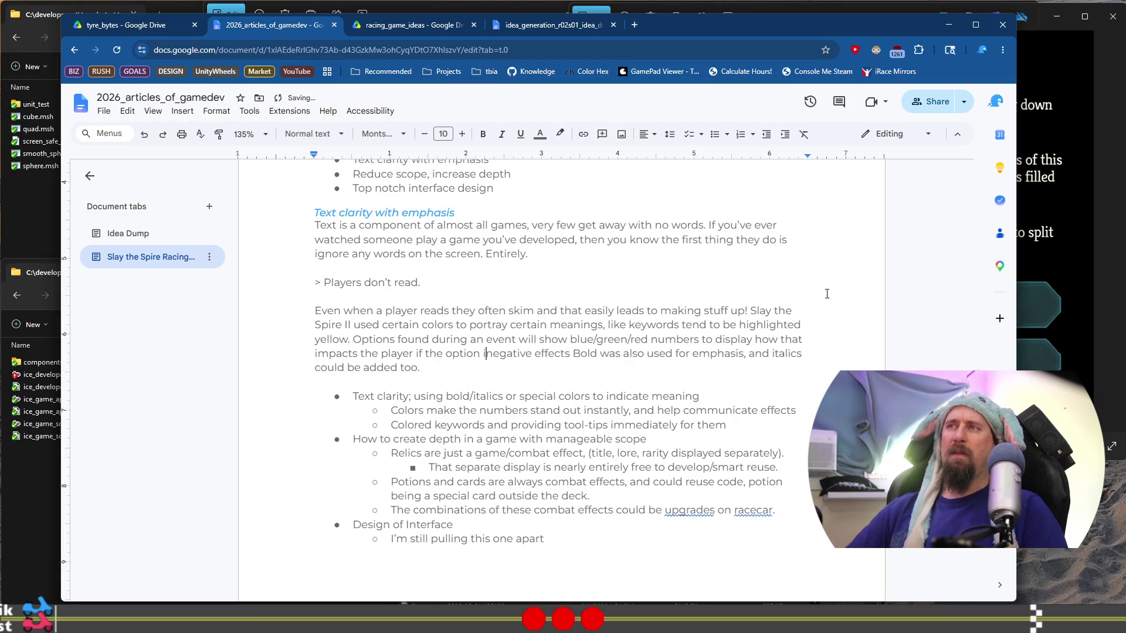
{"action": "type", "text": "is p"}
{"action": "type", "text": "ked."}
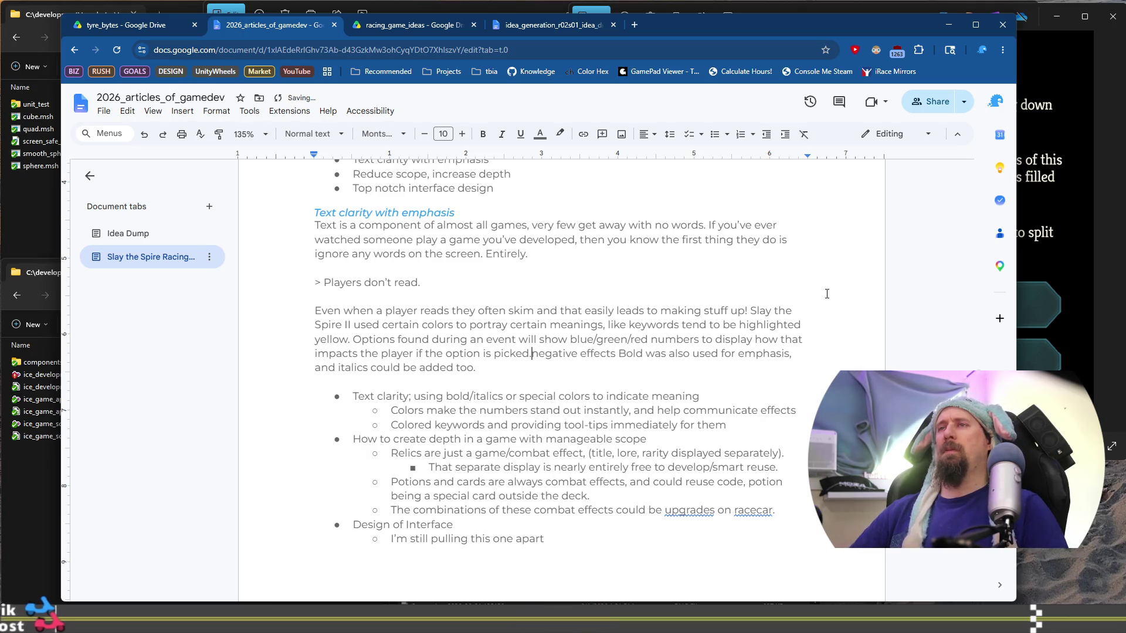
{"action": "type", "text": " Somewhere bold "}
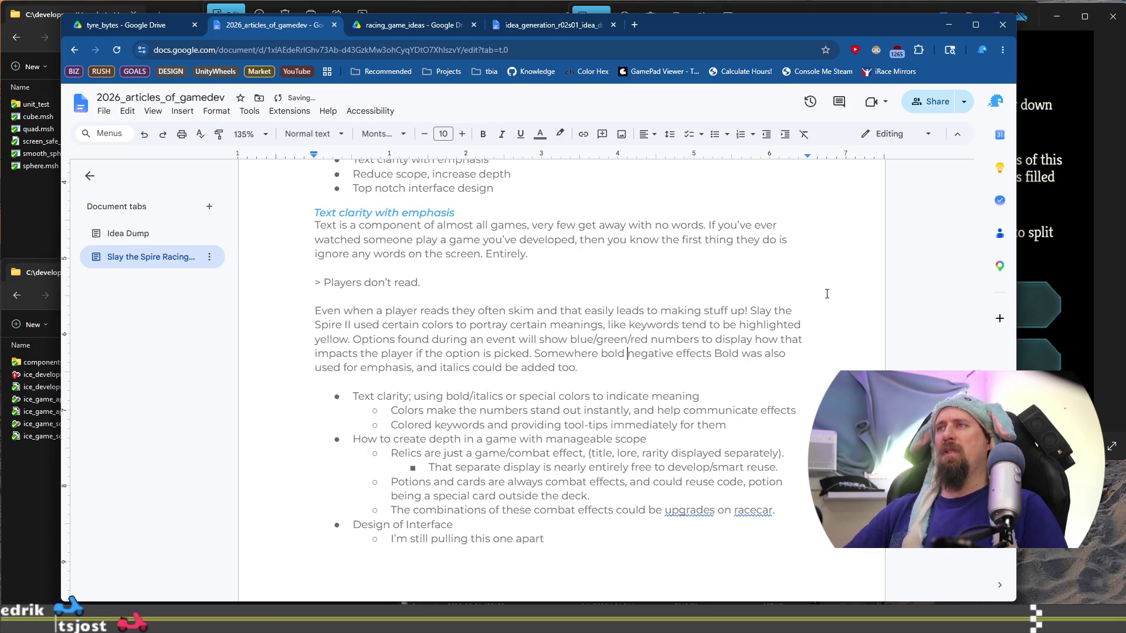
{"action": "type", "text": "was"}
{"action": "type", "text": " used and I woul"}
{"action": "type", "text": "dn't be s"}
{"action": "type", "text": "urprised fo"}
Step: Fix 'fo' to 'to find', delete the leftover phrase, end with a period, and start a new line
{"action": "key", "text": "BackSpace"}
{"action": "key", "text": "BackSpace"}
{"action": "type", "text": "to find"}
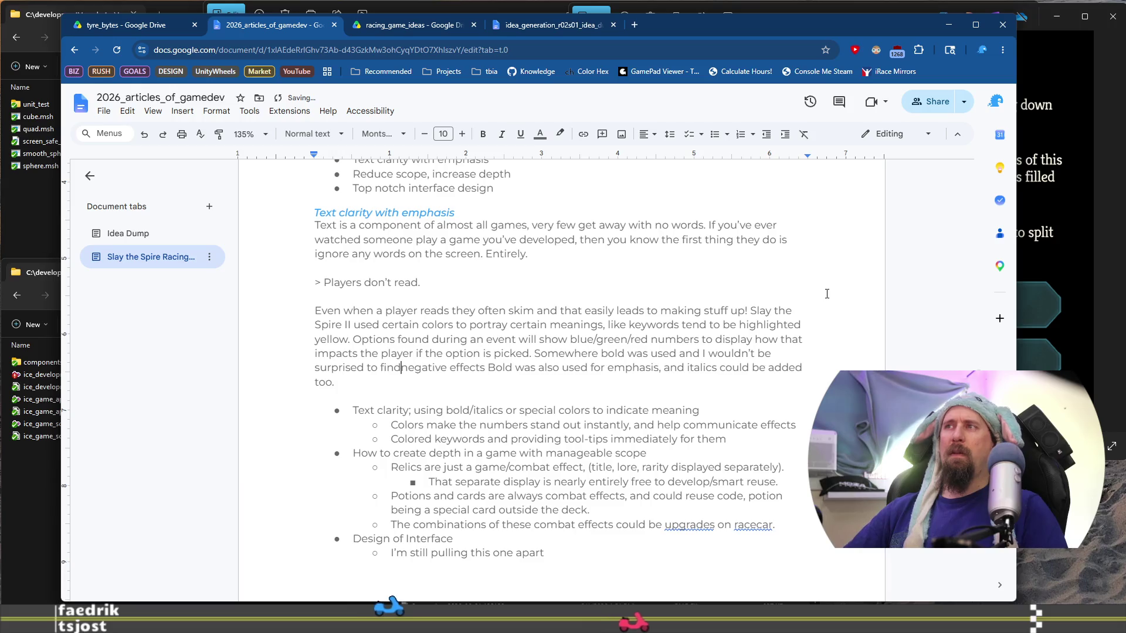
{"action": "key", "text": "shift+End"}
{"action": "key", "text": "ctrl+shift+Left"}
{"action": "key", "text": "ctrl+shift+Left"}
{"action": "key", "text": "ctrl+shift+Left"}
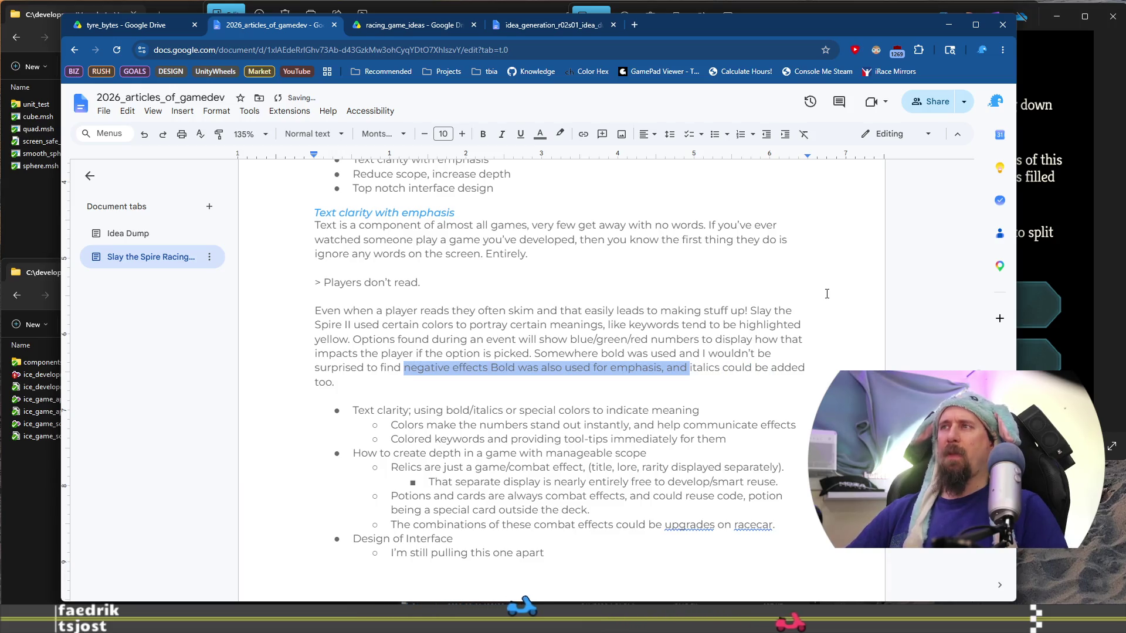
{"action": "key", "text": "BackSpace"}
{"action": "key", "text": "ctrl+Right"}
{"action": "key", "text": "shift+End"}
{"action": "type", "text": "."}
{"action": "key", "text": "Return"}
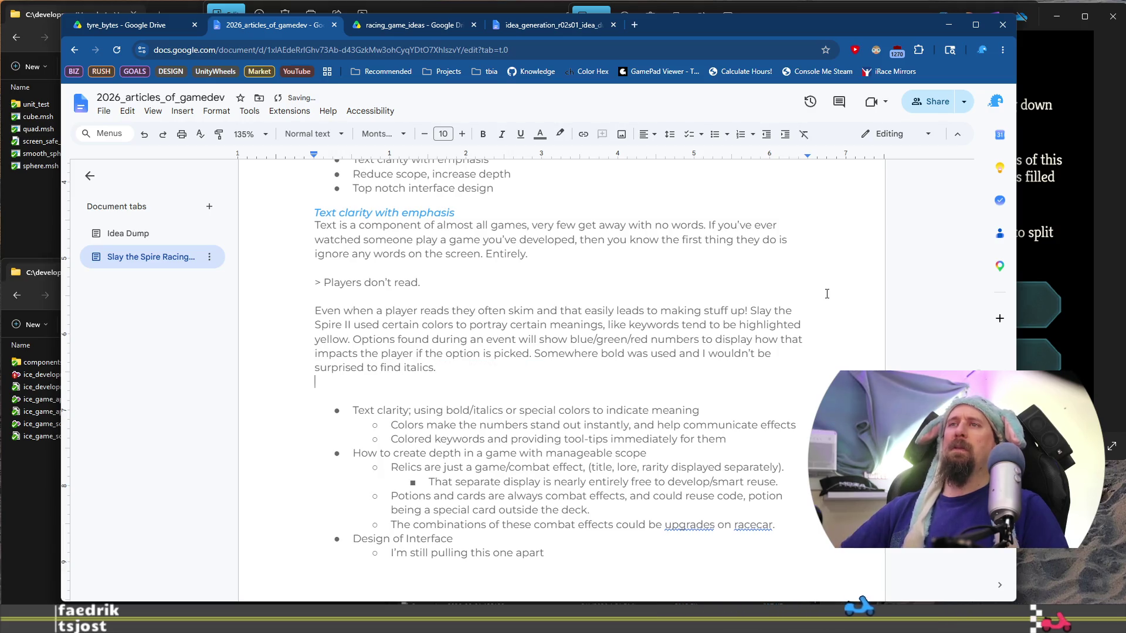
Step: Start the closing paragraph after a blank line, writing up to 'the information' and dropping a false start
{"action": "key", "text": "Return"}
{"action": "type", "text": "All of this i"}
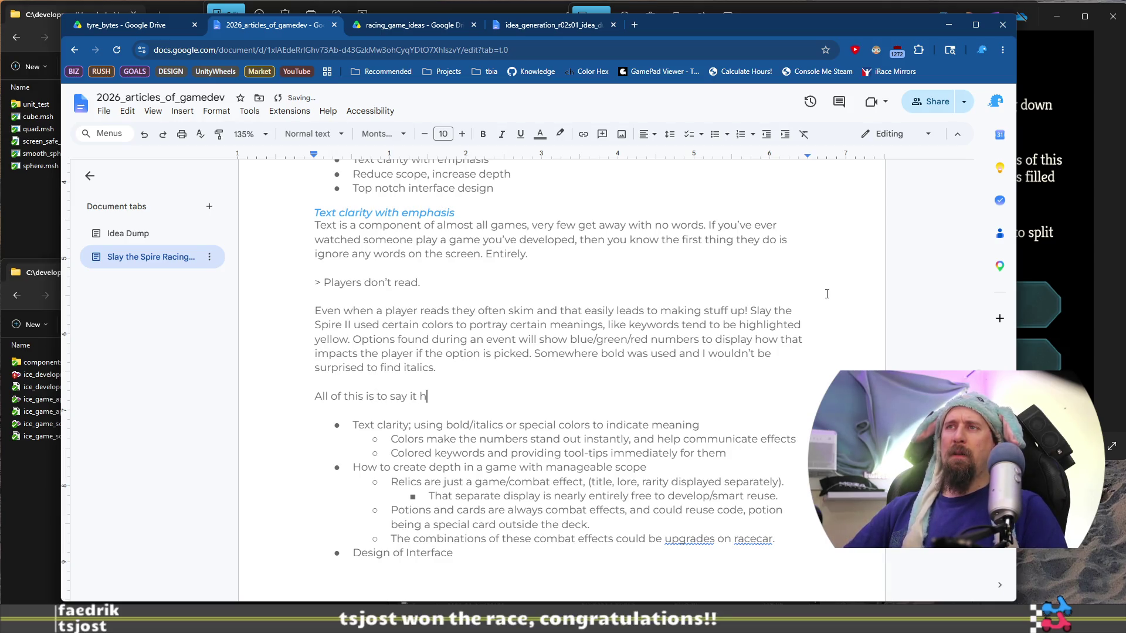
{"action": "type", "text": "s t"}
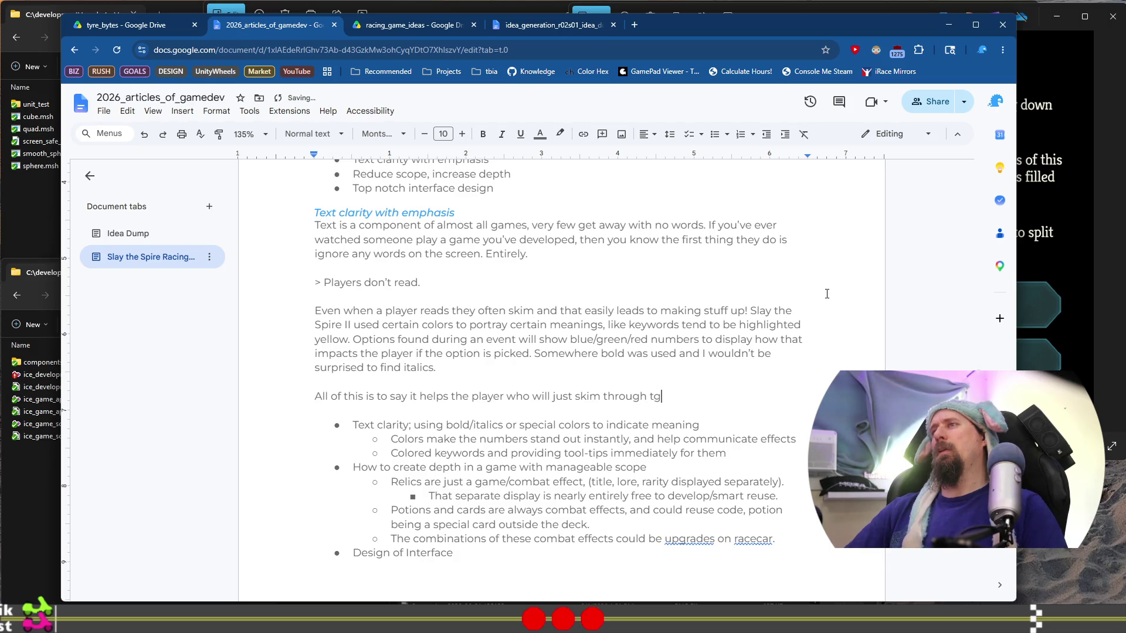
{"action": "key", "text": "BackSpace"}
{"action": "type", "text": "he information."}
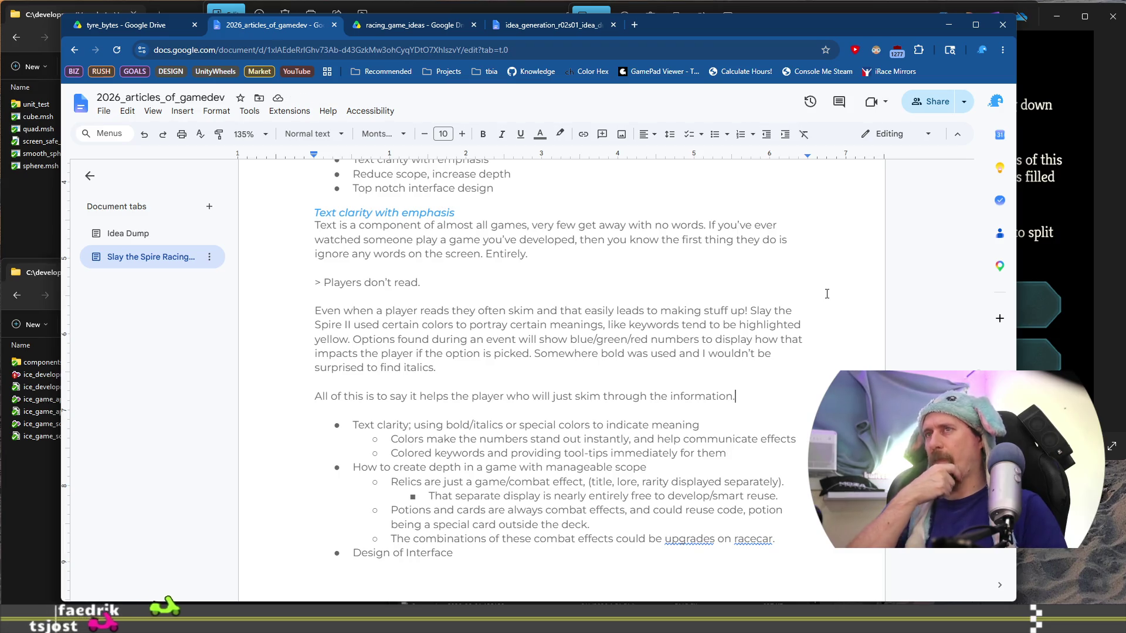
{"action": "type", "text": "There were a few "}
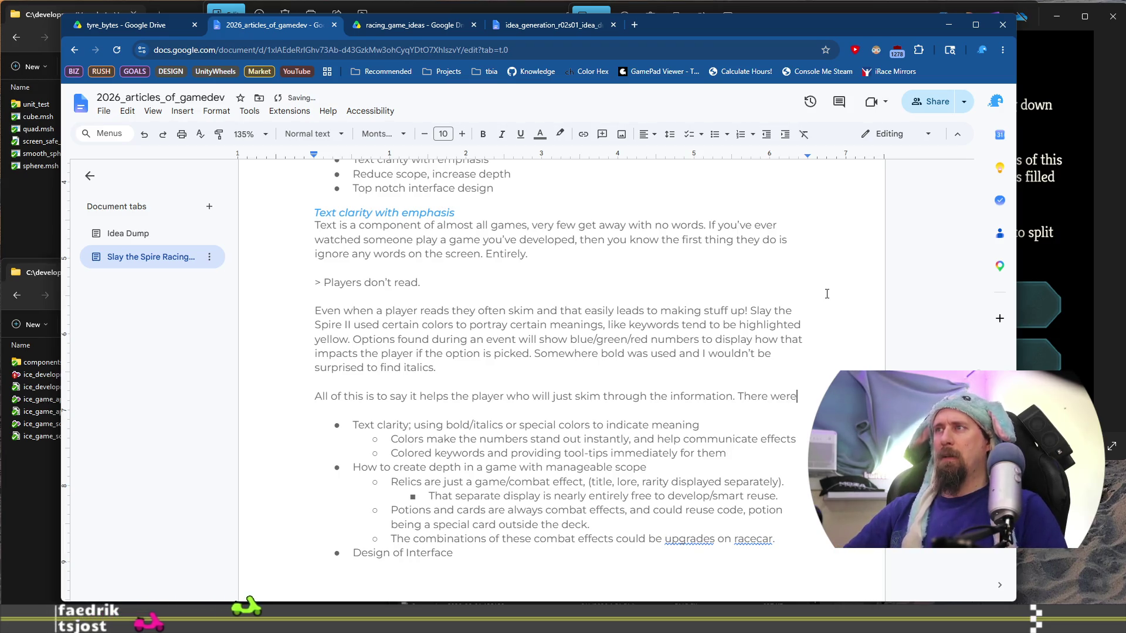
{"action": "type", "text": "times"}
{"action": "key", "text": "ctrl+shift+Left"}
{"action": "key", "text": "ctrl+shift+Left"}
{"action": "key", "text": "ctrl+shift+Left"}
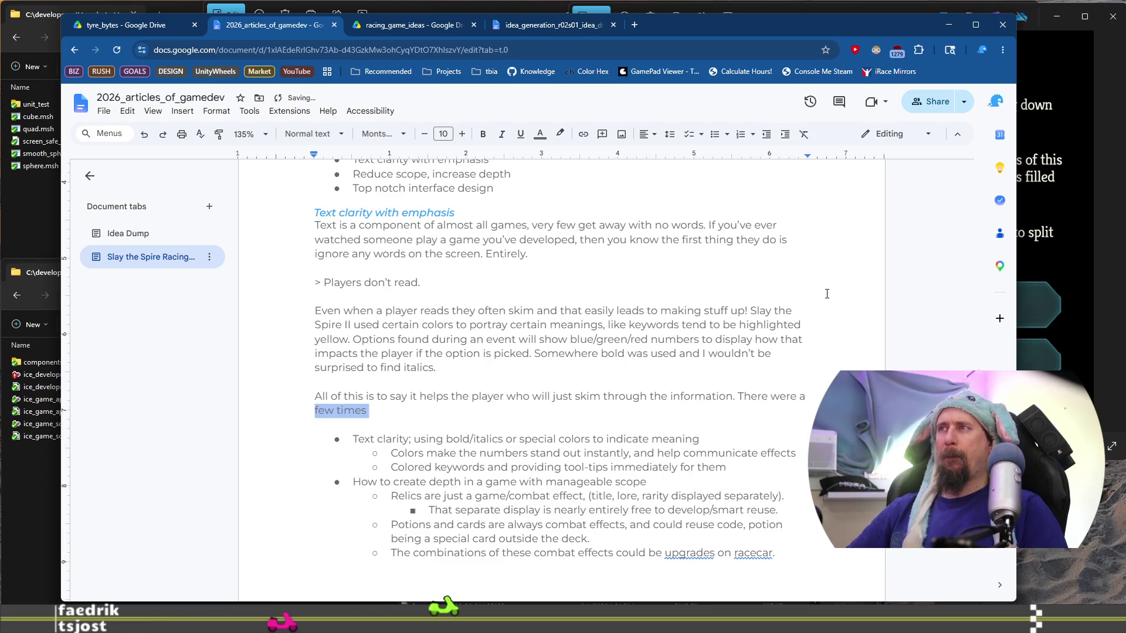
{"action": "key", "text": "BackSpace"}
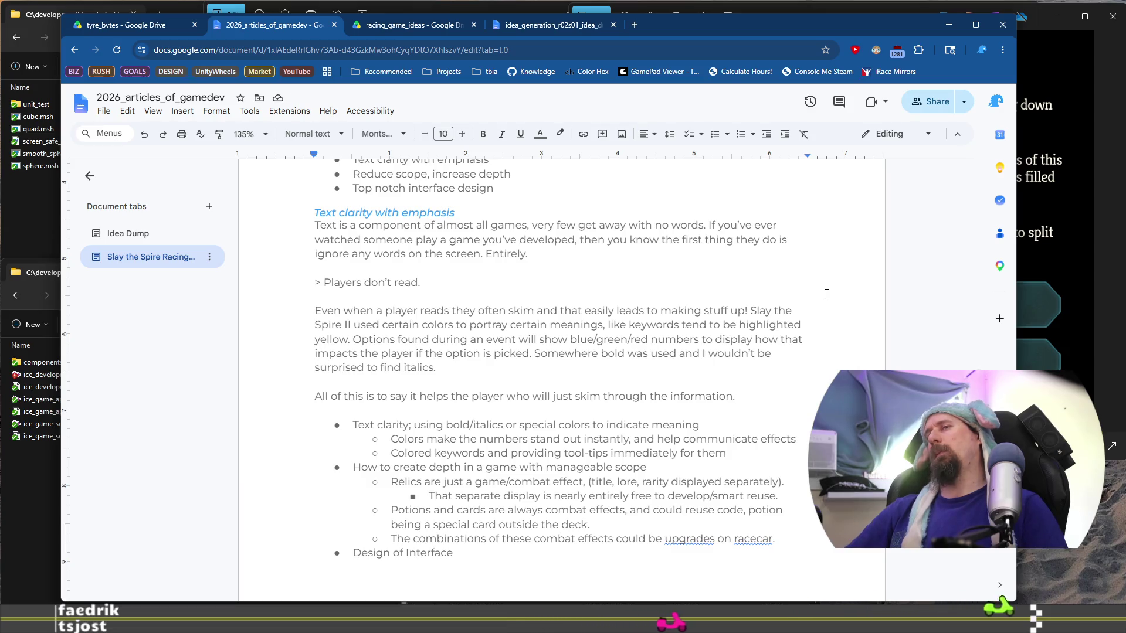
Step: Draft a sentence about the colored numbers, then delete it along with the period after 'information'
{"action": "type", "text": "The colored "}
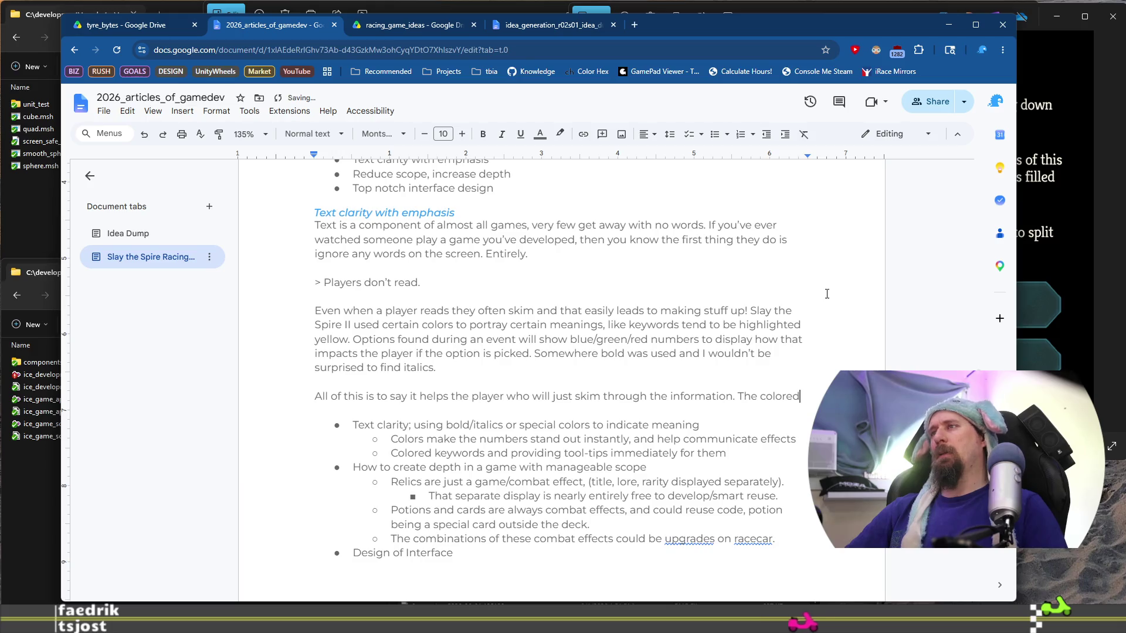
{"action": "type", "text": "numbers"}
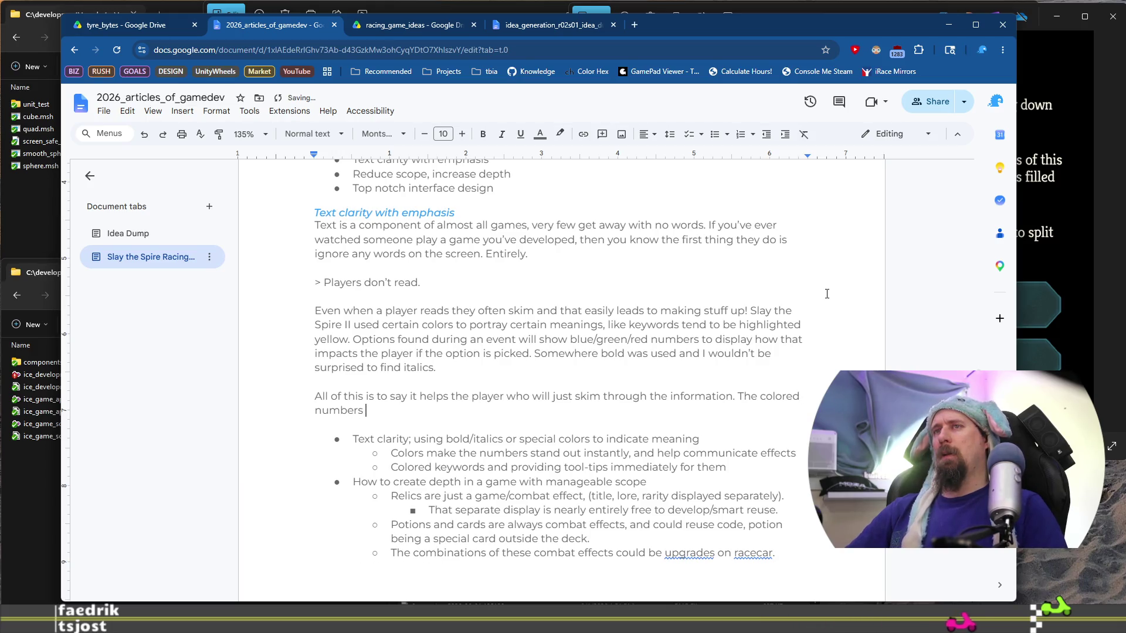
{"action": "key", "text": "BackSpace"}
{"action": "type", "text": "ed and keywords give"}
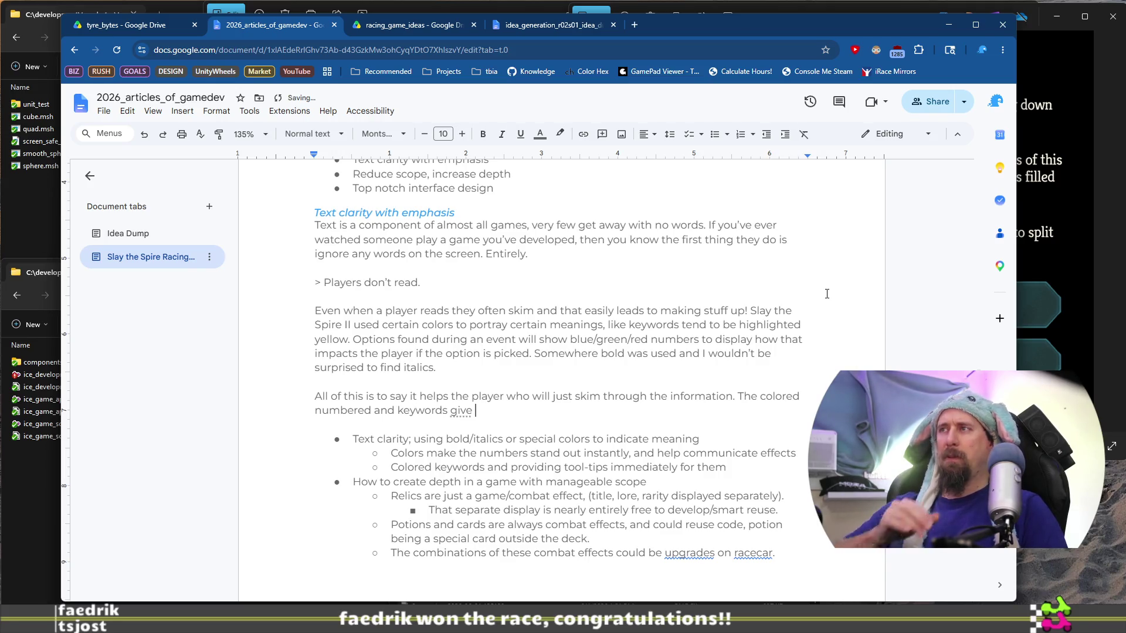
{"action": "key", "text": "shift+Home"}
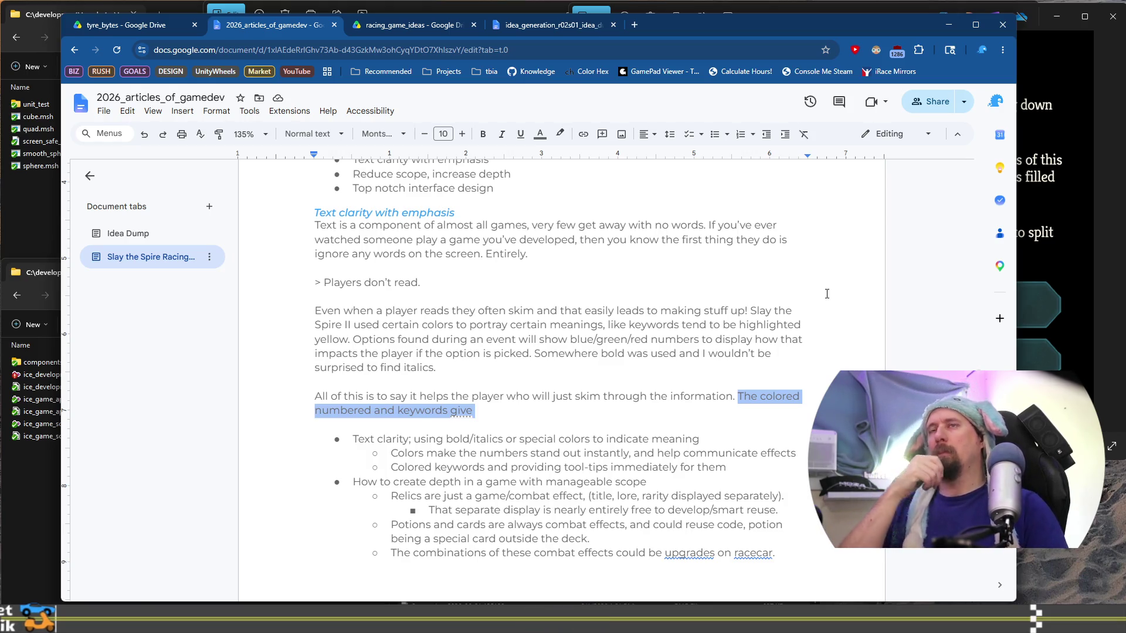
{"action": "key", "text": "BackSpace"}
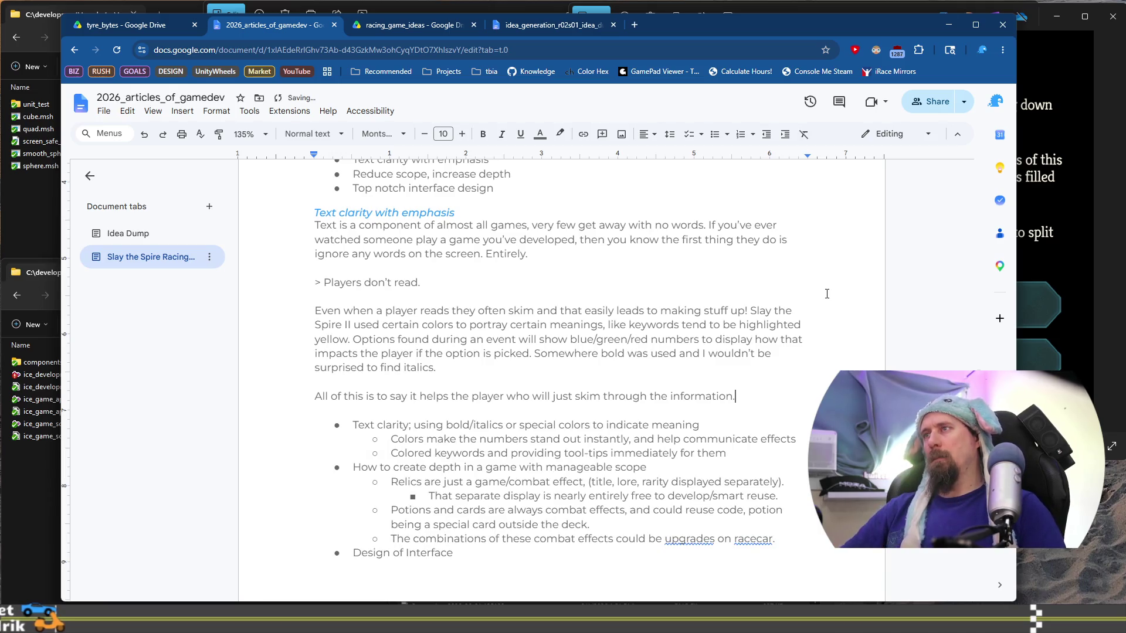
{"action": "key", "text": "BackSpace"}
Step: Continue with ', and even if your game isn't heavily inundated', then select 'inundated' to look it up
{"action": "type", "text": ", and even if youd g"}
{"action": "key", "text": "BackSpace"}
{"action": "key", "text": "BackSpace"}
{"action": "key", "text": "BackSpace"}
{"action": "type", "text": "r game isn't"}
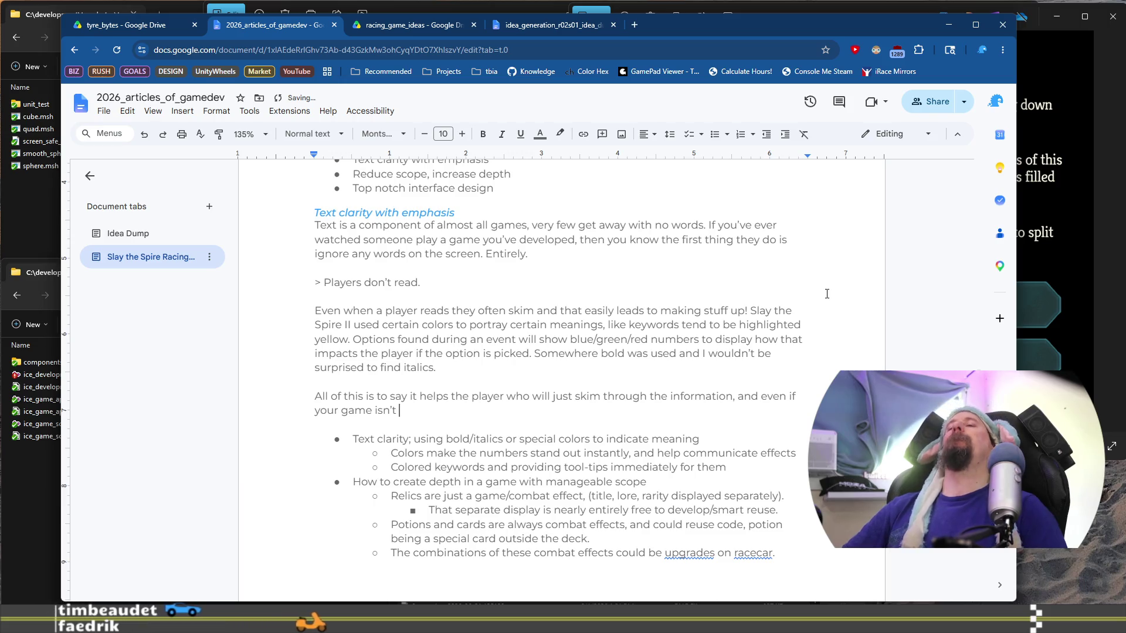
{"action": "type", "text": " heav"}
{"action": "type", "text": "il"}
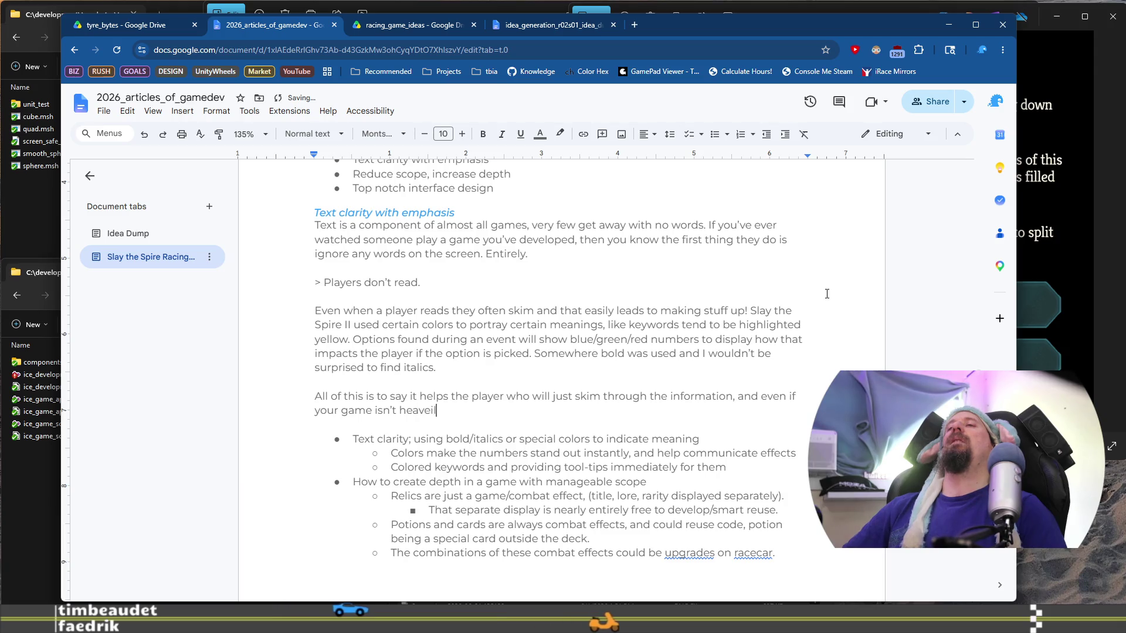
{"action": "type", "text": "y ind"}
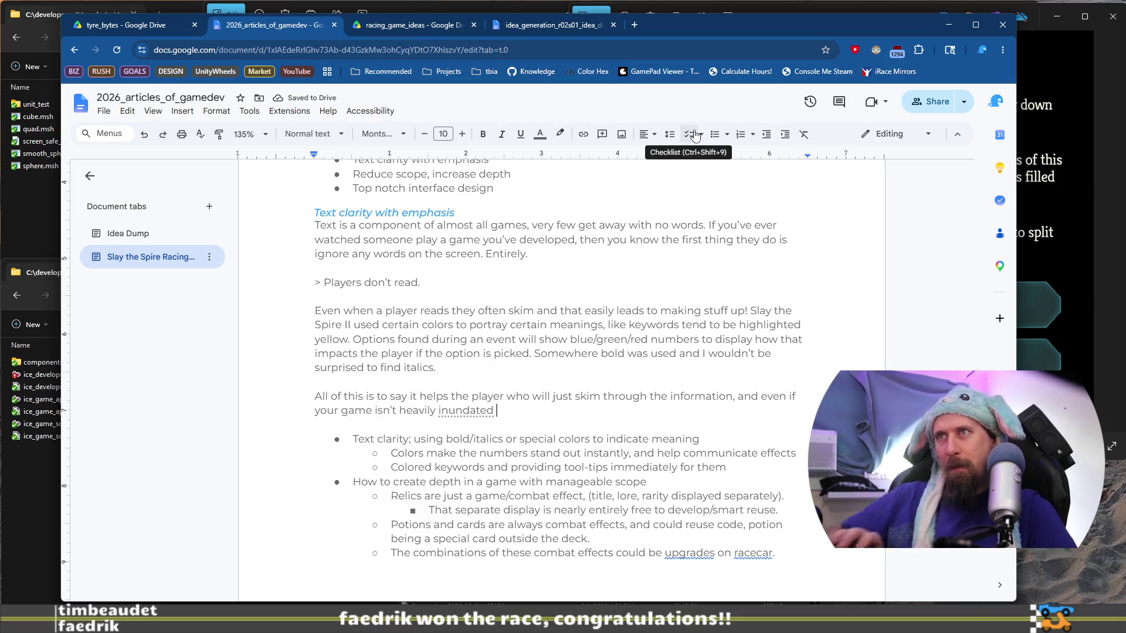
{"action": "key", "text": "BackSpace"}
{"action": "key", "text": "ctrl+shift+Left"}
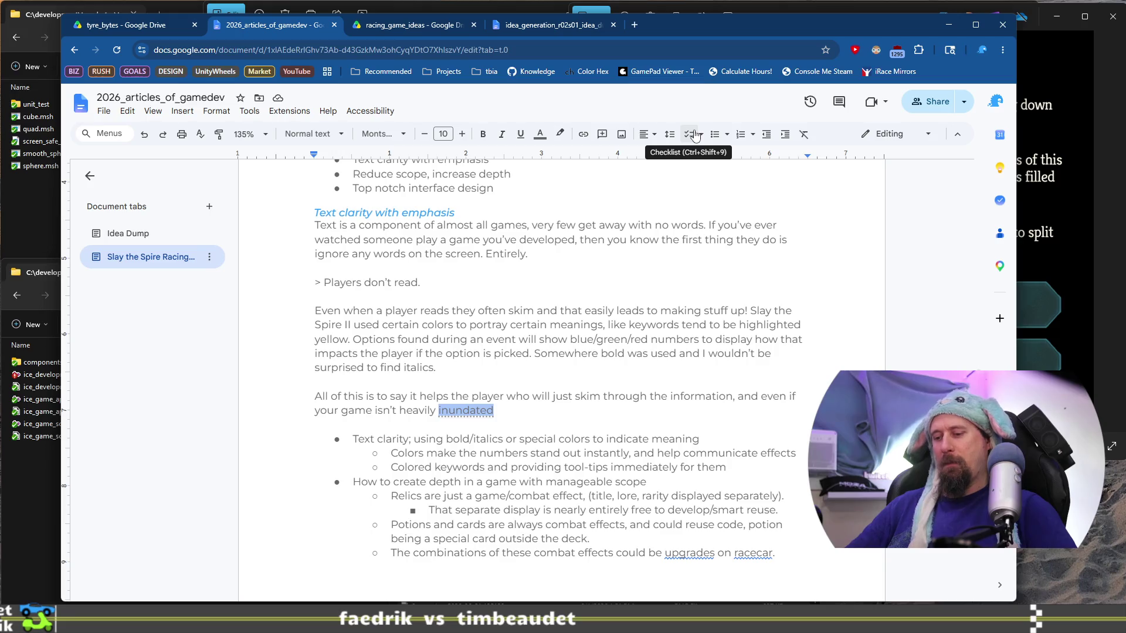
{"action": "key", "text": "ctrl+shift+n"}
Step: Search 'define inundated', read the dictionary entry, then close the private window and return to the article
{"action": "type", "text": "define inundated"}
{"action": "key", "text": "Return"}
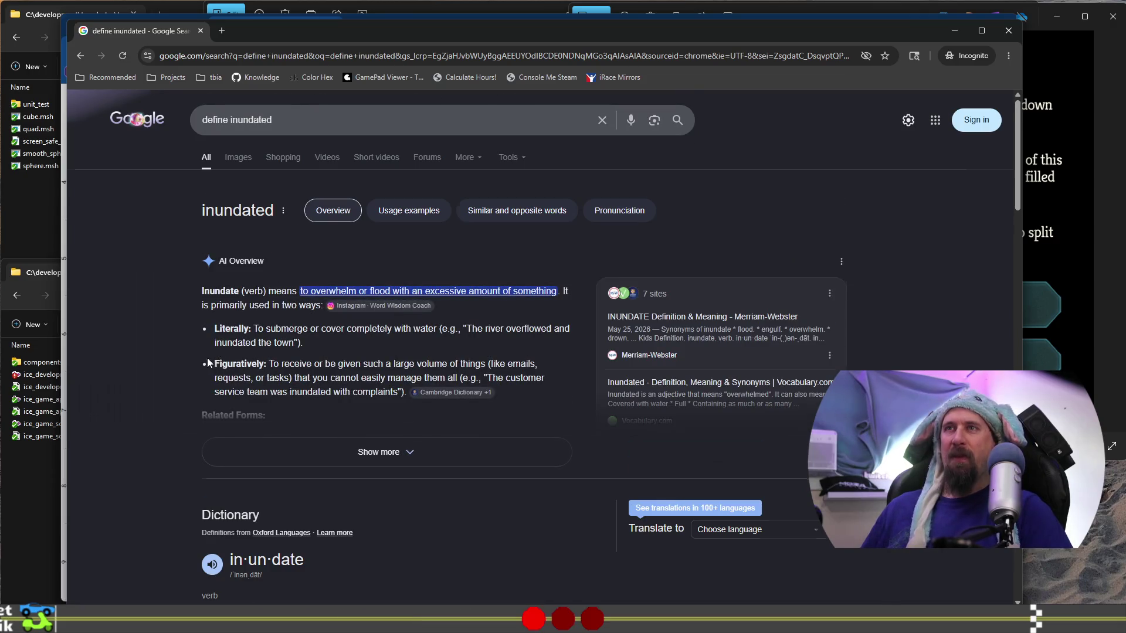
{"action": "scroll", "coordinate": [207, 358], "scroll_direction": "down", "scroll_amount": 4}
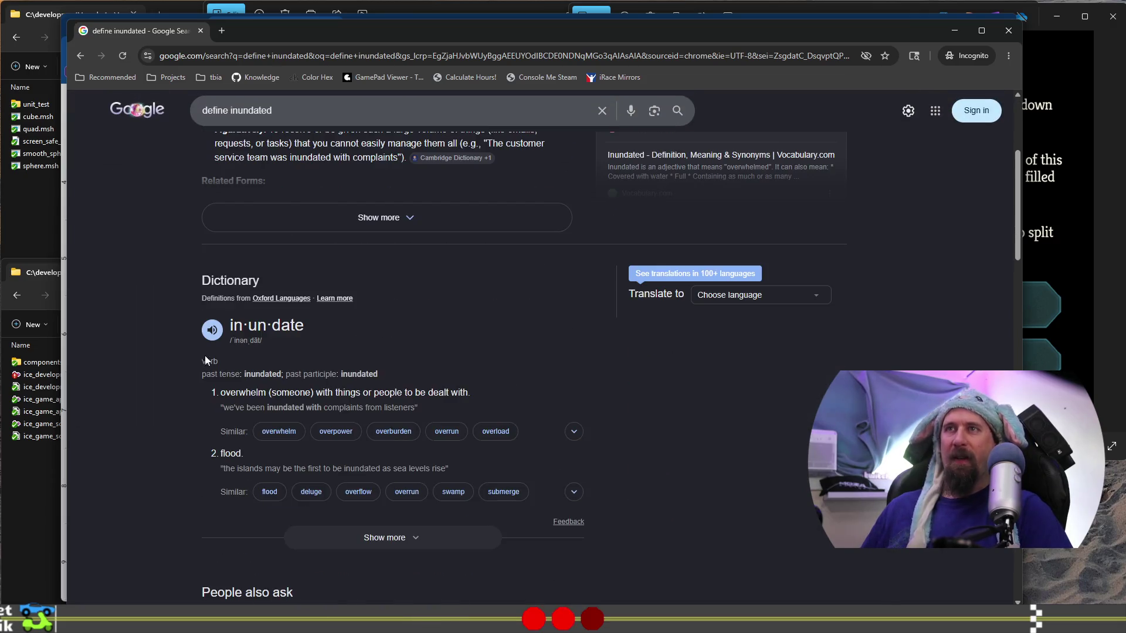
{"action": "left_click", "coordinate": [383, 394]}
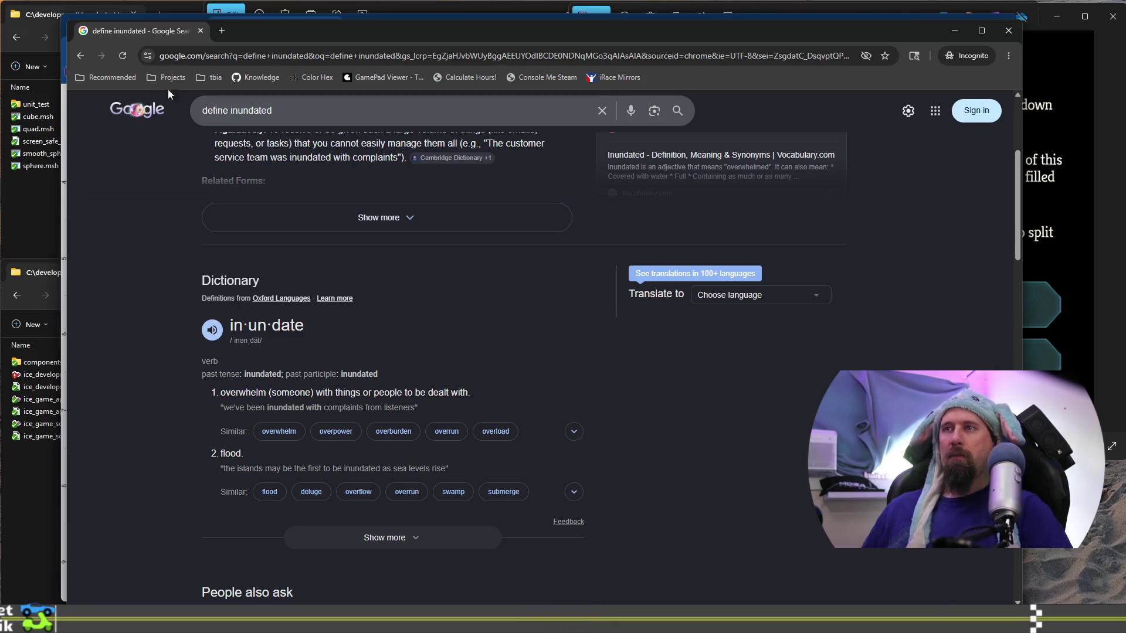
{"action": "left_click", "coordinate": [200, 31]}
{"action": "left_click", "coordinate": [350, 412]}
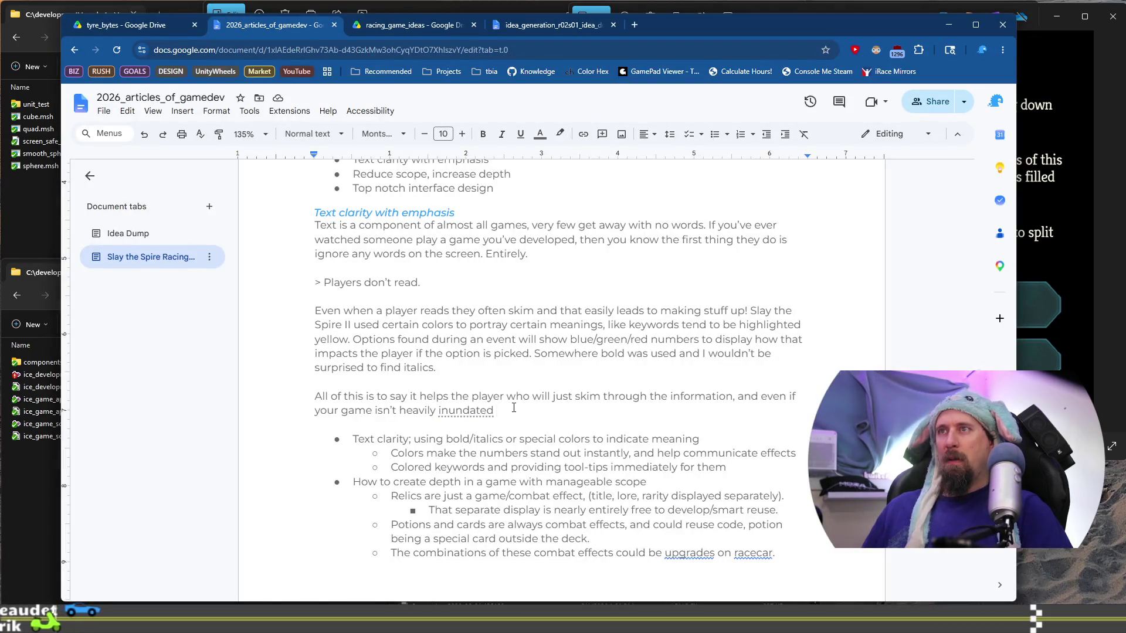
Step: Extend the paragraph after 'inundated' with 'with words, they all hold meaning', removing a stray 'Reduce'
{"action": "double_click", "coordinate": [562, 409]}
{"action": "left_click", "coordinate": [561, 408]}
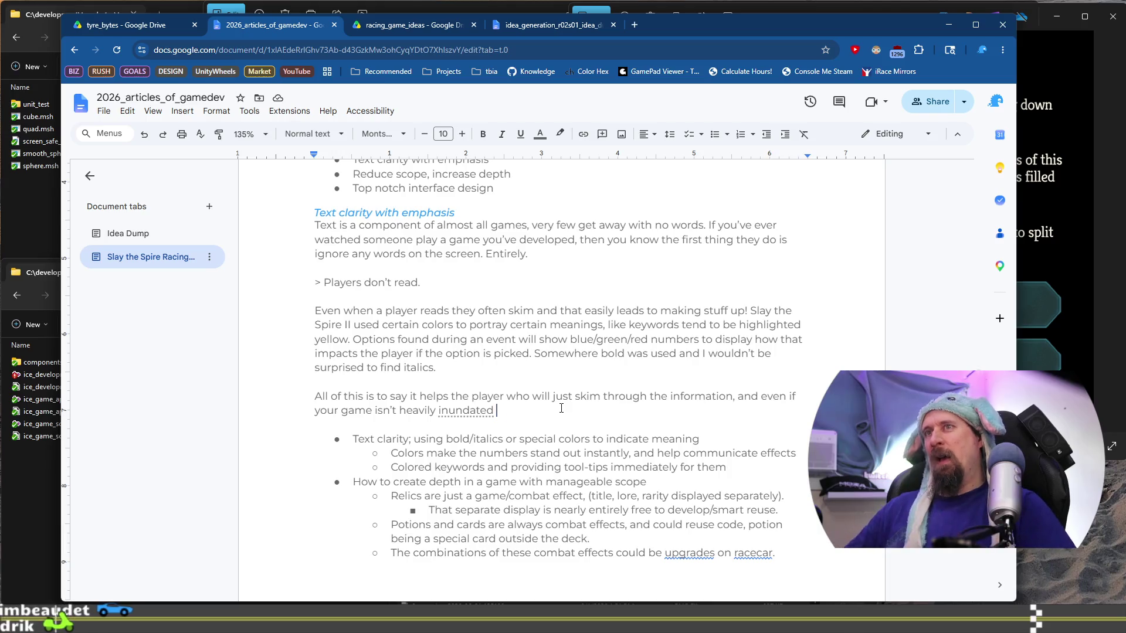
{"action": "type", "text": "with "}
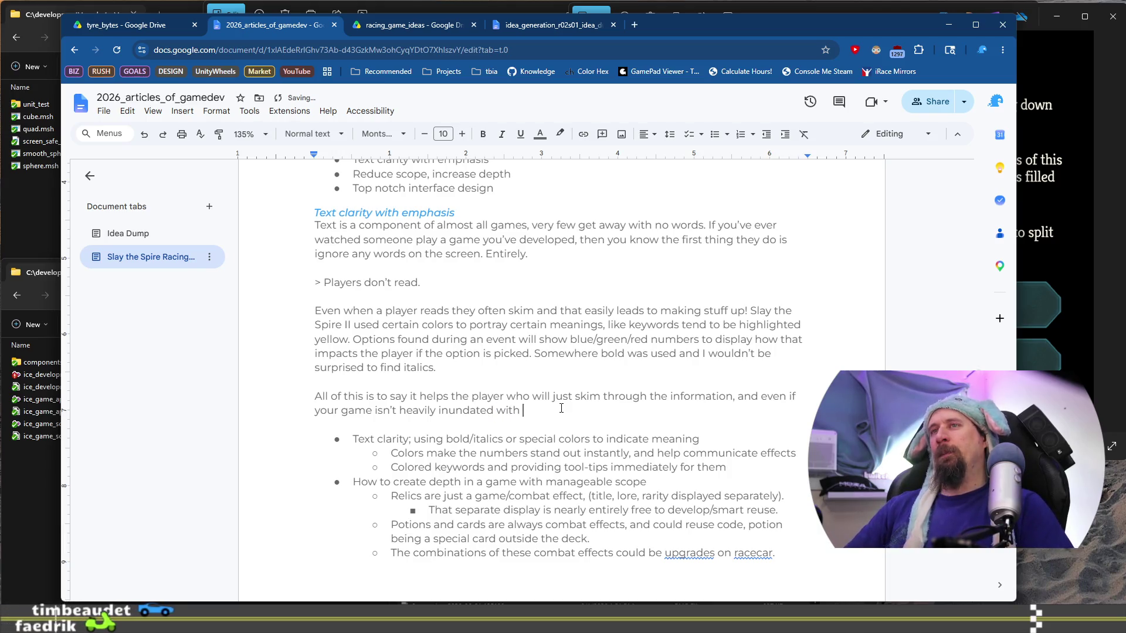
{"action": "type", "text": "words"}
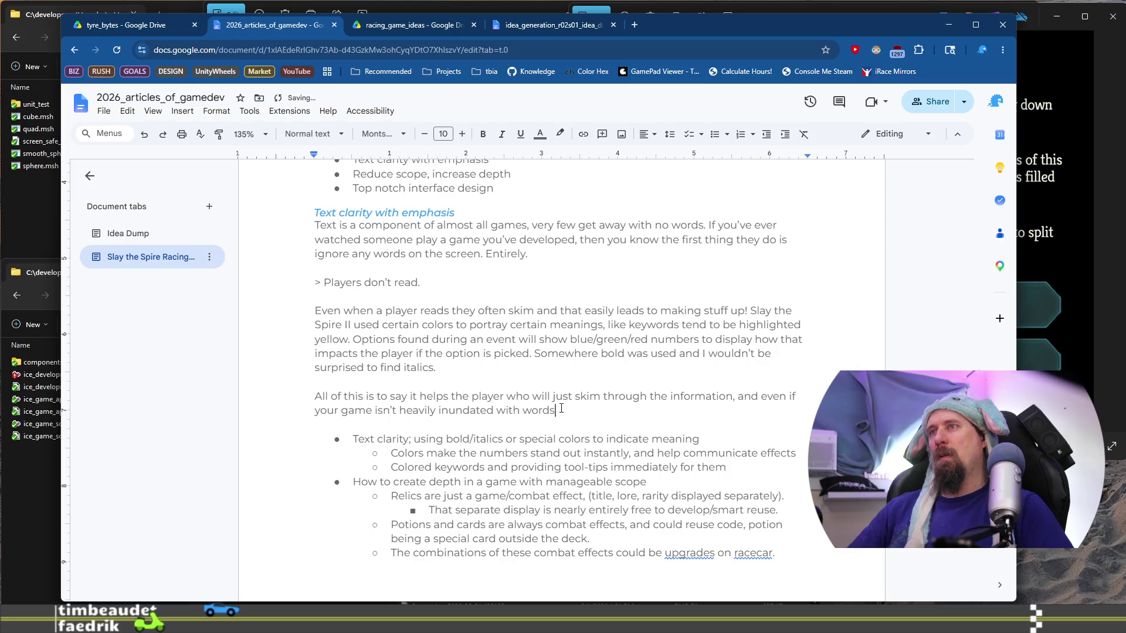
{"action": "type", "text": ".they al"}
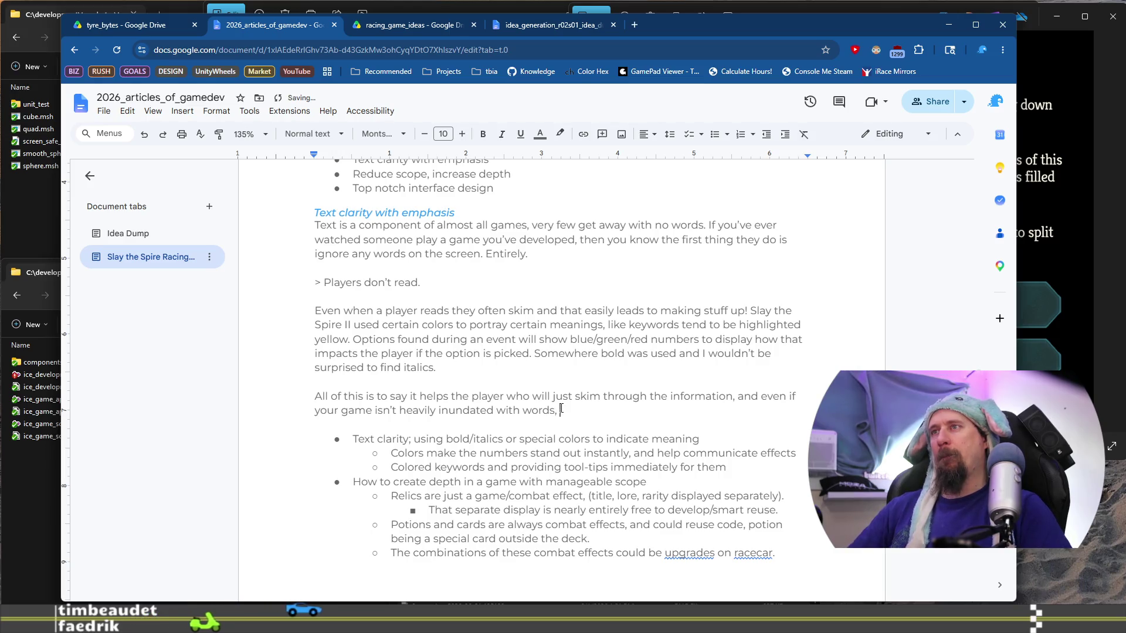
{"action": "type", "text": "l hold "}
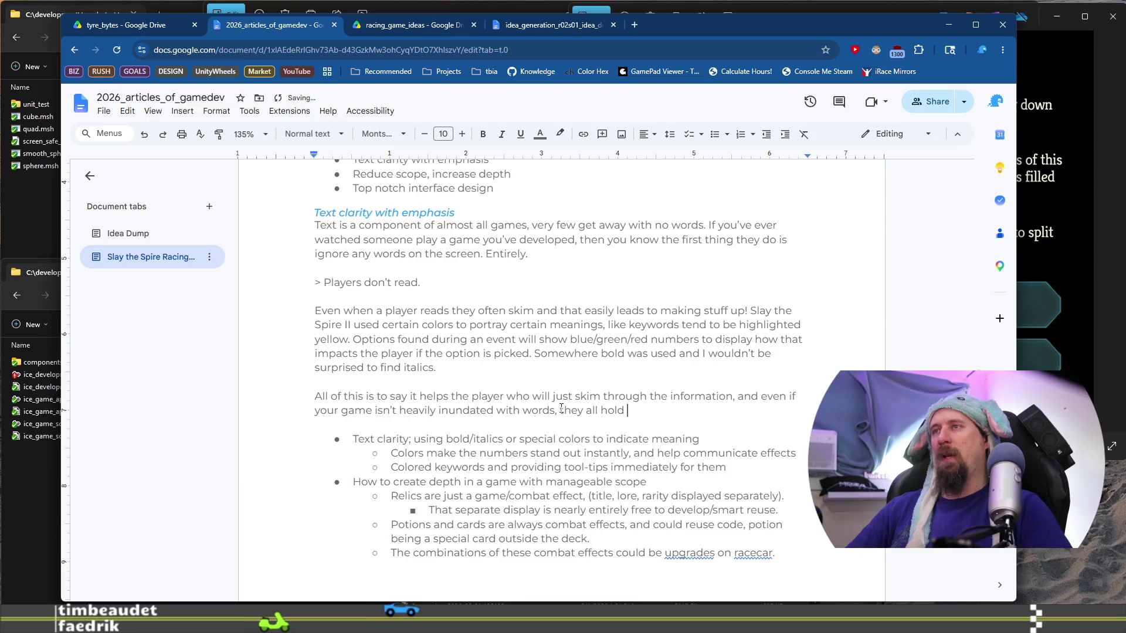
{"action": "type", "text": "meaning ans "}
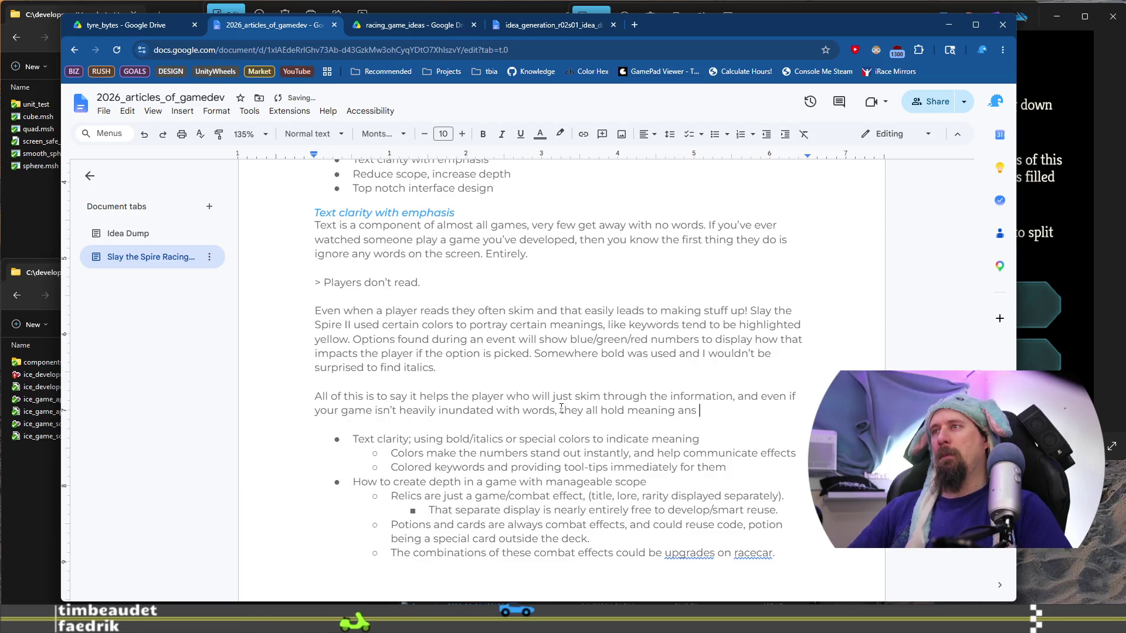
{"action": "key", "text": "BackSpace"}
{"action": "key", "text": "BackSpace"}
{"action": "key", "text": "BackSpace"}
{"action": "key", "text": "BackSpace"}
{"action": "key", "text": "BackSpace"}
{"action": "type", "text": ". Reduce"}
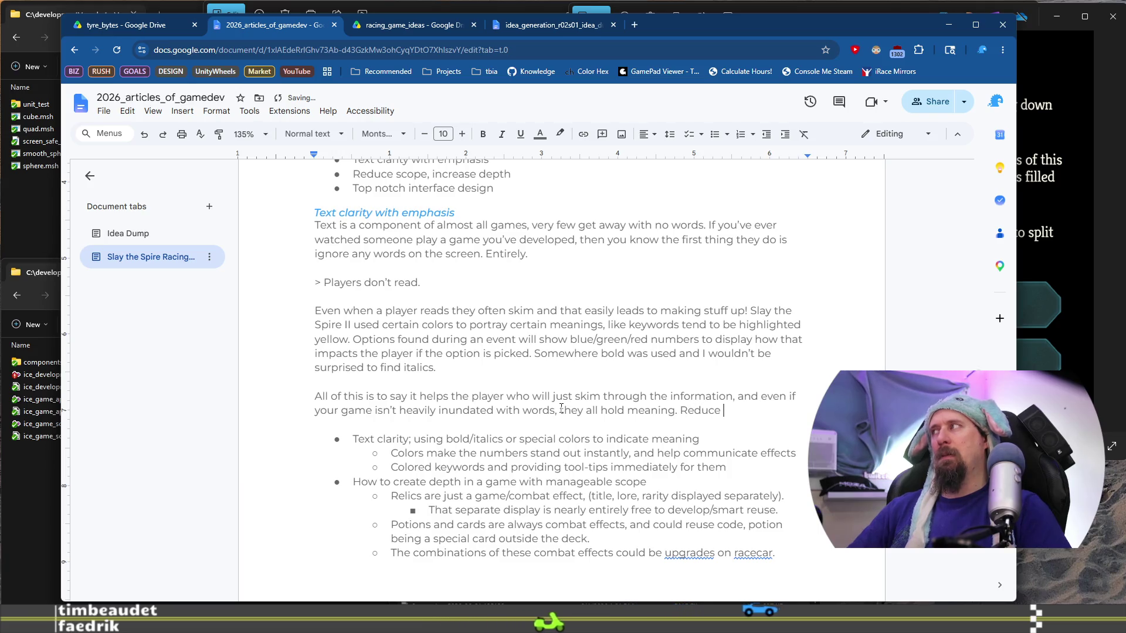
{"action": "key", "text": "BackSpace"}
{"action": "key", "text": "BackSpace"}
{"action": "key", "text": "BackSpace"}
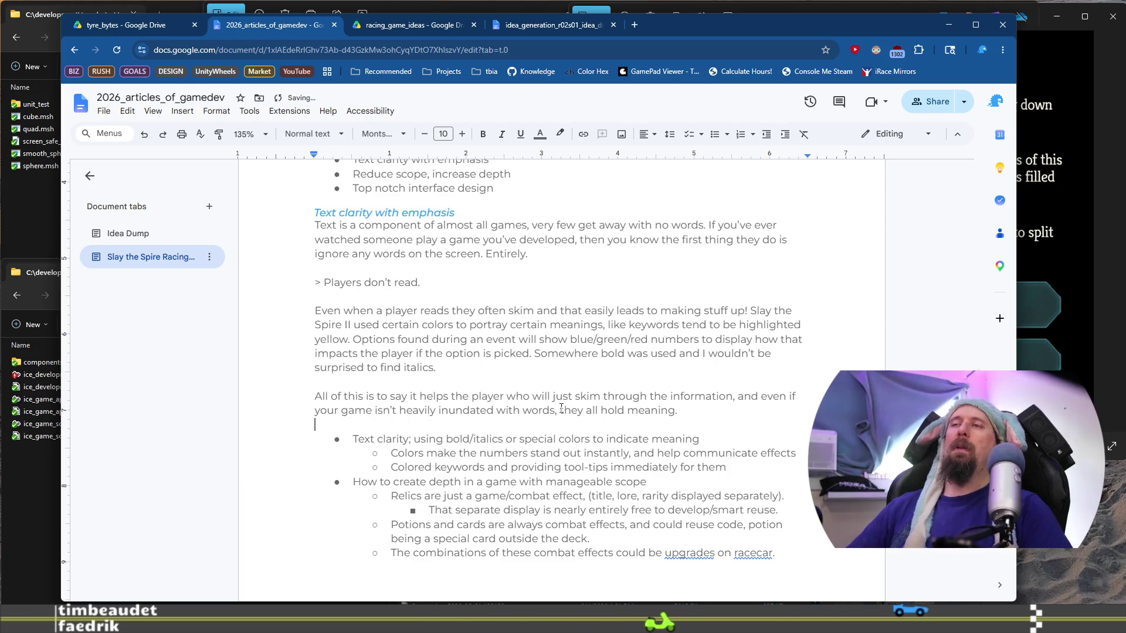
Step: Remove the abandoned 'Card effects' draft sentence below the paragraph
{"action": "key", "text": "Up"}
{"action": "key", "text": "Up"}
{"action": "key", "text": "Down"}
{"action": "key", "text": "Down"}
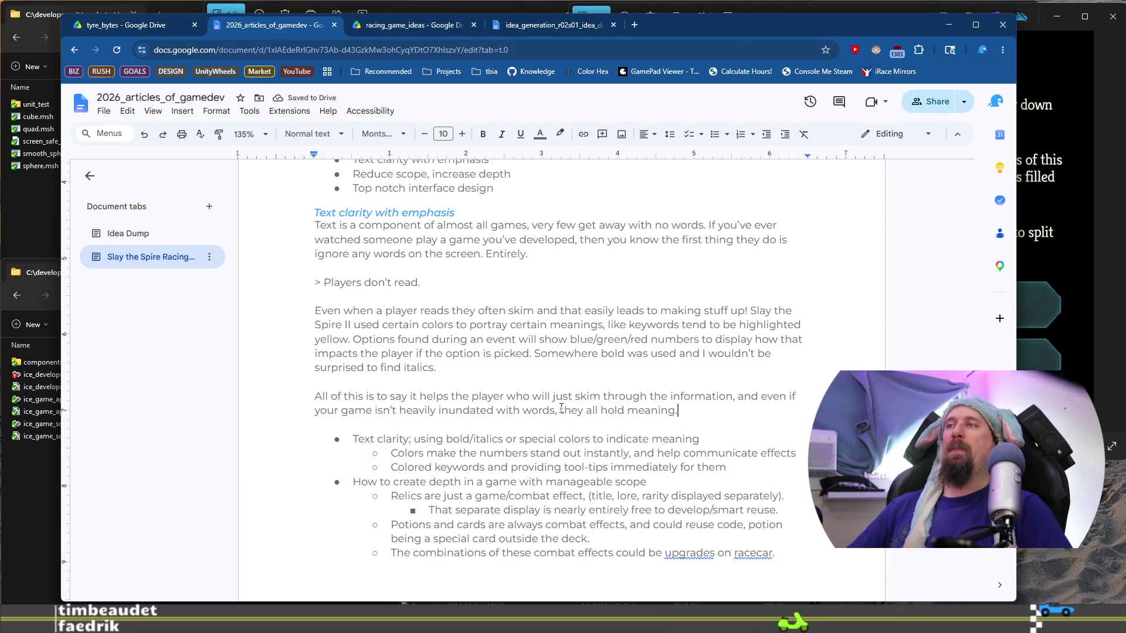
{"action": "key", "text": "Down"}
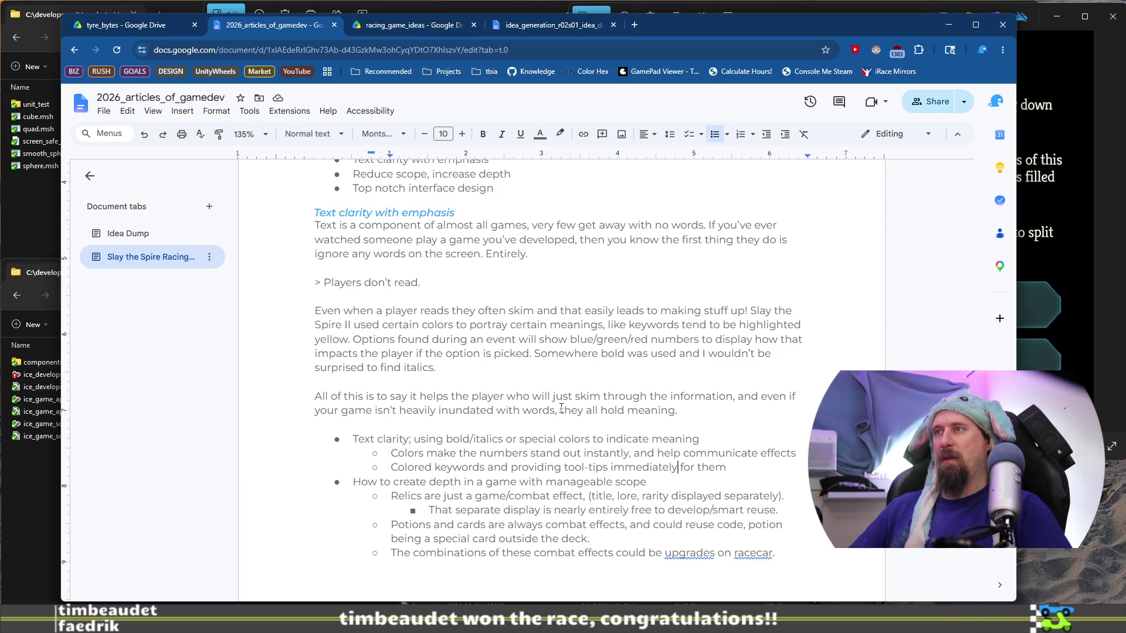
{"action": "key", "text": "Down"}
{"action": "key", "text": "Down"}
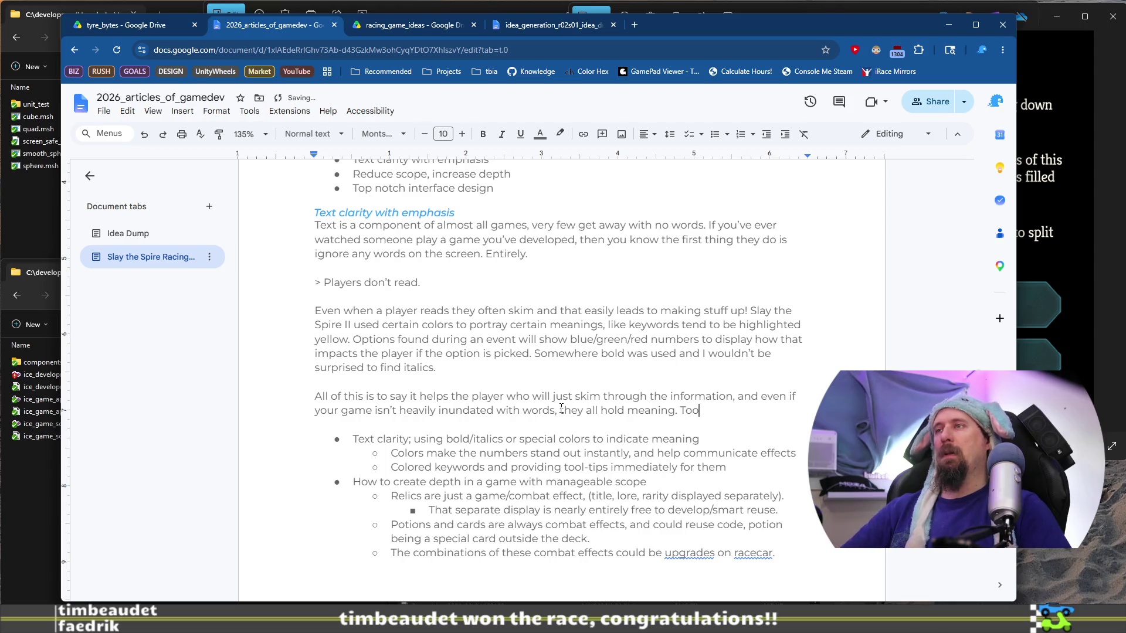
{"action": "type", "text": "l tips were"}
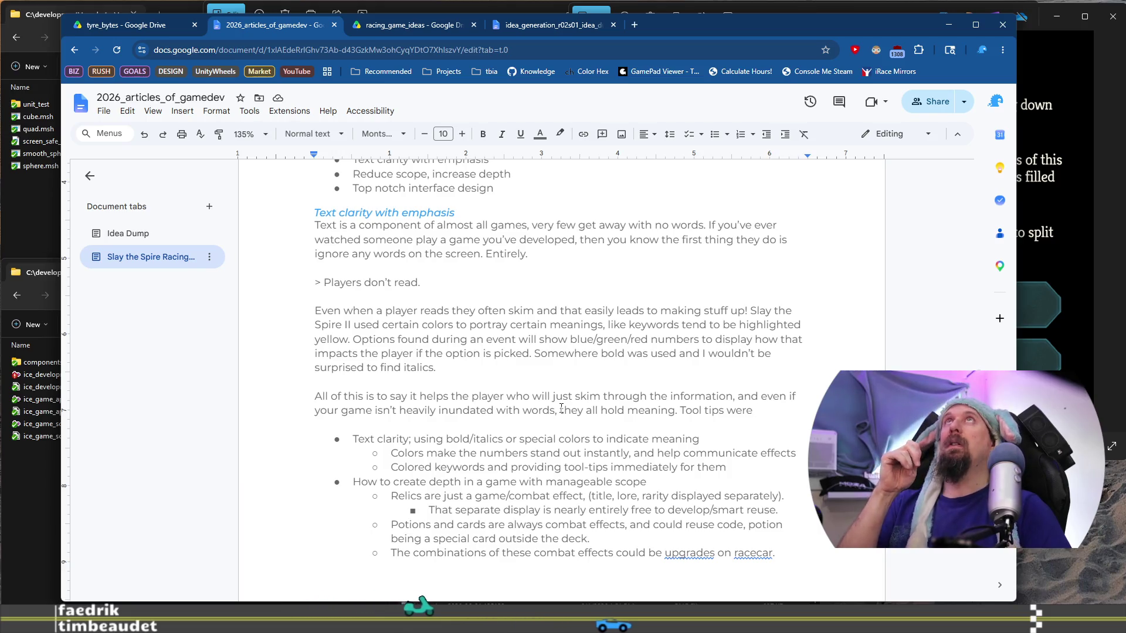
{"action": "key", "text": "ctrl+shift+Left"}
{"action": "key", "text": "ctrl+shift+Left"}
{"action": "key", "text": "ctrl+shift+Left"}
{"action": "type", "text": "C"}
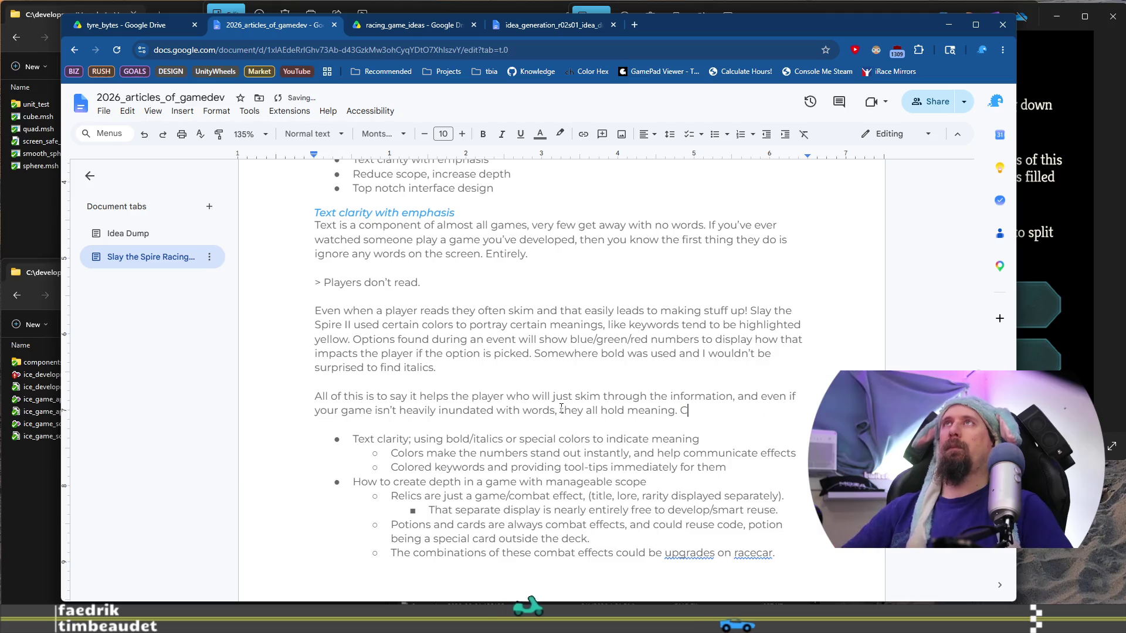
{"action": "type", "text": "ard effects"}
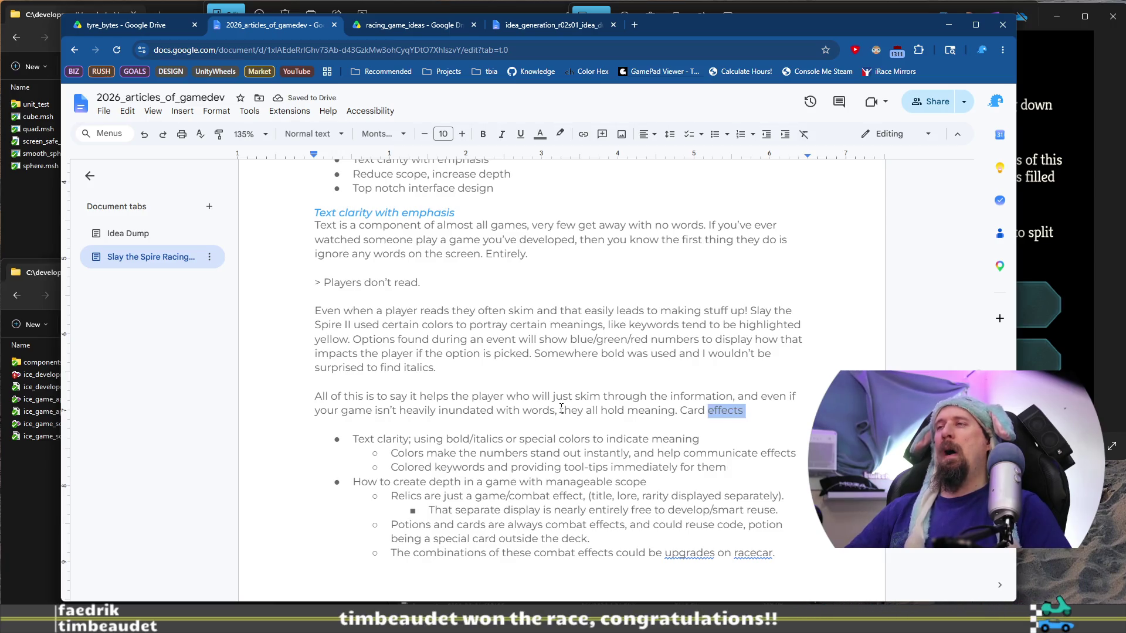
{"action": "key", "text": "BackSpace"}
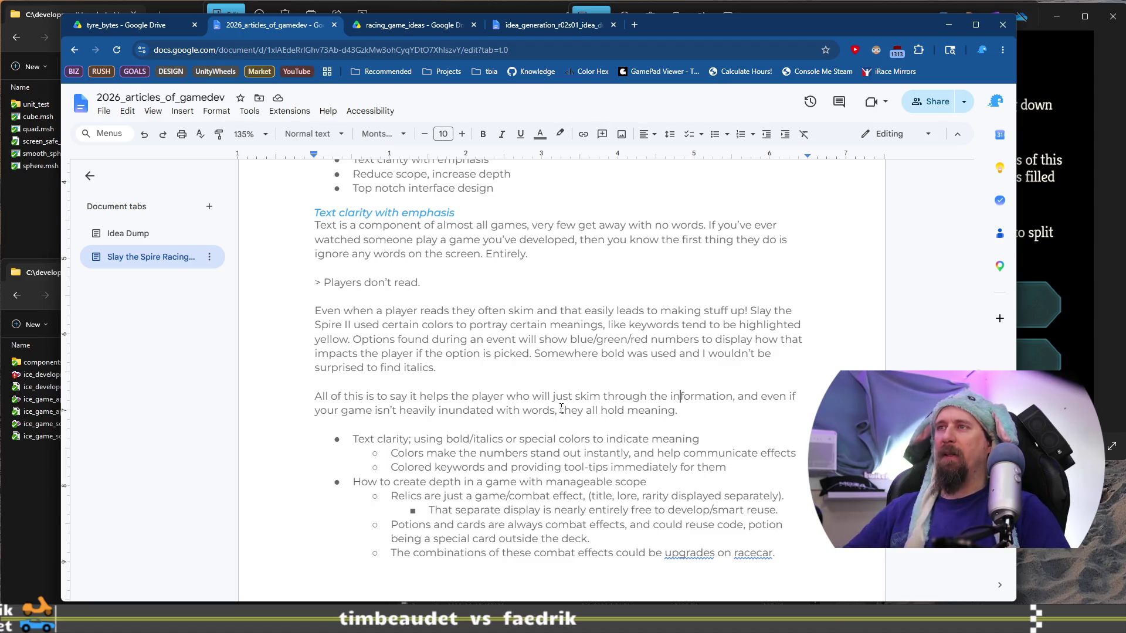
Step: Replace 'who will just skim through the' with 'skim for the important information.' and start a new sentence at 'Even'
{"action": "key", "text": "ctrl+Left"}
{"action": "key", "text": "ctrl+Left"}
{"action": "key", "text": "ctrl+Left"}
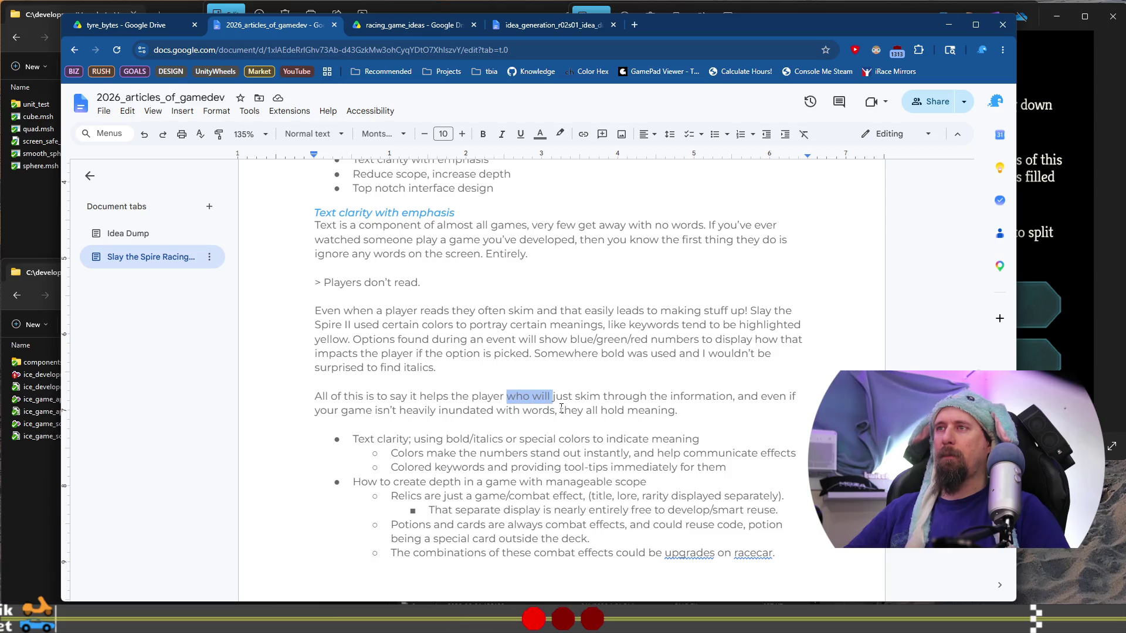
{"action": "key", "text": "BackSpace"}
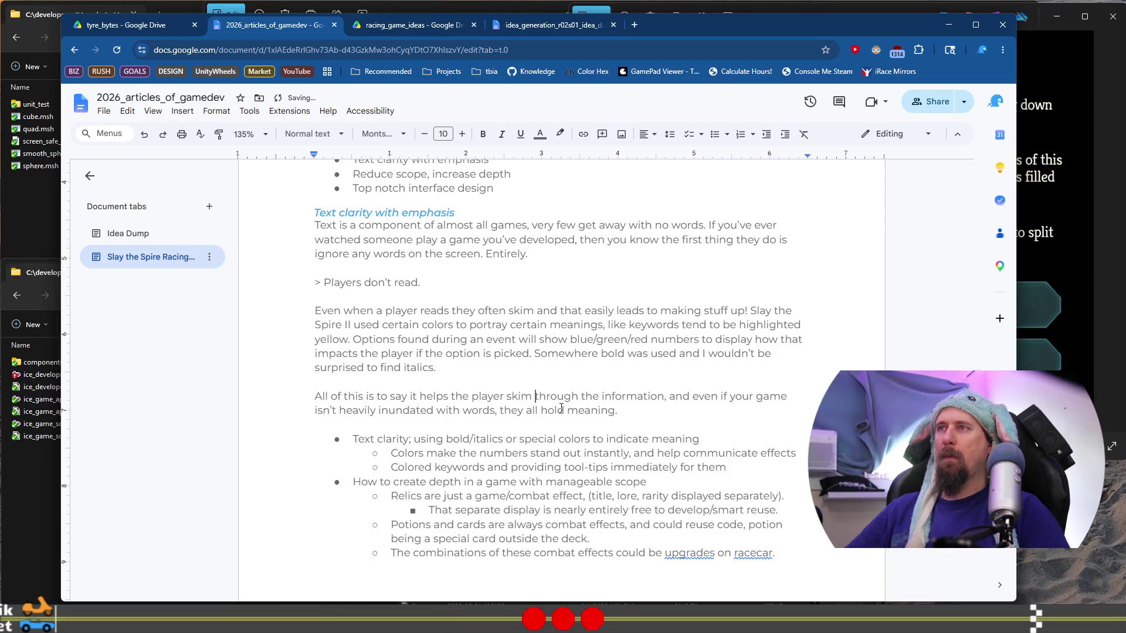
{"action": "type", "text": "ming"}
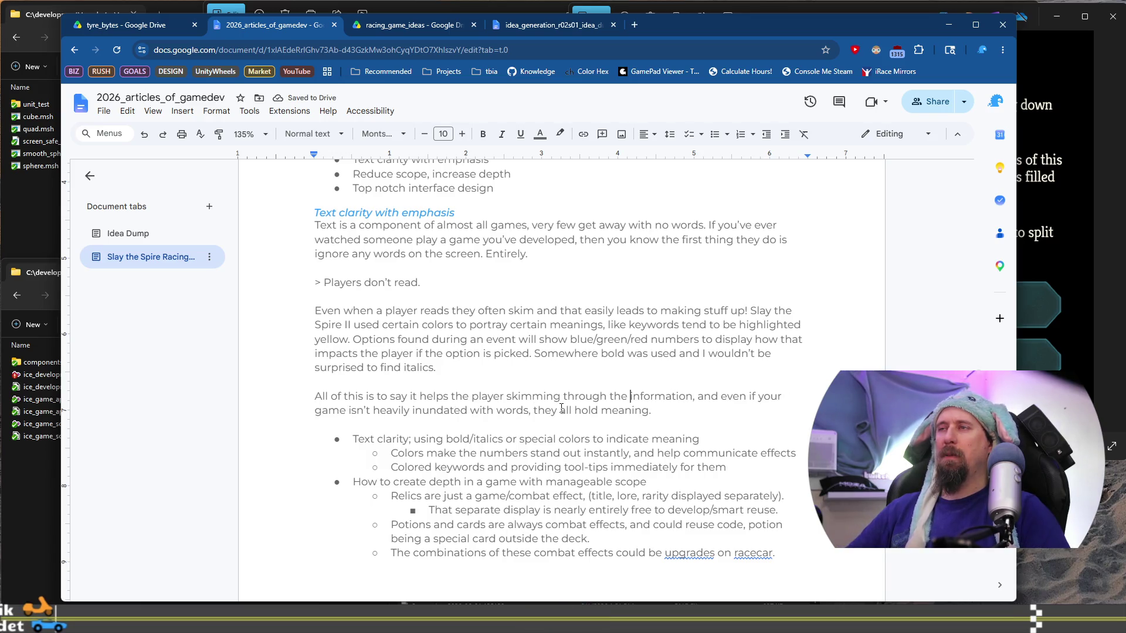
{"action": "key", "text": "BackSpace"}
{"action": "key", "text": "BackSpace"}
{"action": "key", "text": "BackSpace"}
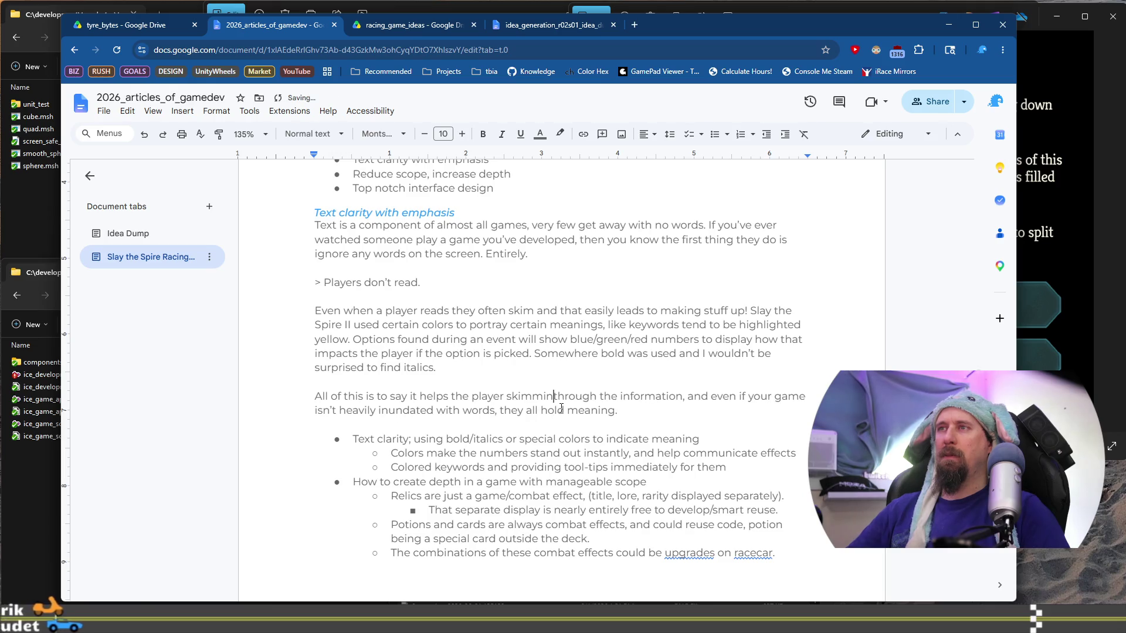
{"action": "key", "text": "BackSpace"}
{"action": "type", "text": "for"}
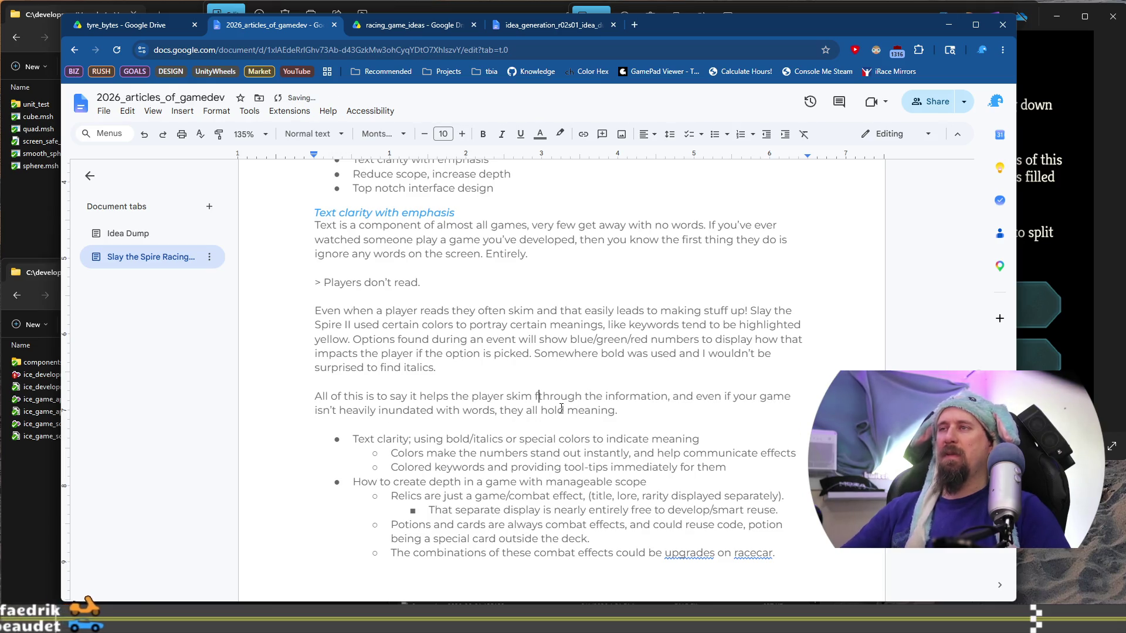
{"action": "key", "text": "ctrl+shift+Right"}
{"action": "key", "text": "ctrl+shift+Right"}
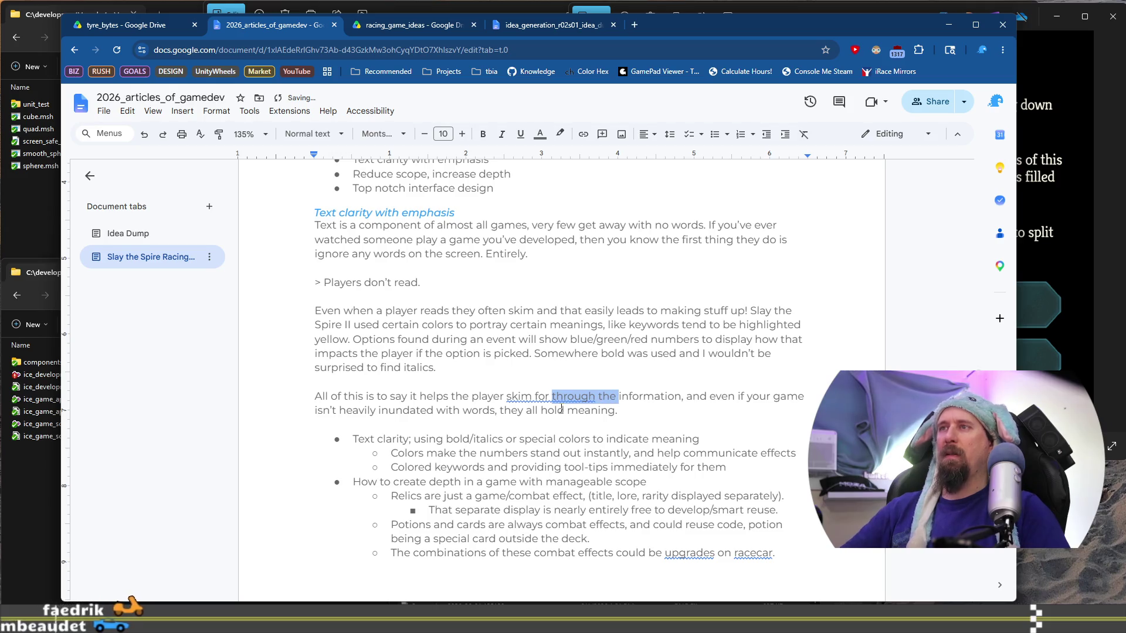
{"action": "type", "text": "th"}
{"action": "type", "text": "e impor"}
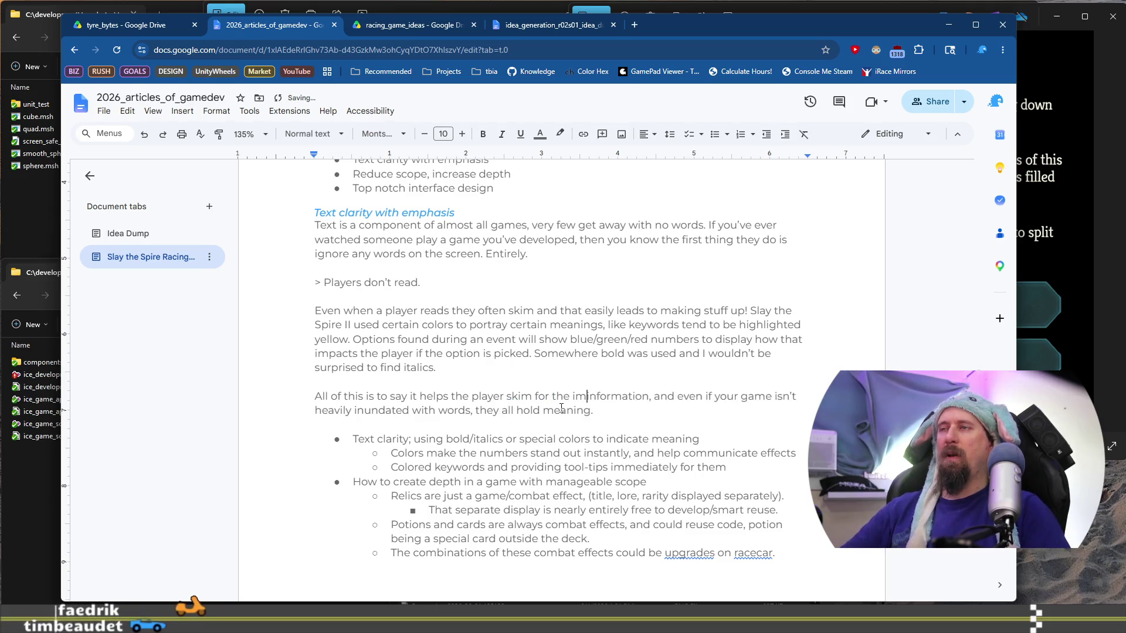
{"action": "type", "text": "tant information"}
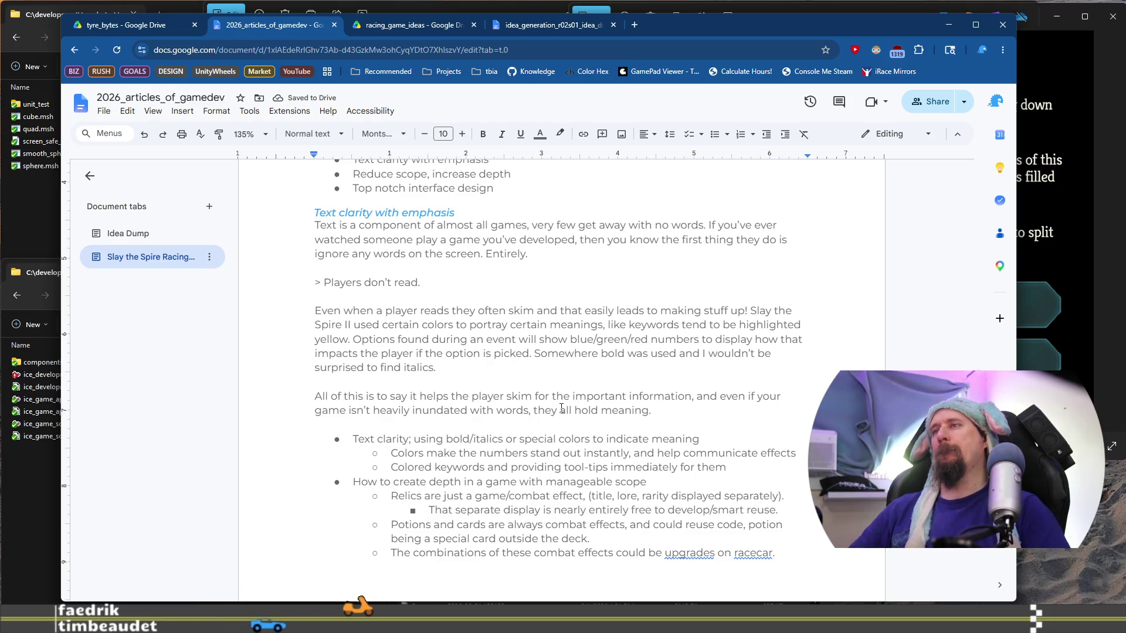
{"action": "type", "text": "."}
{"action": "key", "text": "ctrl+shift+Right"}
{"action": "key", "text": "ctrl+shift+Right"}
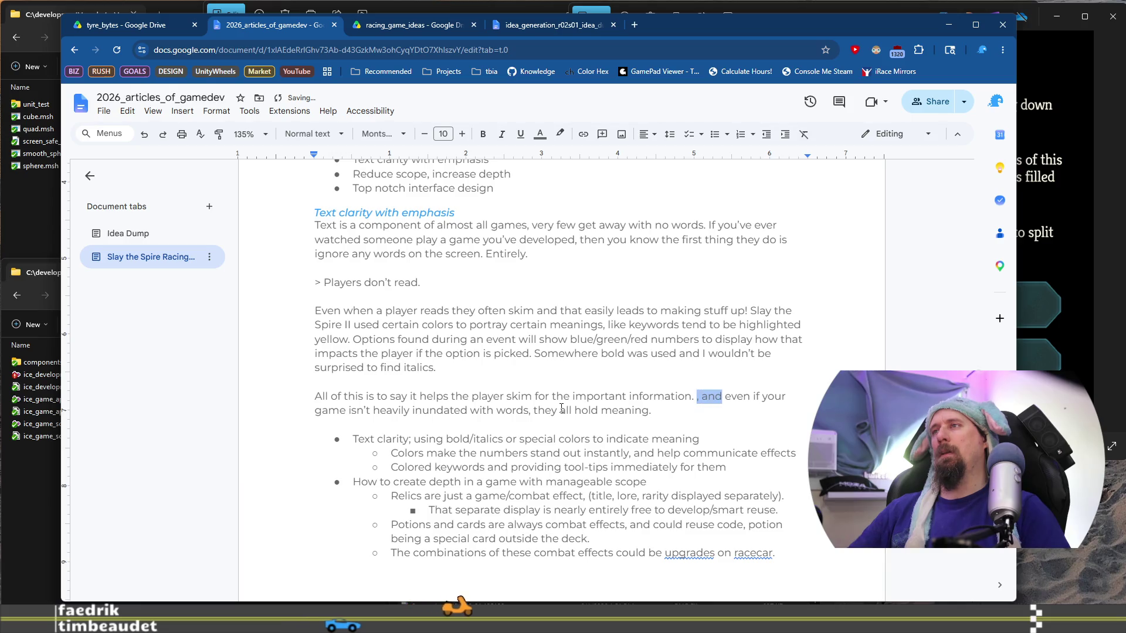
{"action": "key", "text": "shift+Right"}
{"action": "key", "text": "shift+Right"}
{"action": "type", "text": "E"}
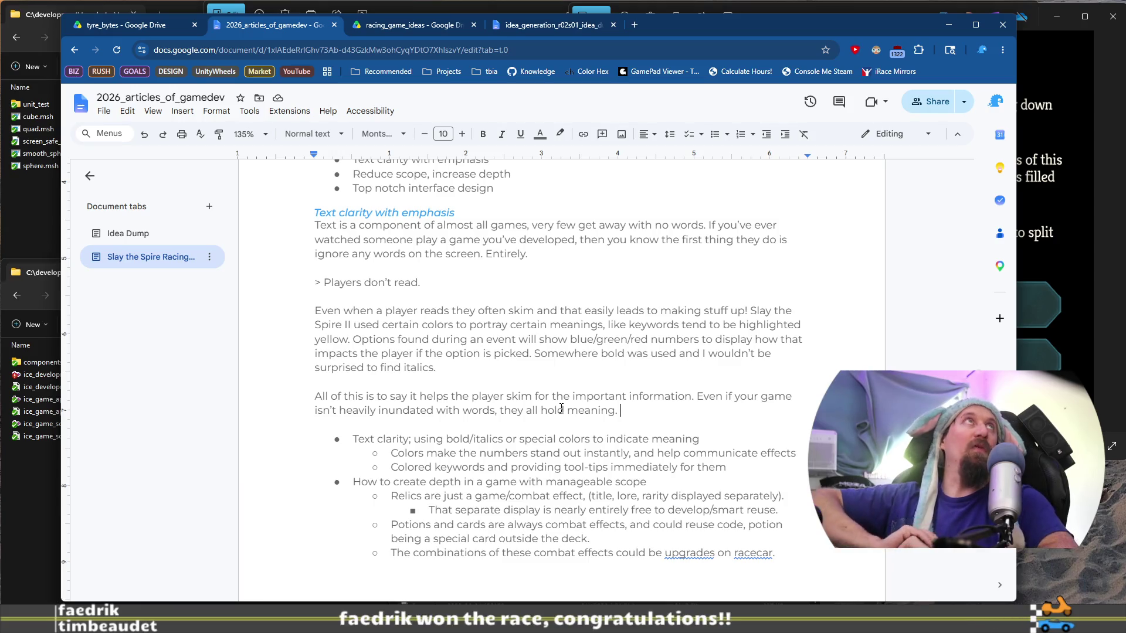
{"action": "left_click", "coordinate": [570, 9]}
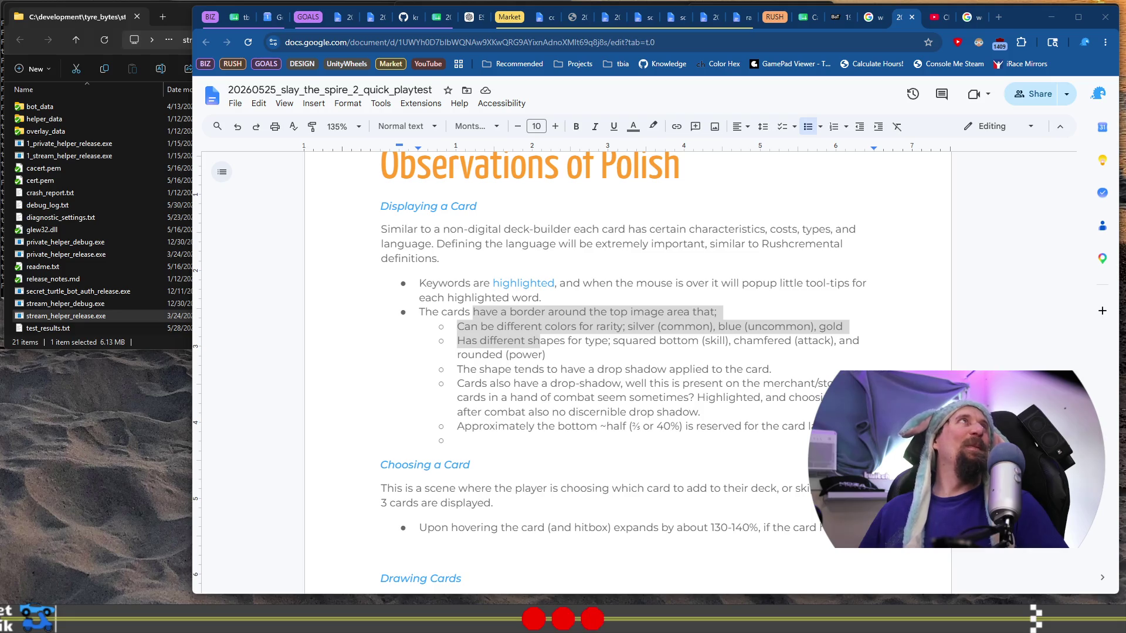
Step: Close The Big Book of Madness Edit Rating dialog on BoardGameGeek, leaving its rating at 9, and return to 2026_articles_of_gamedev
{"action": "key", "text": "alt+Tab"}
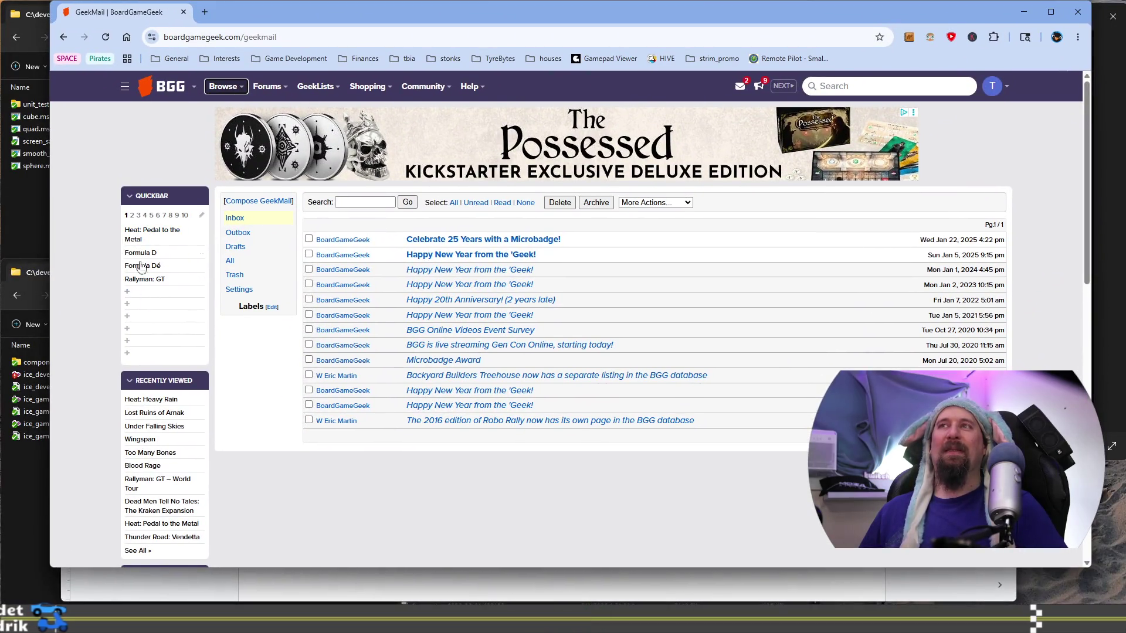
{"action": "key", "text": "alt+Tab"}
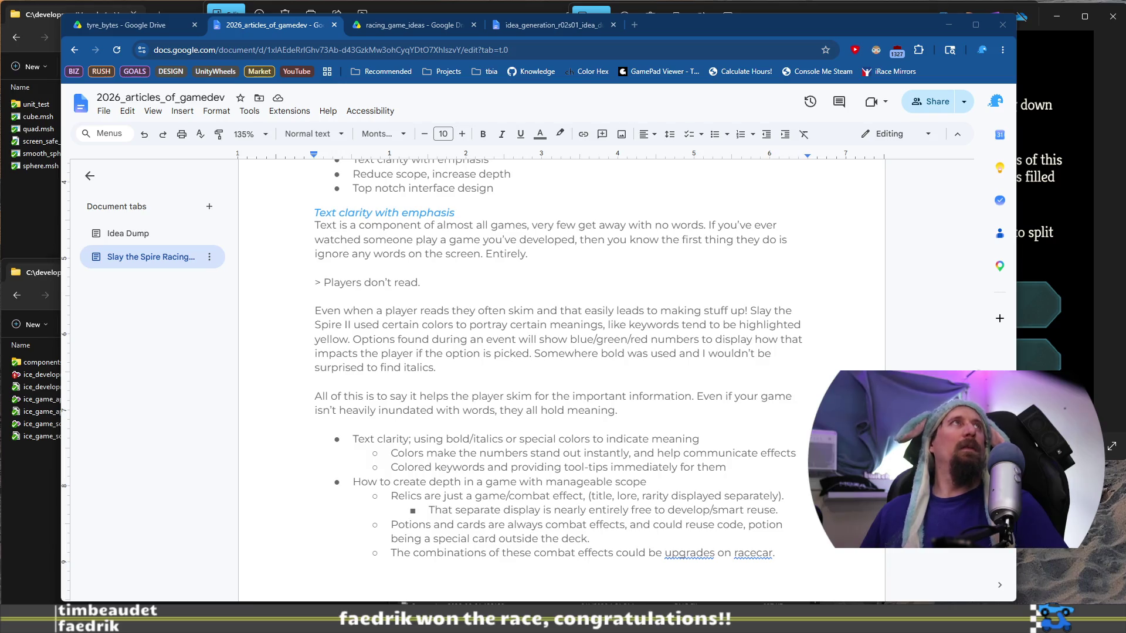
{"action": "key", "text": "alt+Tab"}
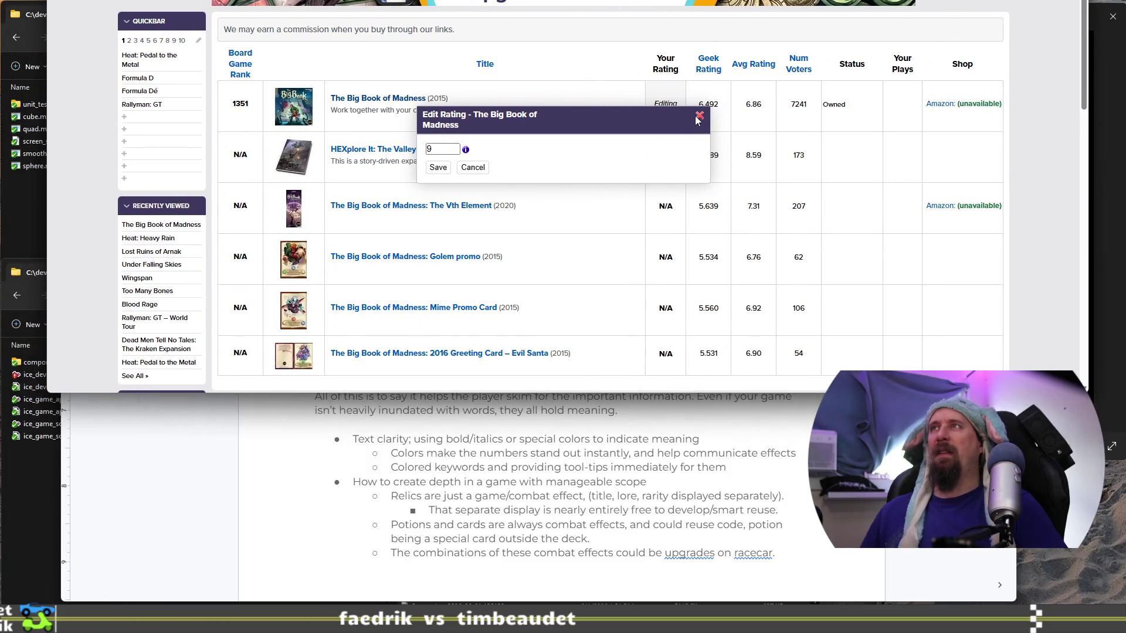
{"action": "left_click", "coordinate": [697, 117]}
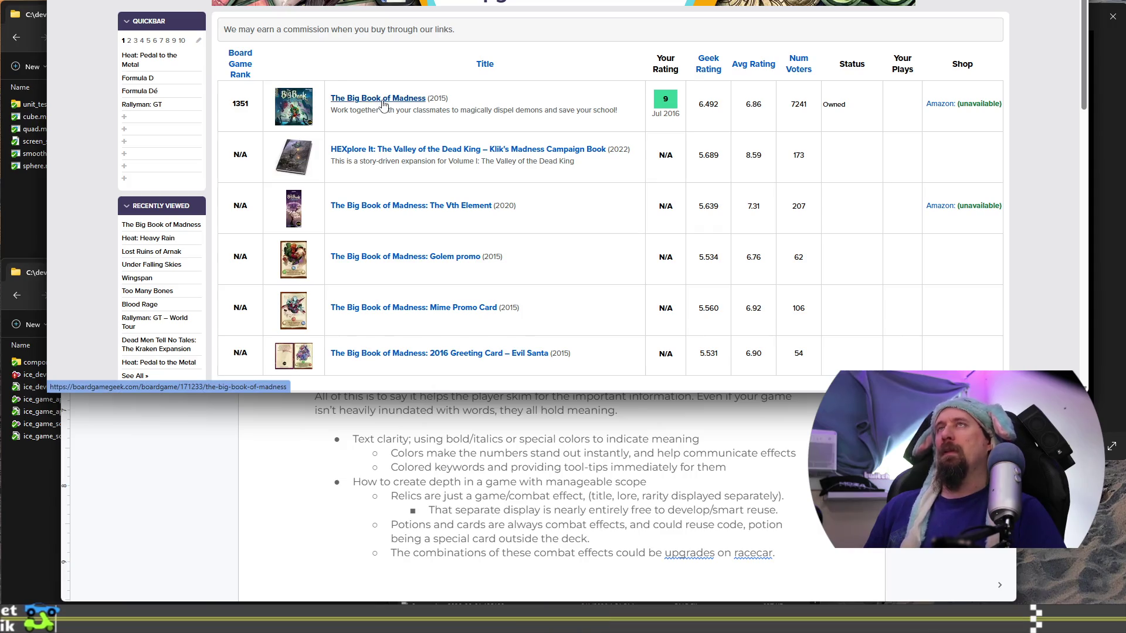
{"action": "key", "text": "super+shift+Left"}
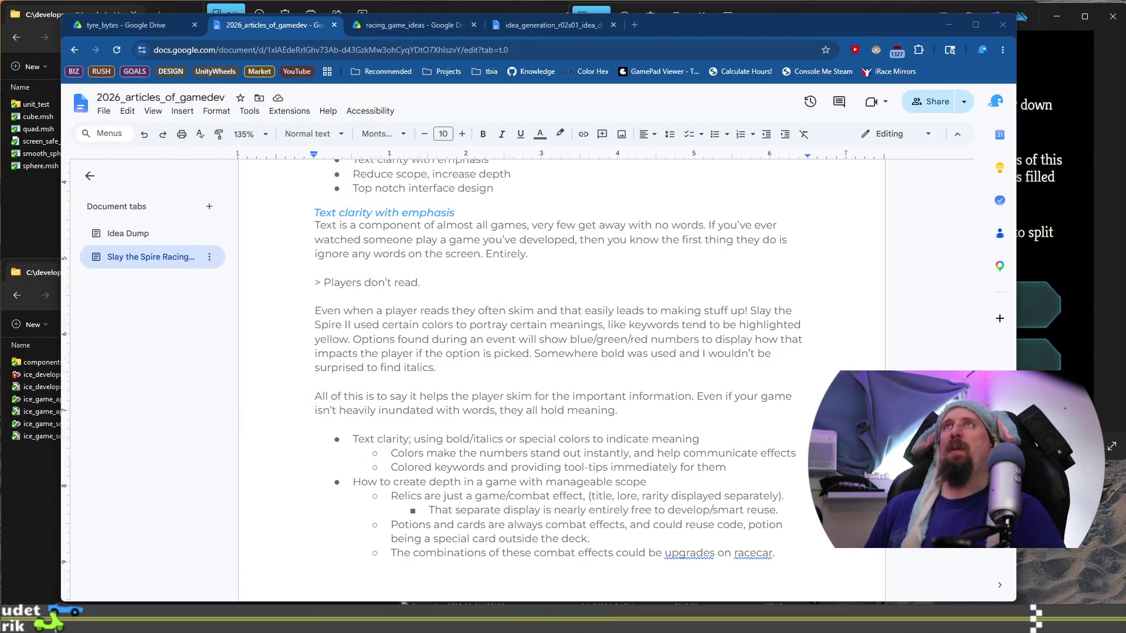
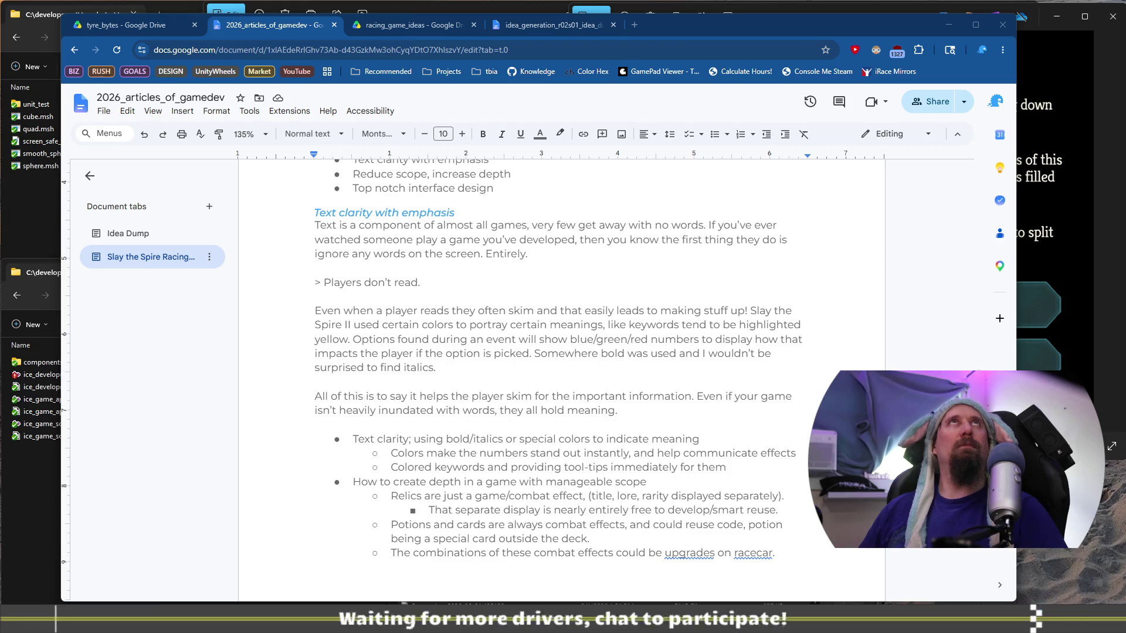
Step: Drop 'all' and end the text-clarity paragraph with 'they hold meaning and choosing carefully is useful.'
{"action": "double_click", "coordinate": [504, 385]}
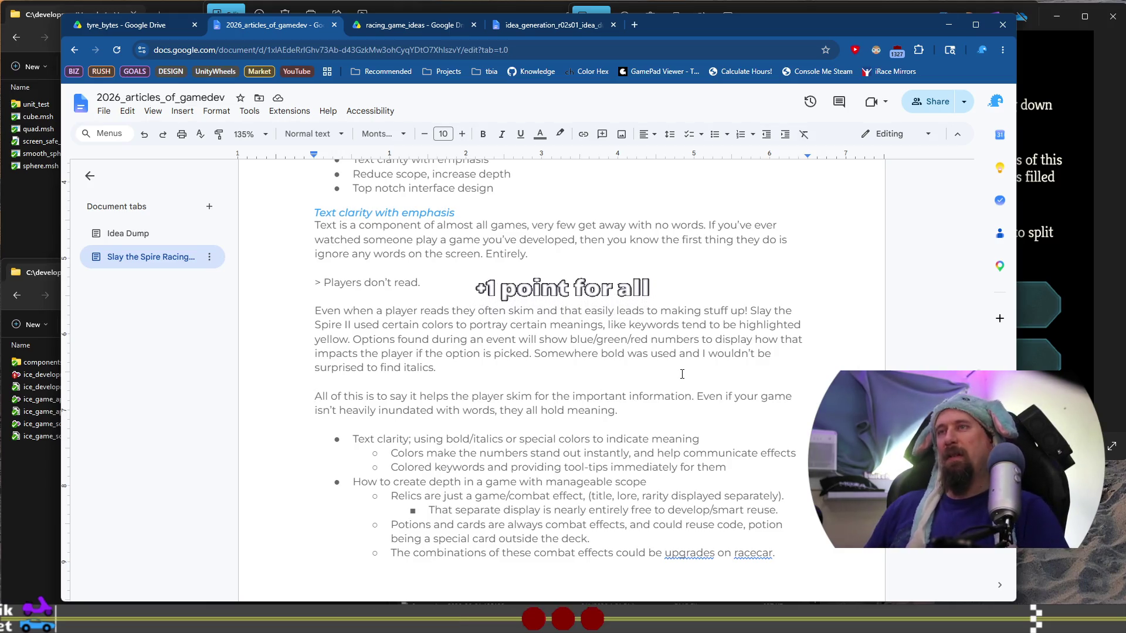
{"action": "left_click", "coordinate": [661, 410]}
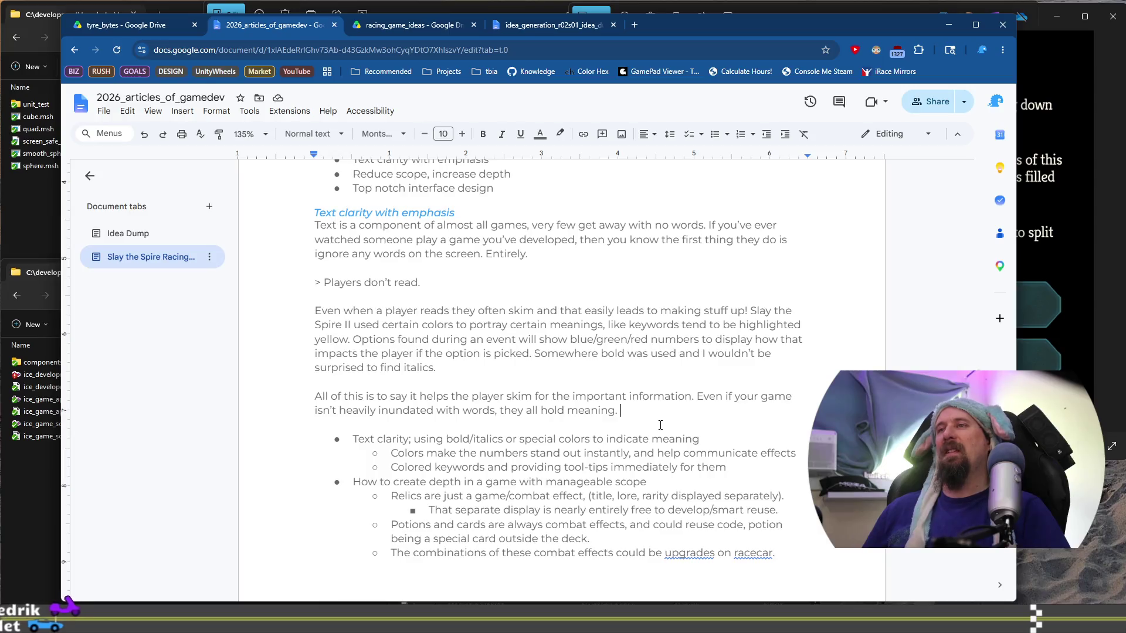
{"action": "key", "text": "BackSpace"}
{"action": "key", "text": "BackSpace"}
{"action": "type", "text": "and choosing specific"}
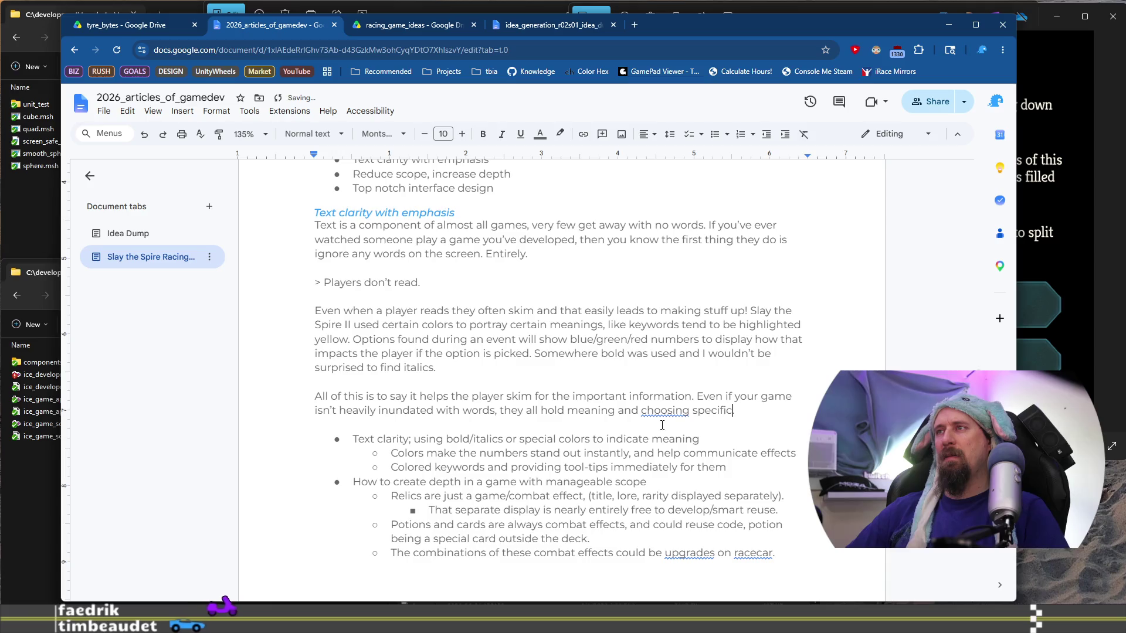
{"action": "type", "text": " wo."}
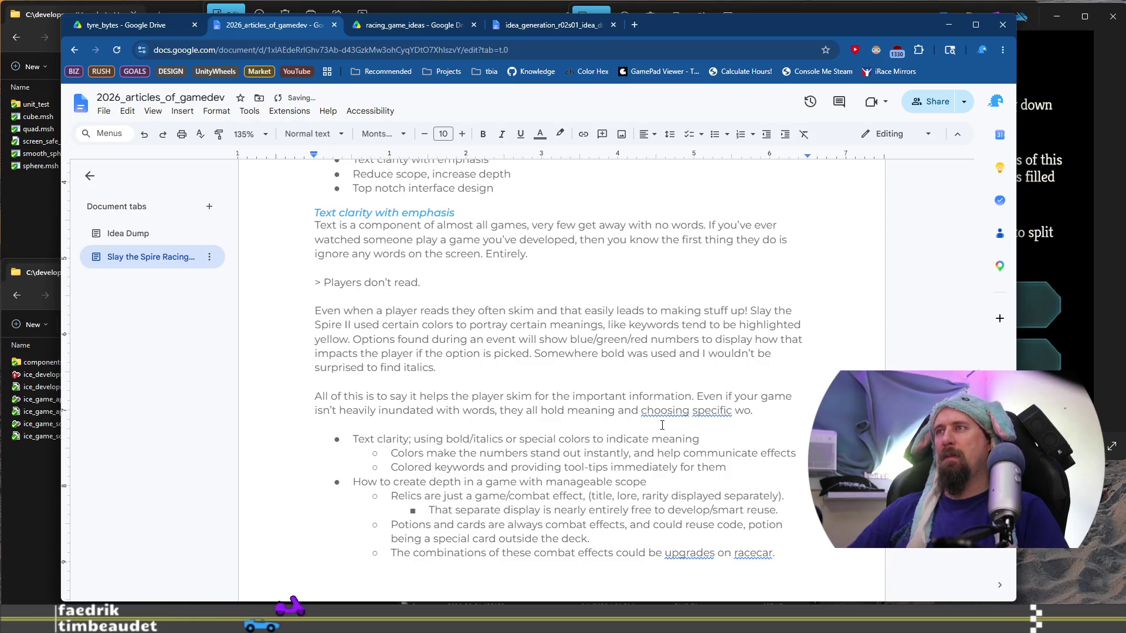
{"action": "key", "text": "BackSpace"}
{"action": "key", "text": "BackSpace"}
{"action": "key", "text": "BackSpace"}
{"action": "key", "text": "BackSpace"}
{"action": "key", "text": "BackSpace"}
{"action": "key", "text": "BackSpace"}
{"action": "type", "text": "."}
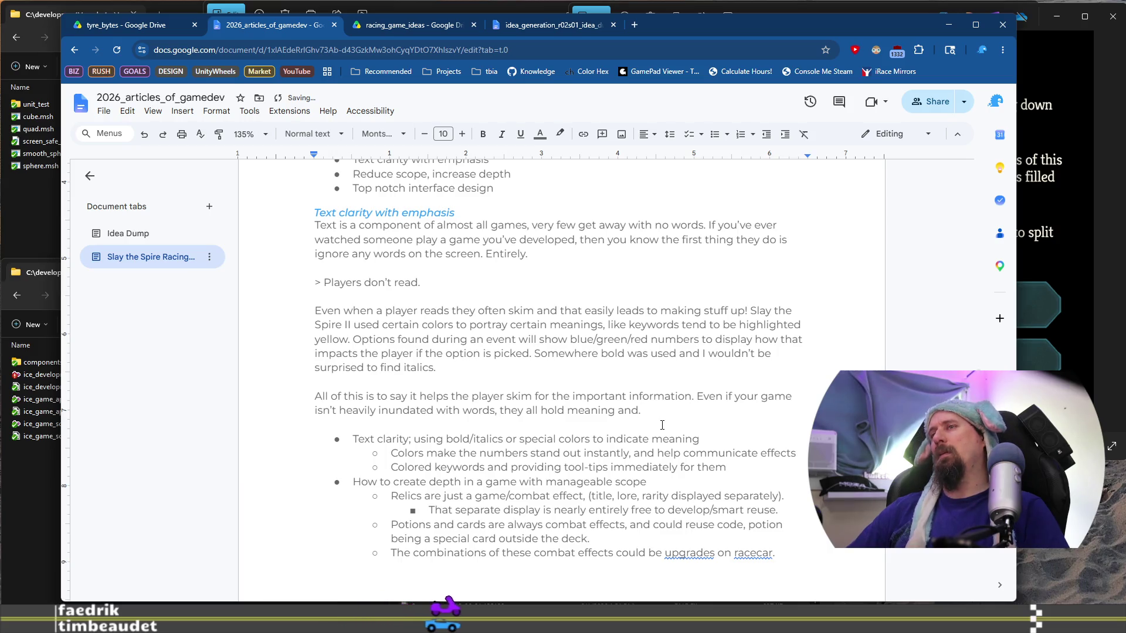
{"action": "key", "text": "ctrl+Left"}
{"action": "key", "text": "ctrl+Left"}
{"action": "key", "text": "ctrl+Left"}
{"action": "key", "text": "BackSpace"}
{"action": "key", "text": "BackSpace"}
{"action": "key", "text": "BackSpace"}
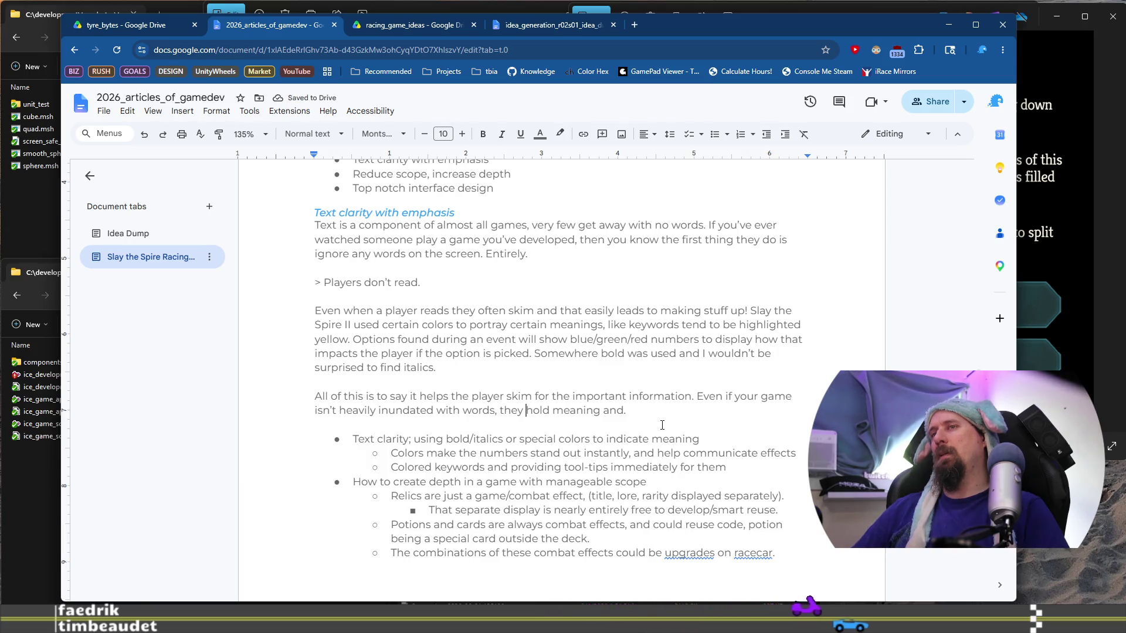
{"action": "key", "text": "End"}
{"action": "key", "text": "BackSpace"}
{"action": "key", "text": "BackSpace"}
{"action": "type", "text": "choosing caref"}
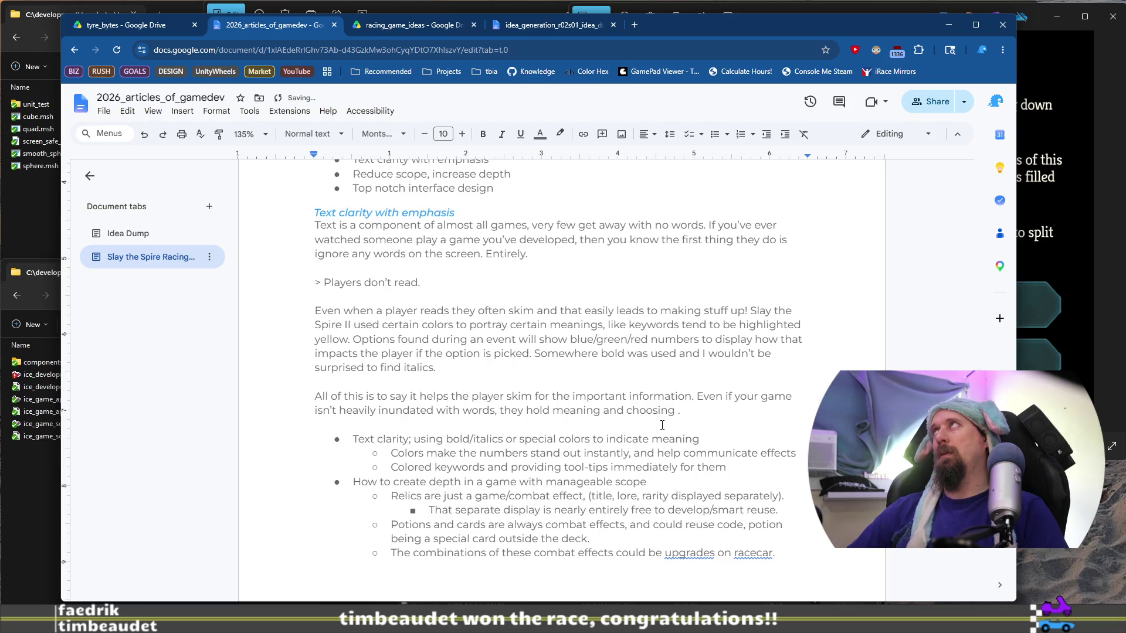
{"action": "type", "text": "ully is ue"}
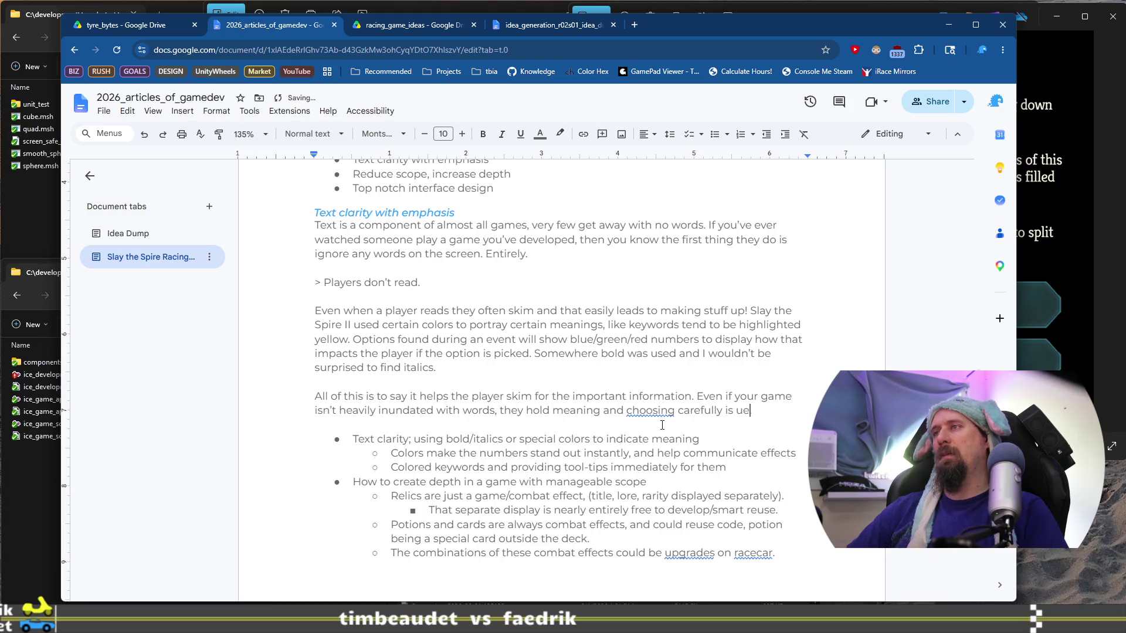
{"action": "key", "text": "BackSpace"}
{"action": "type", "text": "seful. p"}
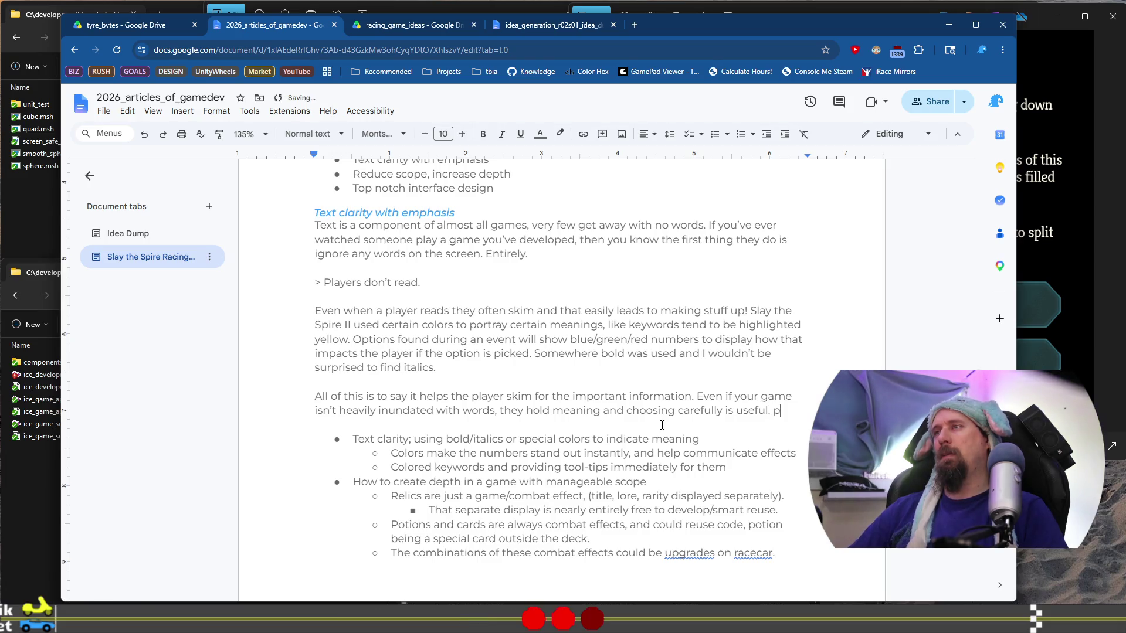
{"action": "key", "text": "BackSpace"}
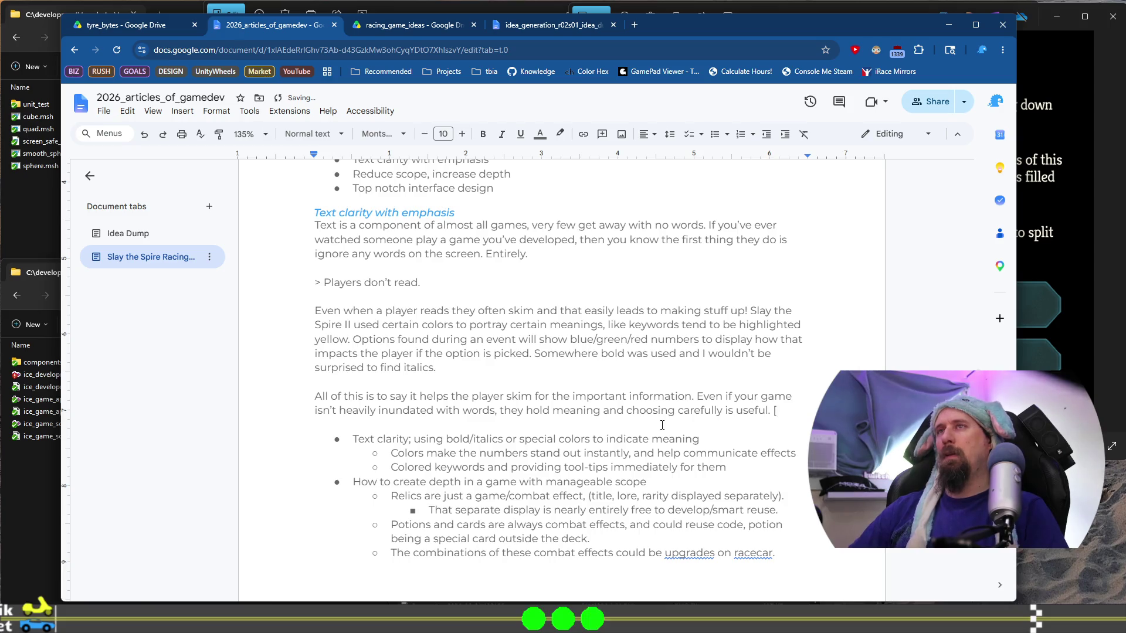
Step: Add '<maybe: link article; rushcremental and word definitions>' after 'choosing carefully is useful.'
{"action": "type", "text": "<"}
{"action": "scroll", "coordinate": [669, 423], "scroll_direction": "up", "scroll_amount": 3}
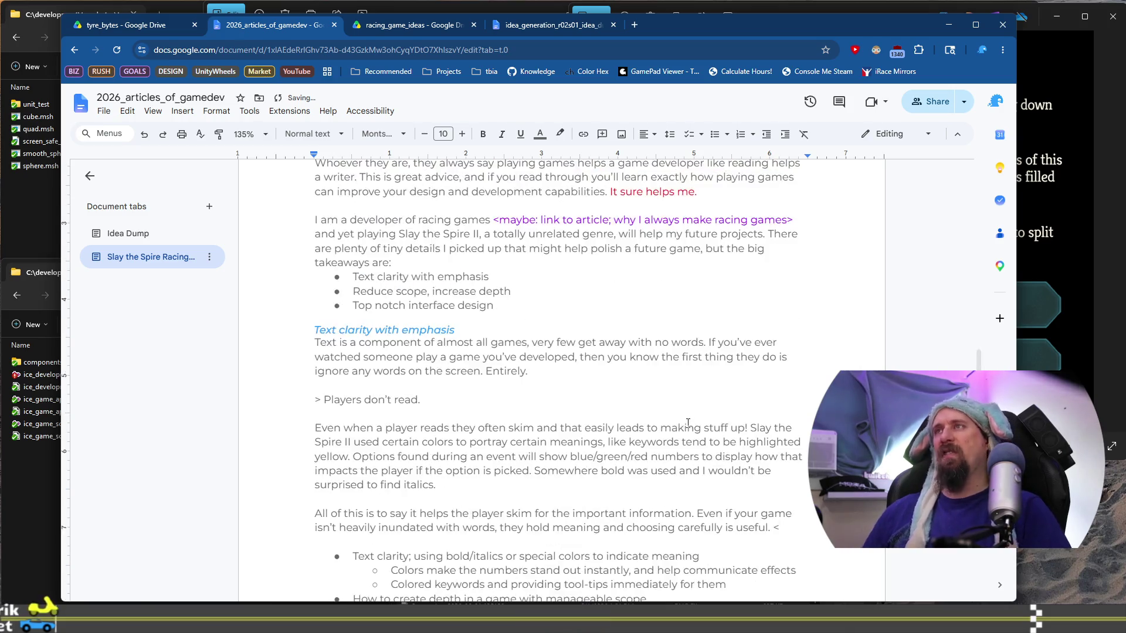
{"action": "type", "text": "maybe:"}
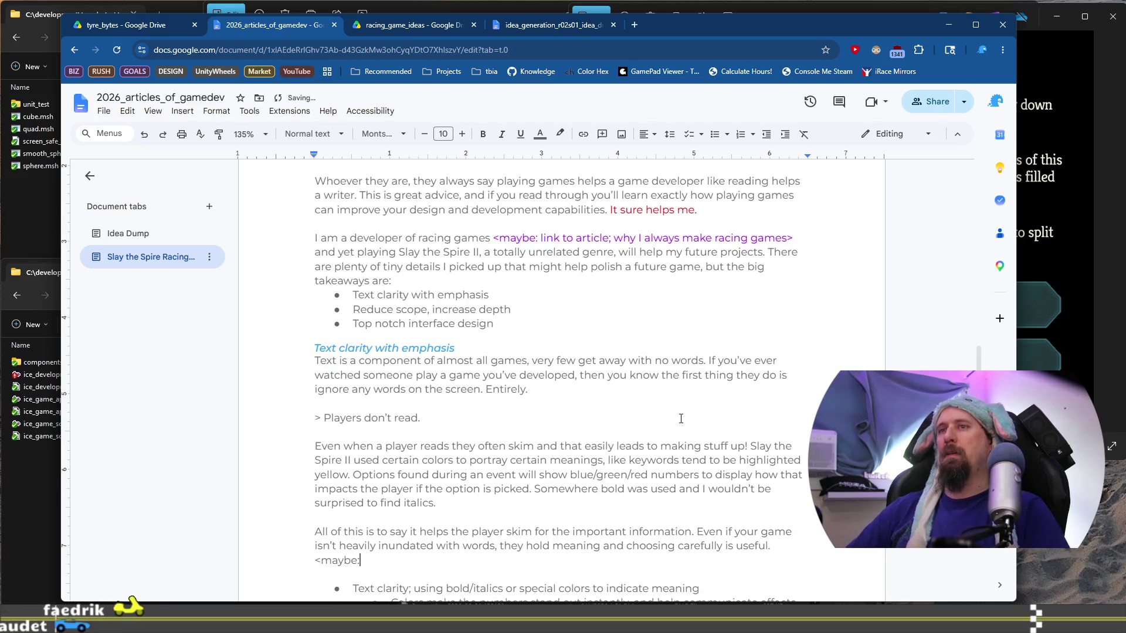
{"action": "key", "text": "BackSpace"}
{"action": "type", "text": ": link"}
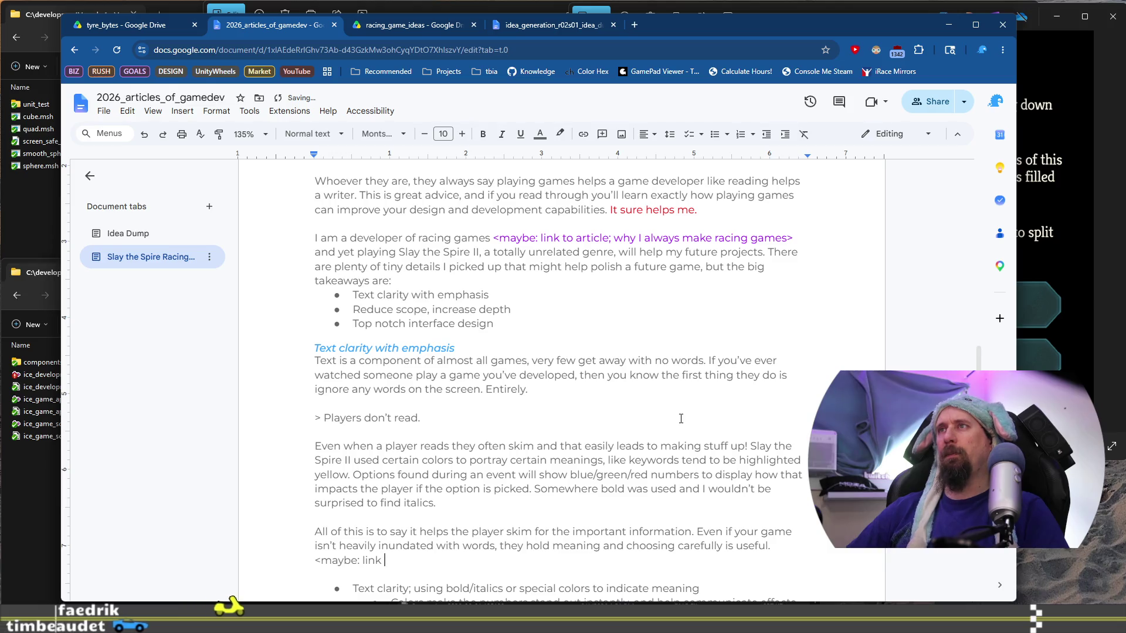
{"action": "type", "text": " artic"}
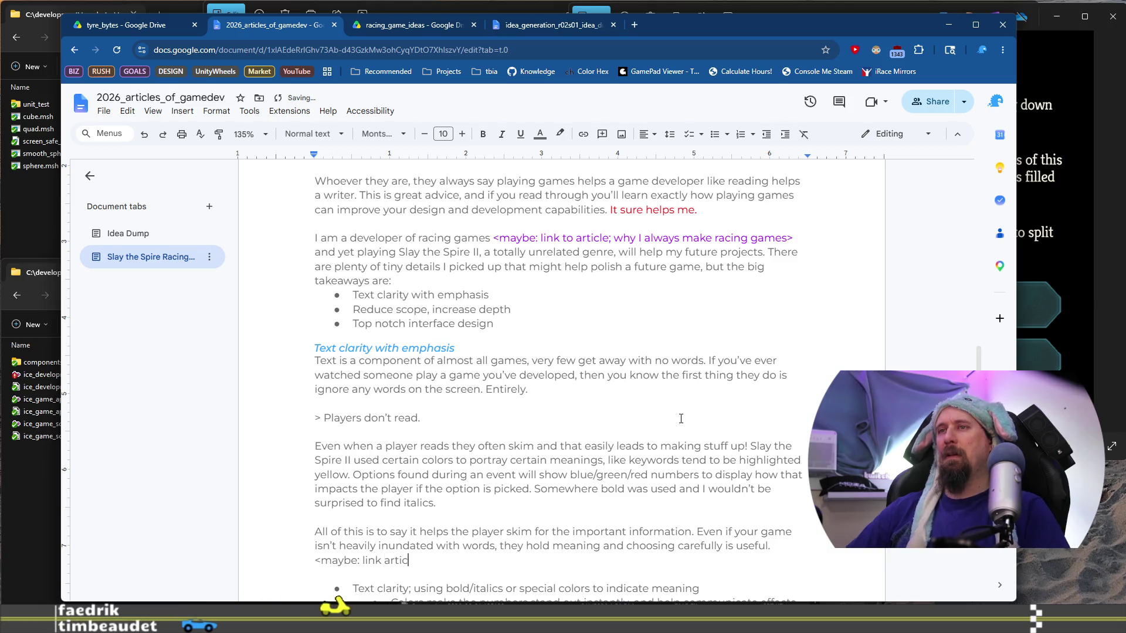
{"action": "type", "text": "le;"}
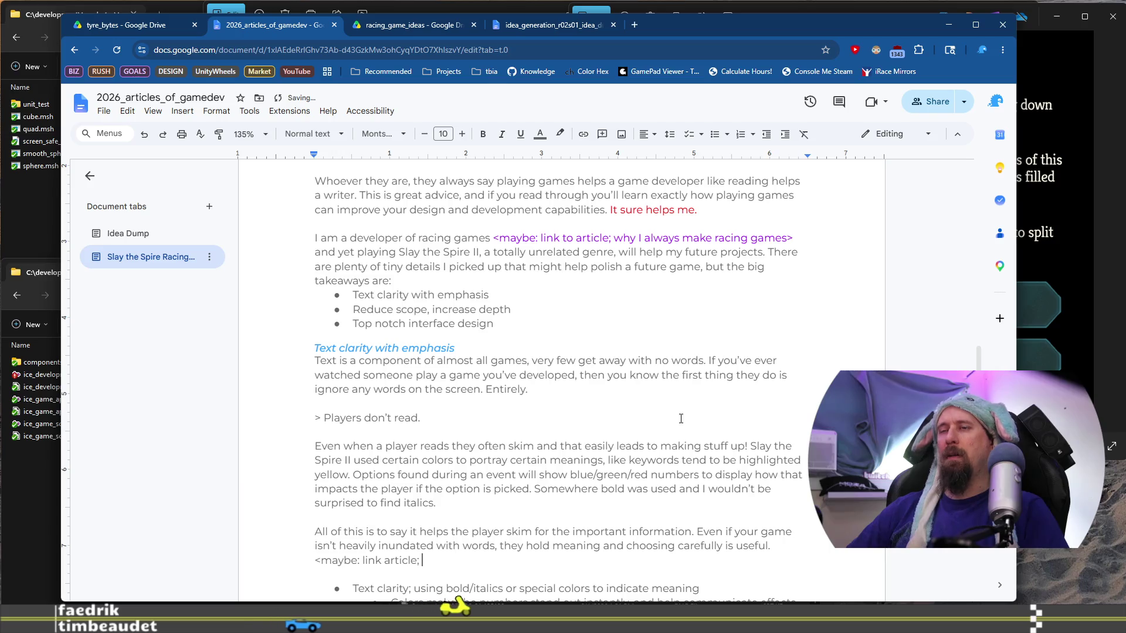
{"action": "type", "text": " rush"}
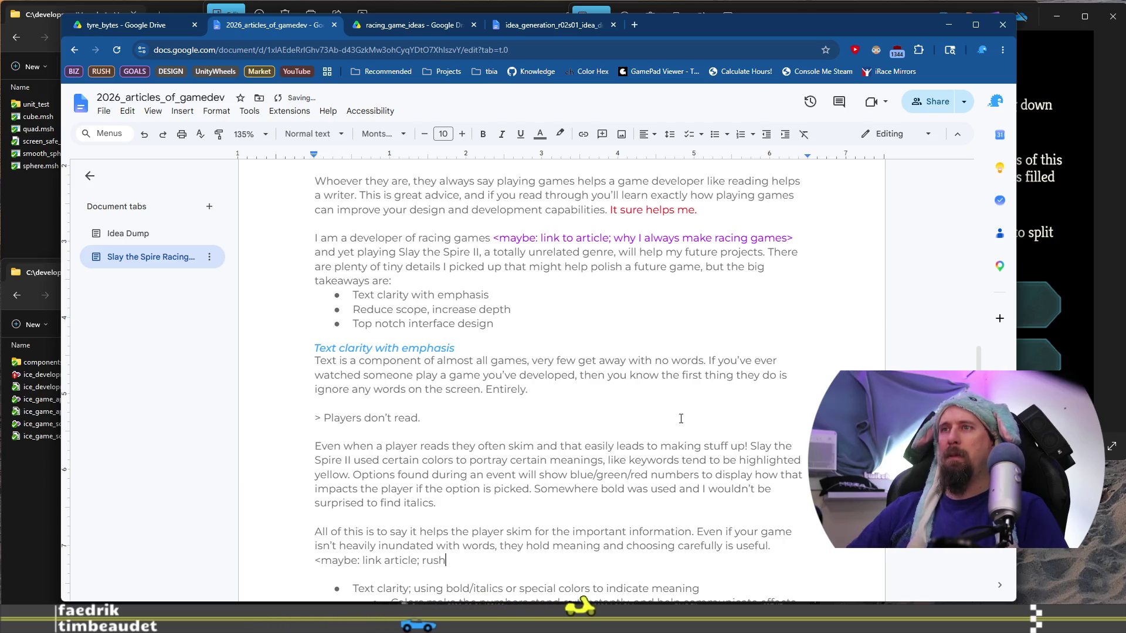
{"action": "type", "text": "cremental and "}
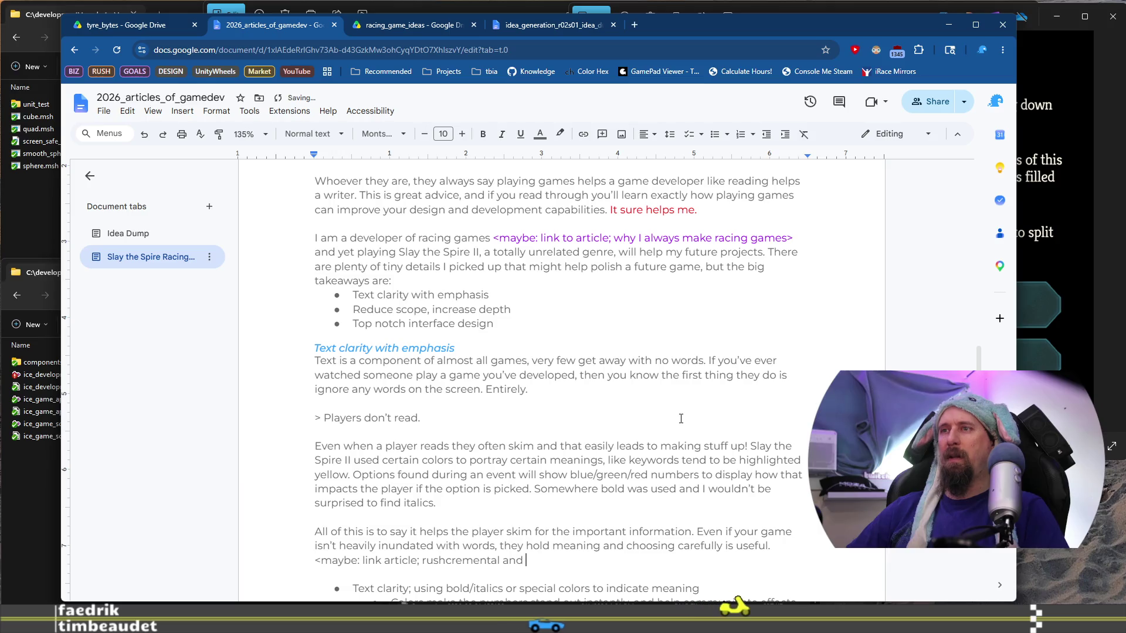
{"action": "type", "text": "word defin"}
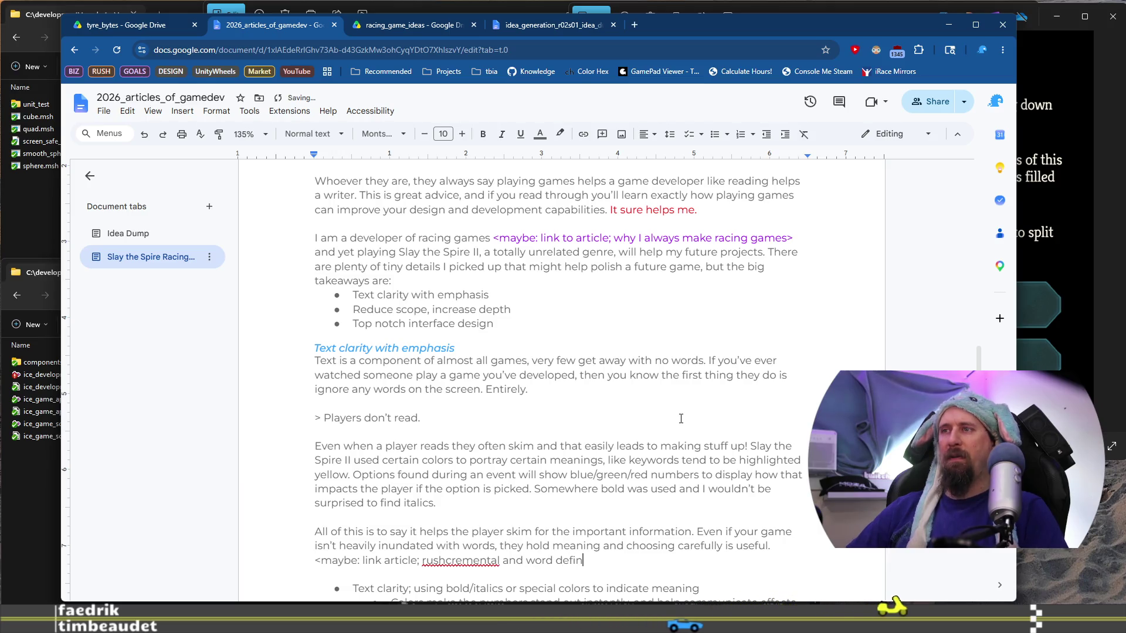
{"action": "type", "text": "ition"}
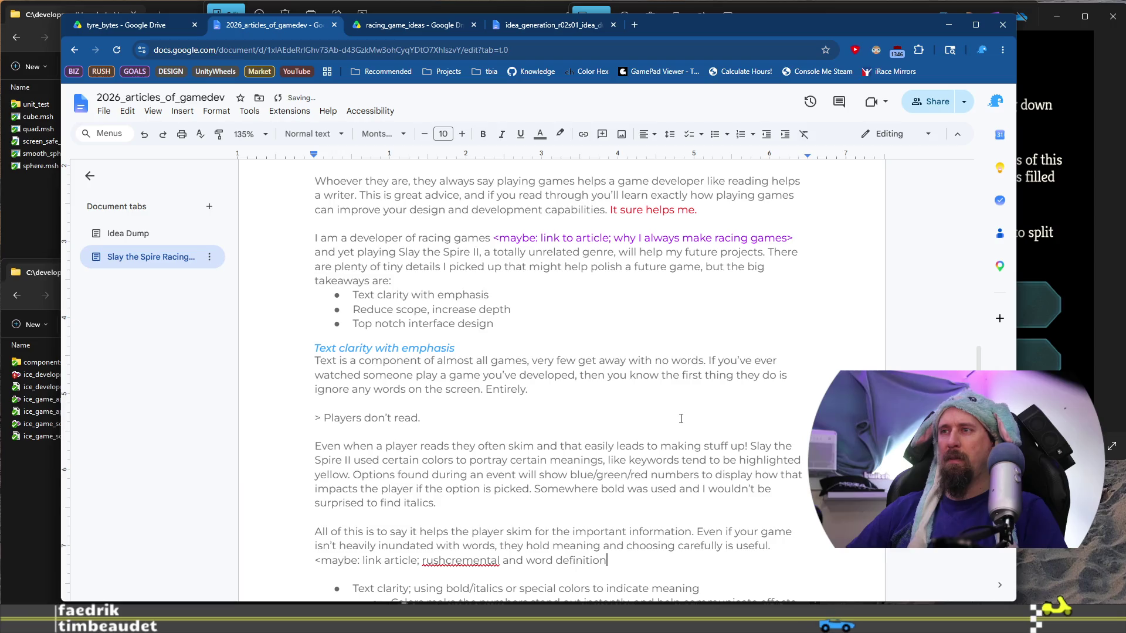
{"action": "type", "text": "s>"}
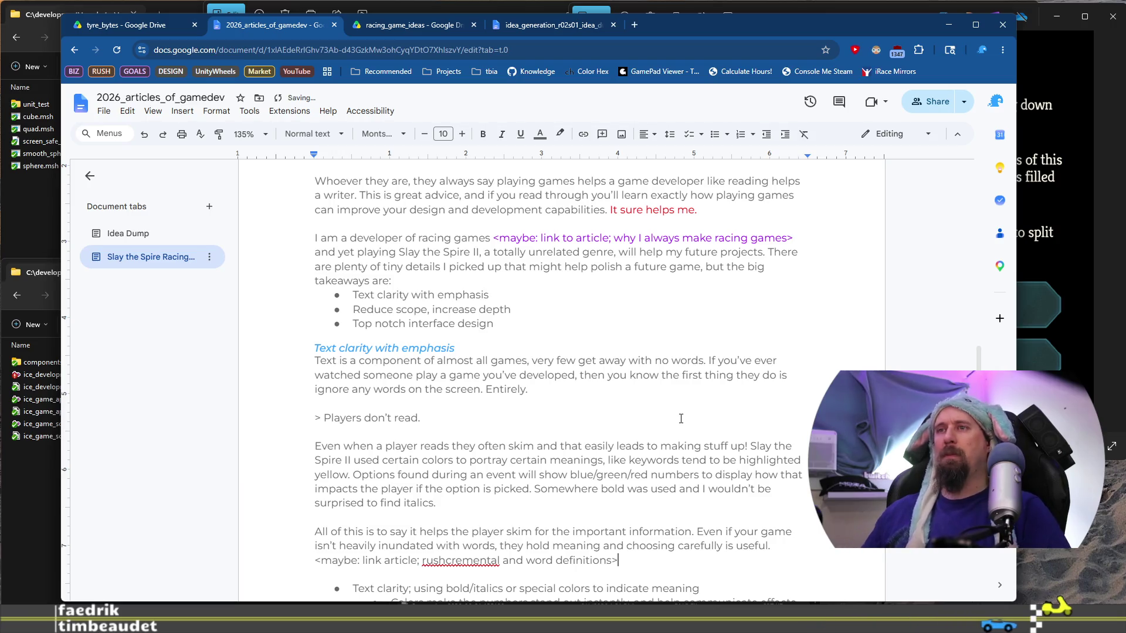
Step: Switch to the Idea Dump tab and scroll to the Slay the Spire 2 idea
{"action": "left_click", "coordinate": [149, 234]}
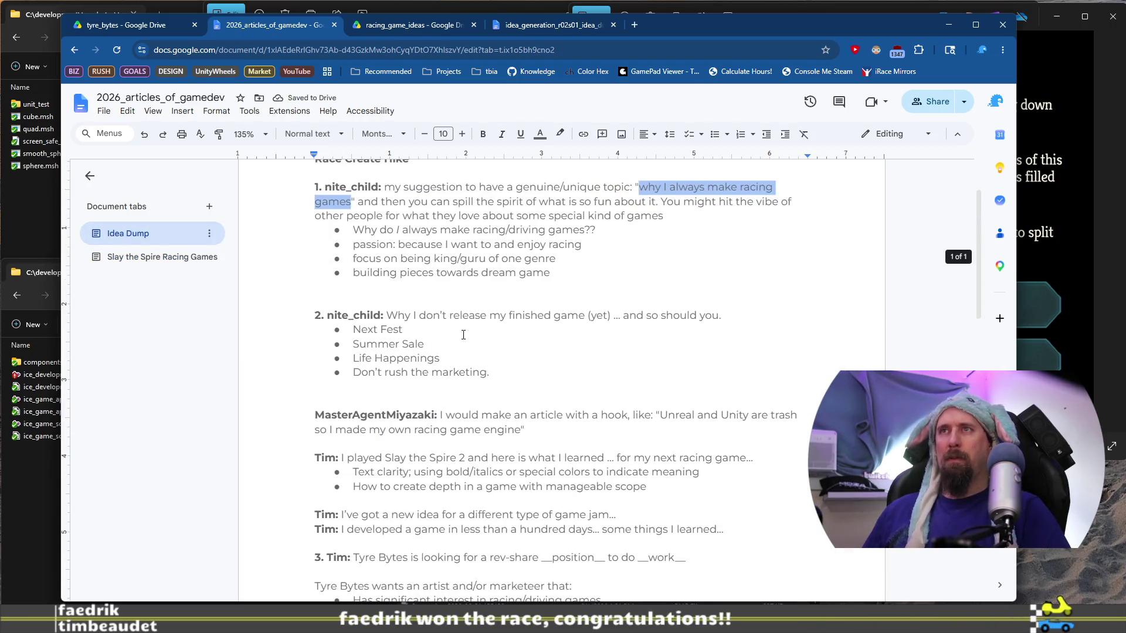
{"action": "scroll", "coordinate": [463, 335], "scroll_direction": "down", "scroll_amount": 3}
{"action": "scroll", "coordinate": [469, 343], "scroll_direction": "up", "scroll_amount": 6}
{"action": "scroll", "coordinate": [481, 352], "scroll_direction": "down", "scroll_amount": 4}
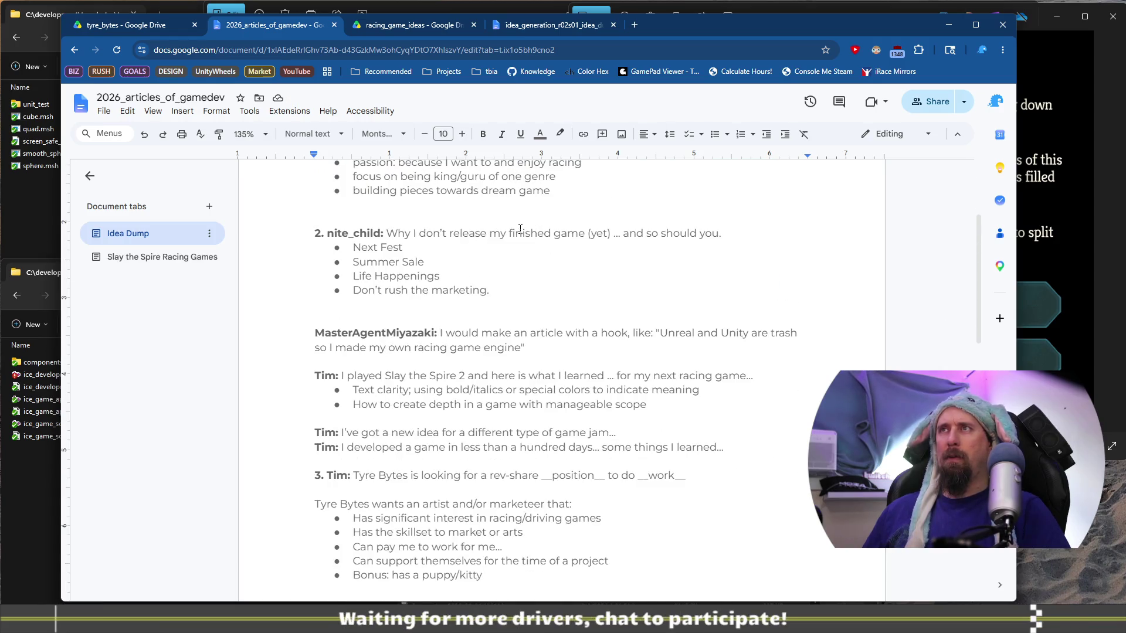
{"action": "scroll", "coordinate": [525, 351], "scroll_direction": "down", "scroll_amount": 2}
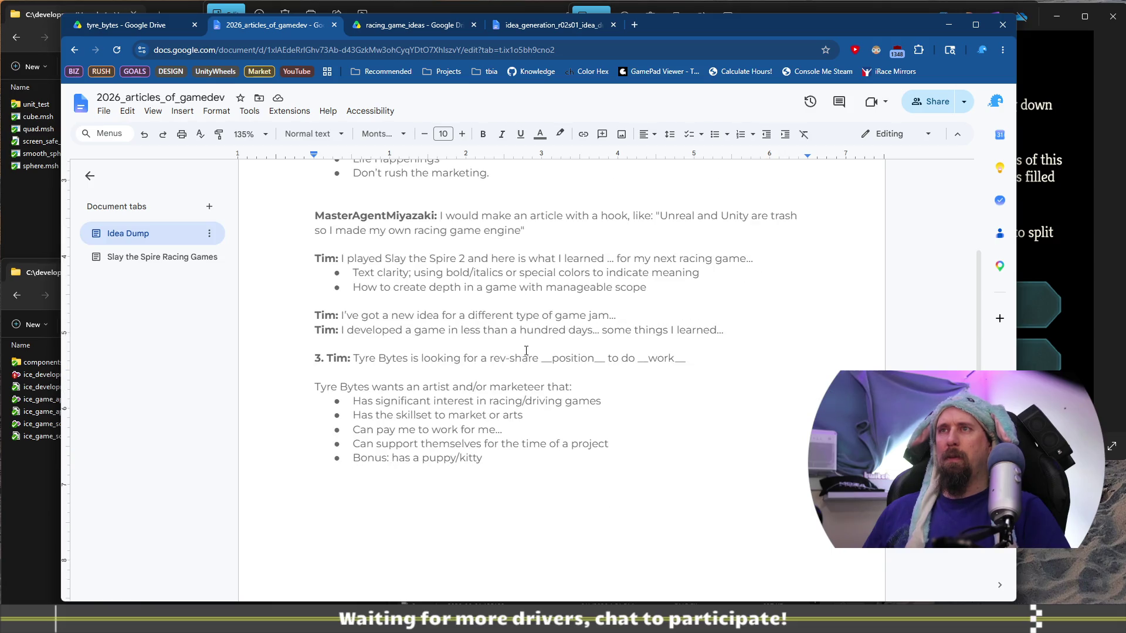
Step: Start a new non-bold line below the Slay the Spire 2 idea's scope bullet
{"action": "left_click_drag", "start_coordinate": [685, 288], "coordinate": [255, 259]}
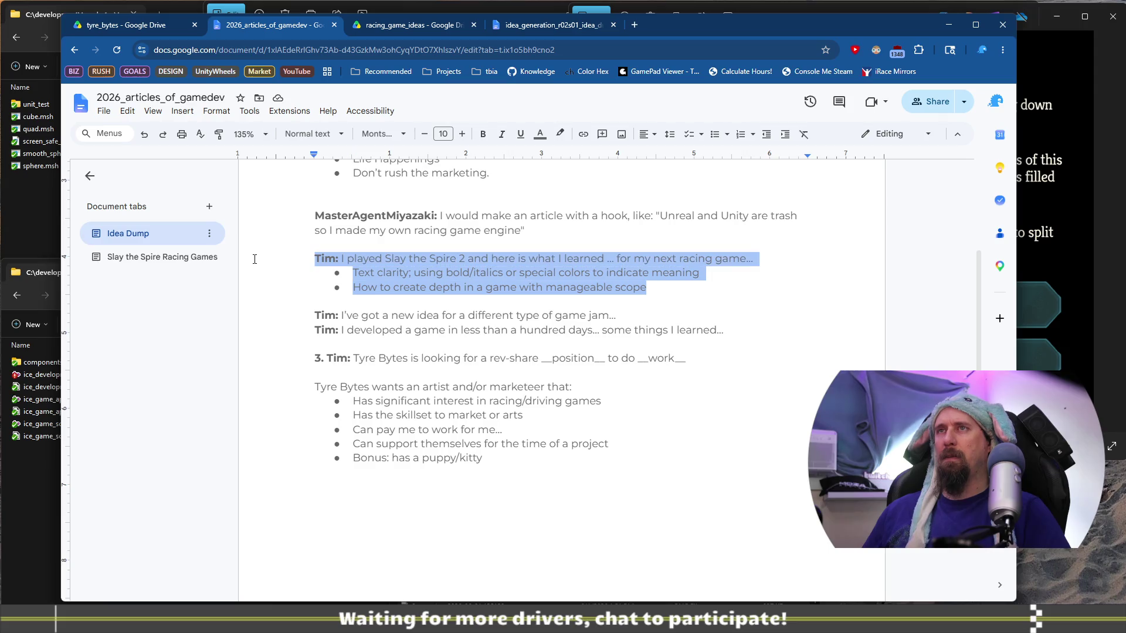
{"action": "left_click", "coordinate": [699, 294]}
{"action": "key", "text": "Return"}
{"action": "key", "text": "Return"}
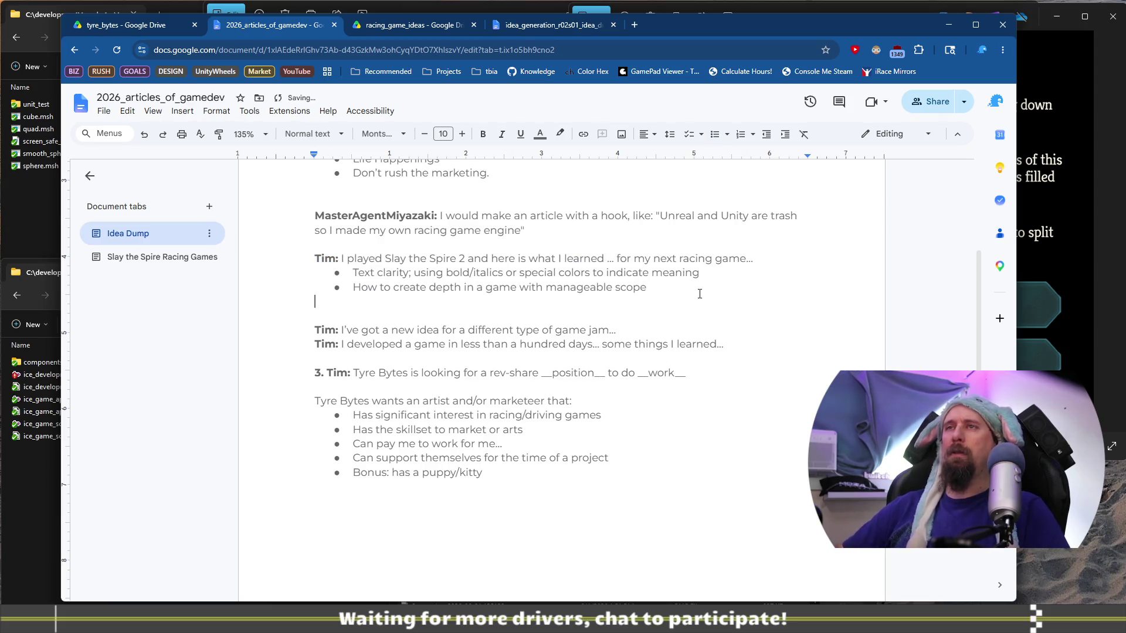
{"action": "type", "text": "Tim:"}
{"action": "key", "text": "ctrl+b"}
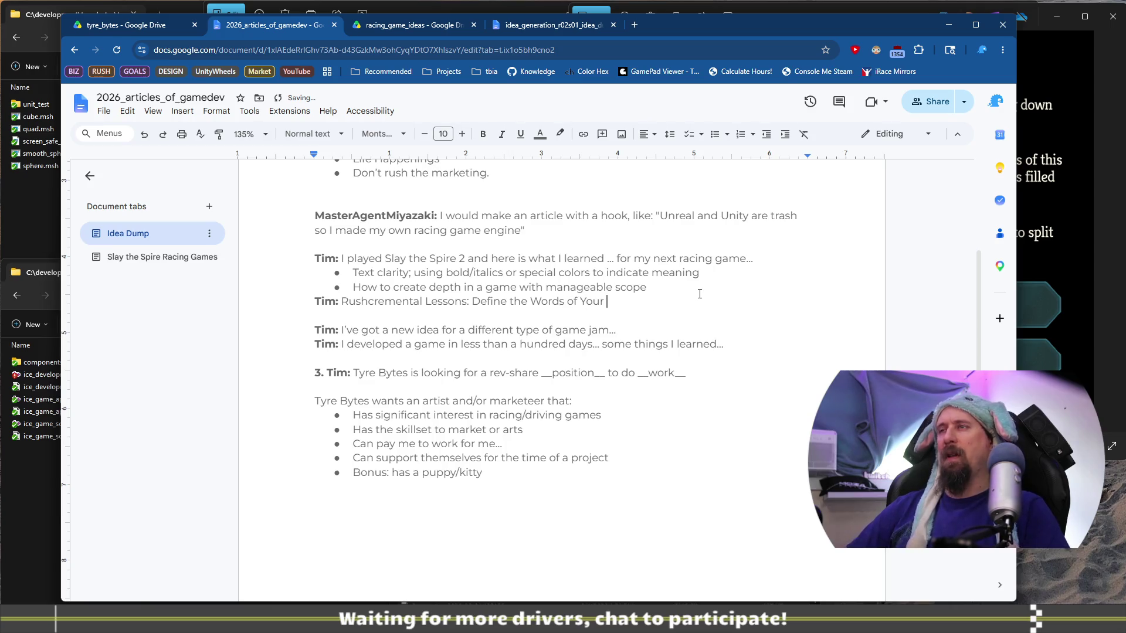
Step: Add a bullet under Rushcremental Lessons saying world rules should use words consistently, with intent
{"action": "key", "text": "Return"}
{"action": "key", "text": "ctrl+shift+8"}
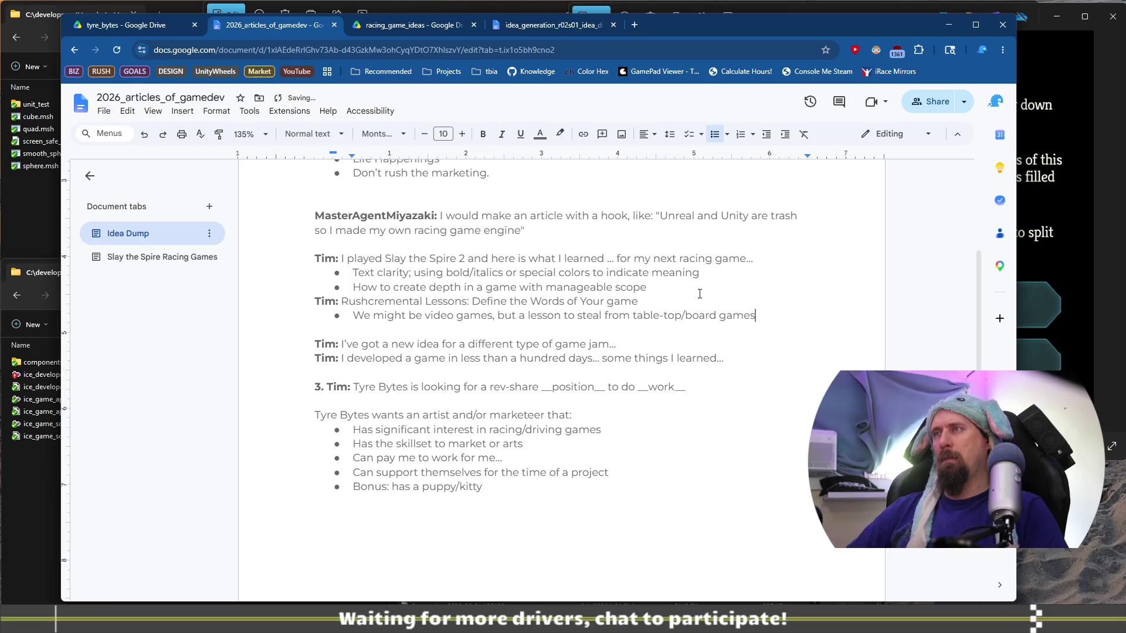
{"action": "type", "text": "/card"}
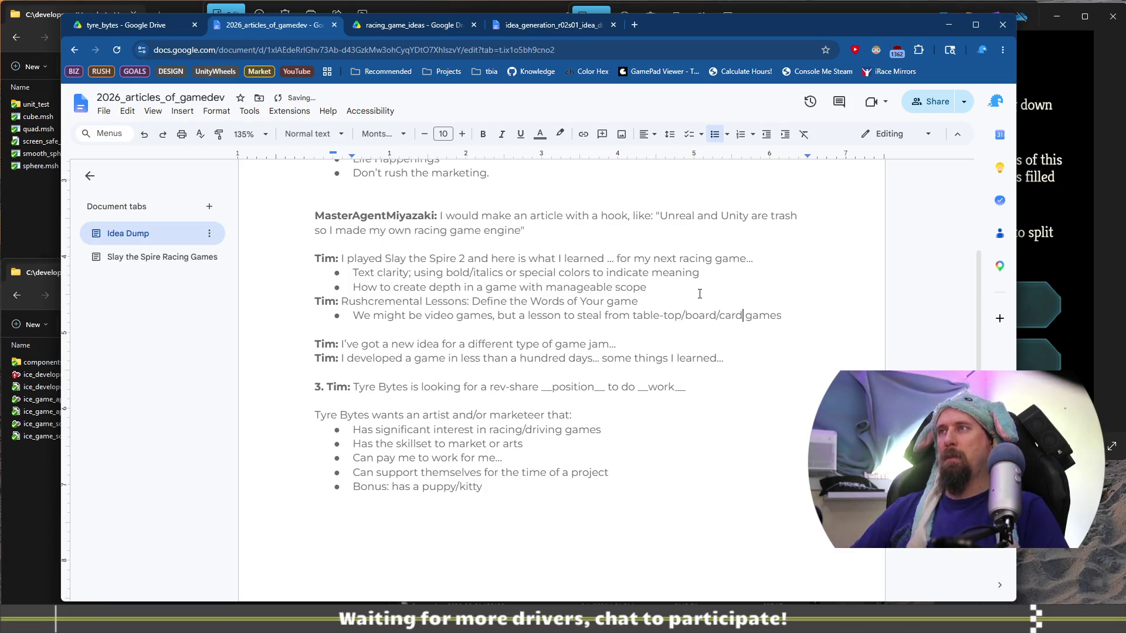
{"action": "key", "text": "End"}
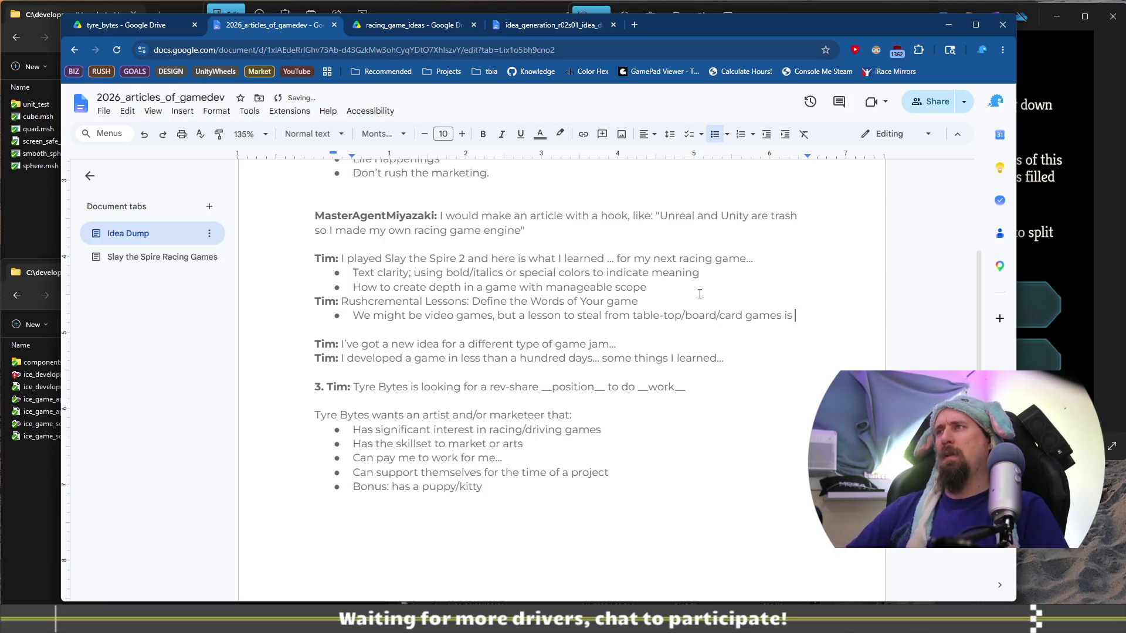
{"action": "type", "text": "that your wo"}
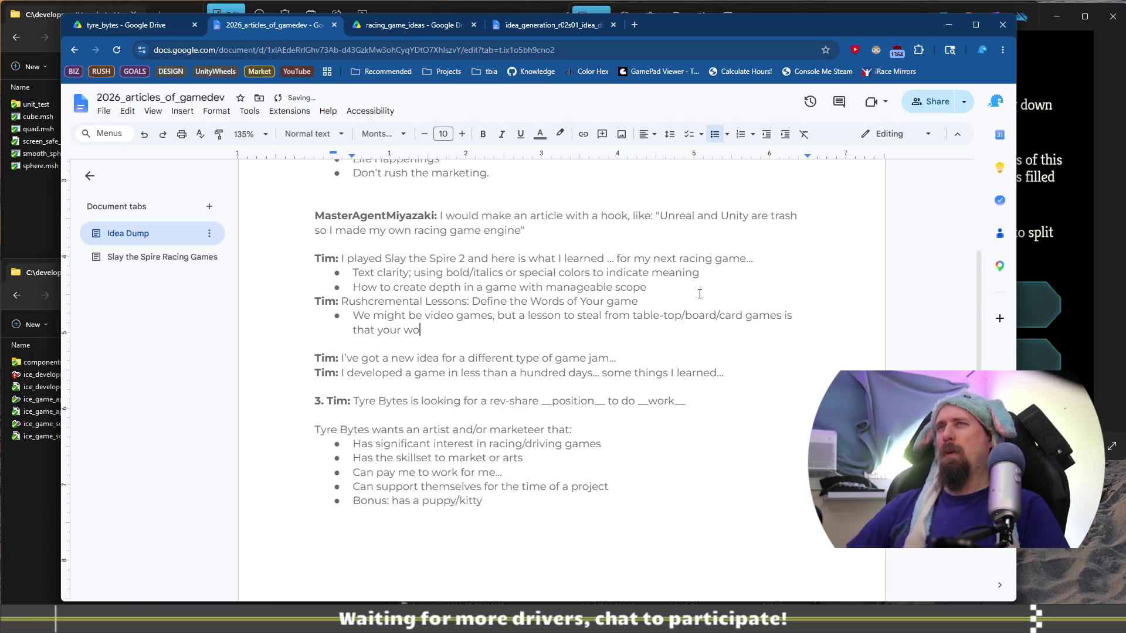
{"action": "type", "text": "rld"}
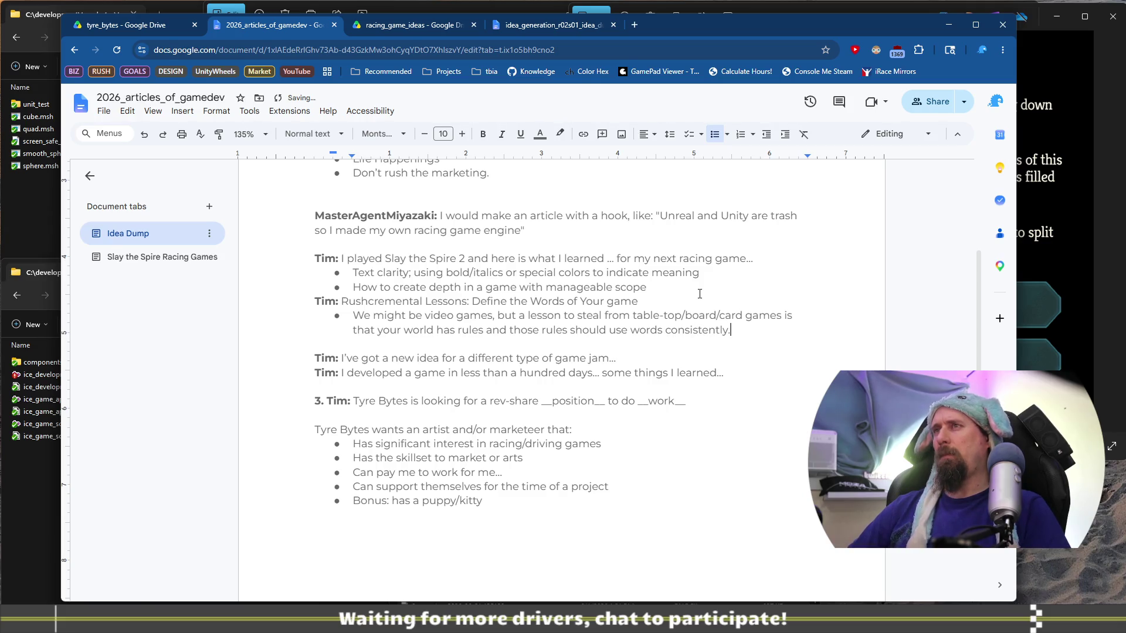
{"action": "type", "text": "with intent."}
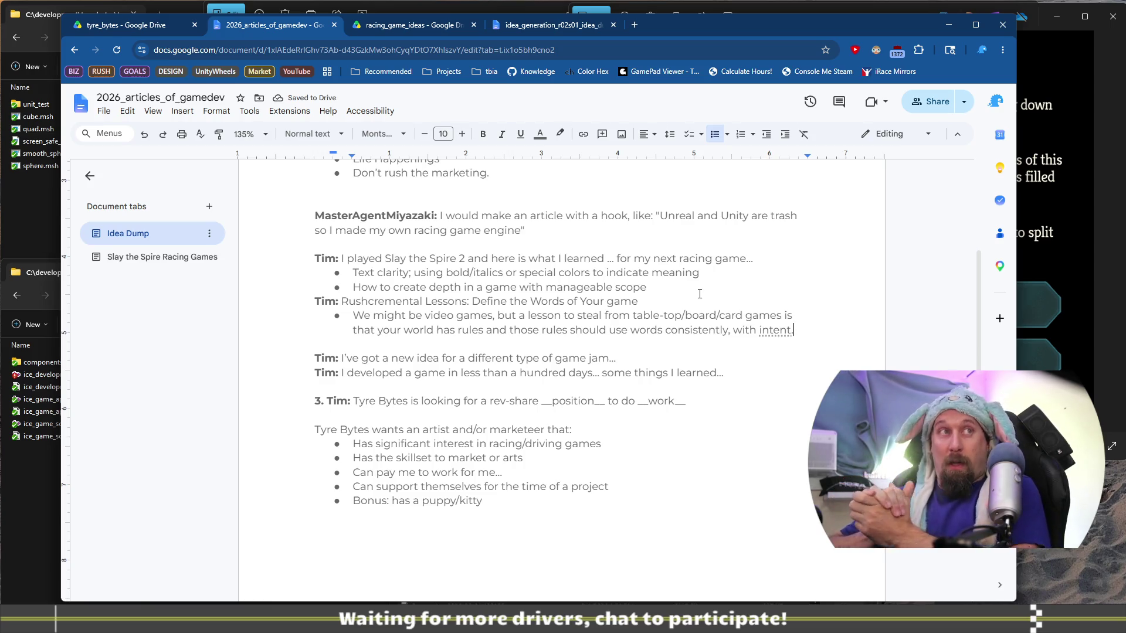
{"action": "left_click", "coordinate": [669, 301]}
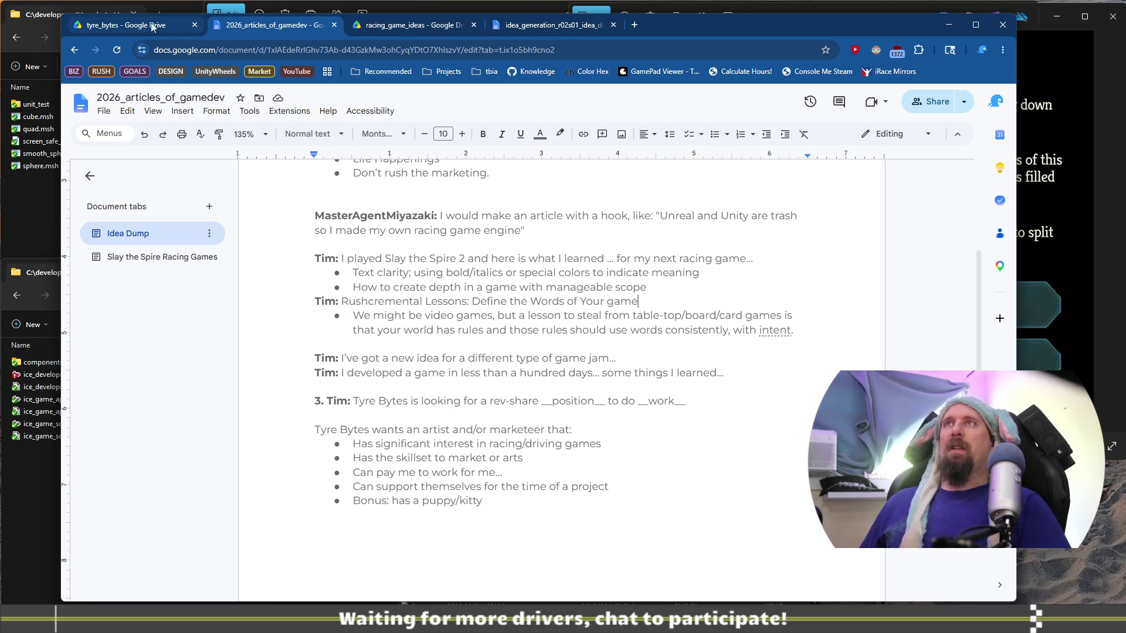
Step: Go to the Slay the Spire Racing Games tab in 2026_articles_of_gamedev, at the rushcremental note
{"action": "left_click", "coordinate": [551, 31]}
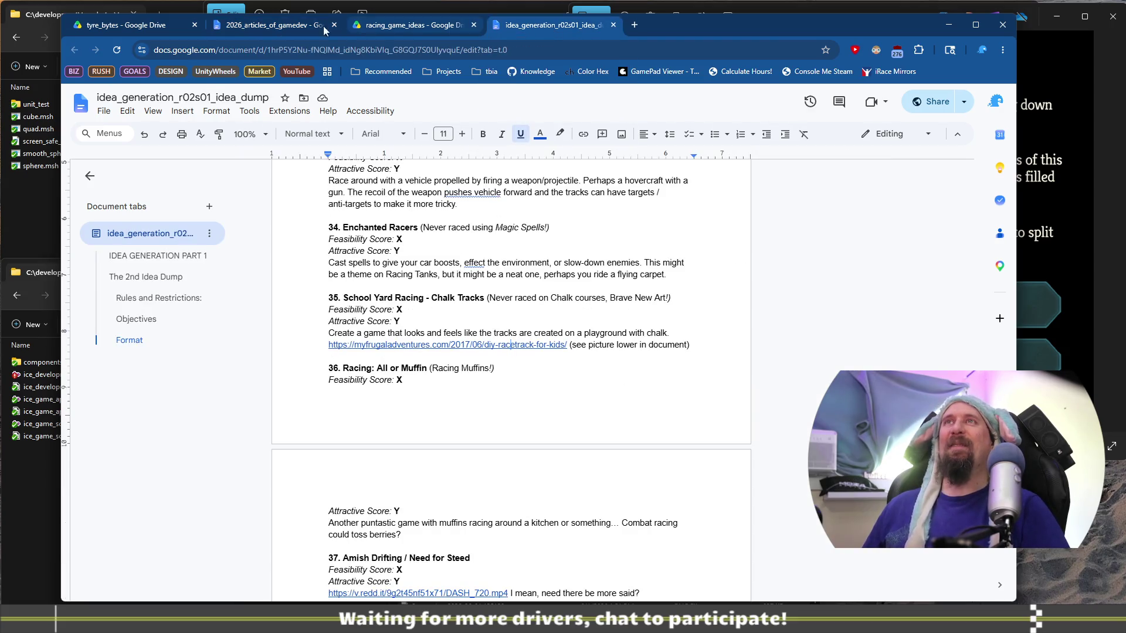
{"action": "left_click", "coordinate": [324, 30]}
{"action": "left_click", "coordinate": [139, 258]}
{"action": "scroll", "coordinate": [647, 405], "scroll_direction": "down", "scroll_amount": 3}
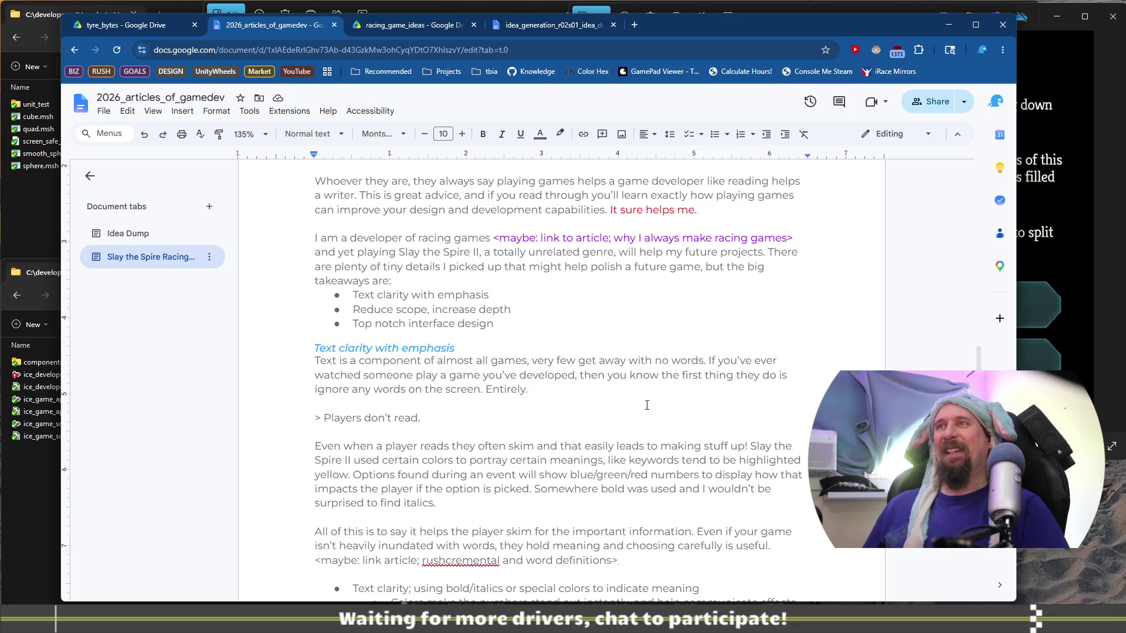
{"action": "scroll", "coordinate": [647, 405], "scroll_direction": "down", "scroll_amount": 2}
{"action": "left_click", "coordinate": [640, 448]}
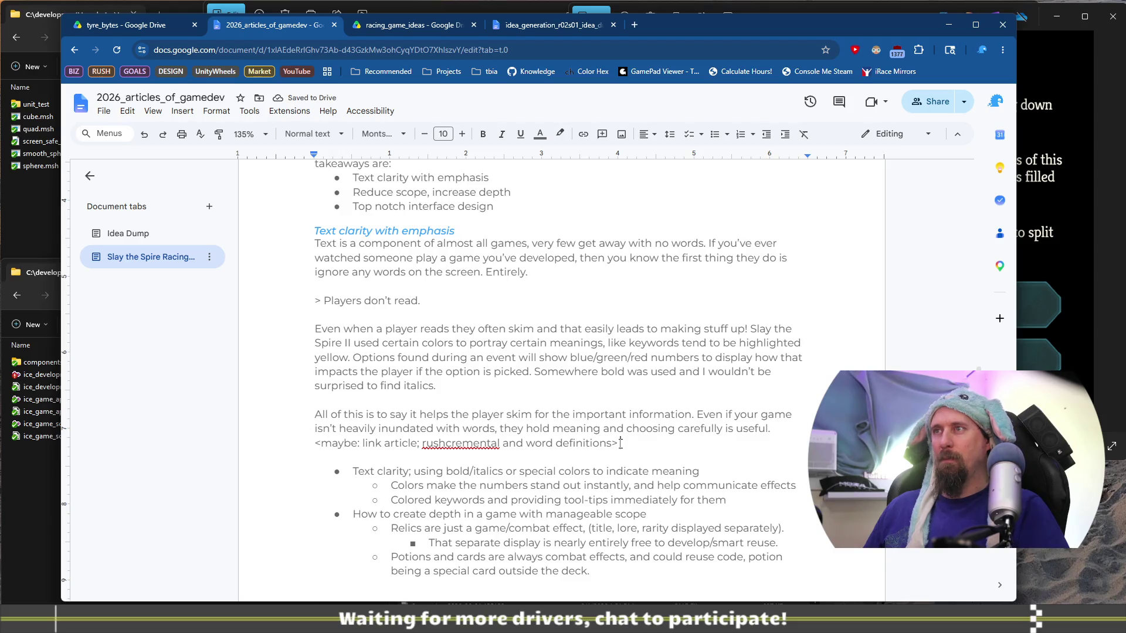
Step: Make the '<maybe: link article…>' note line bold with purple text
{"action": "triple_click", "coordinate": [315, 438]}
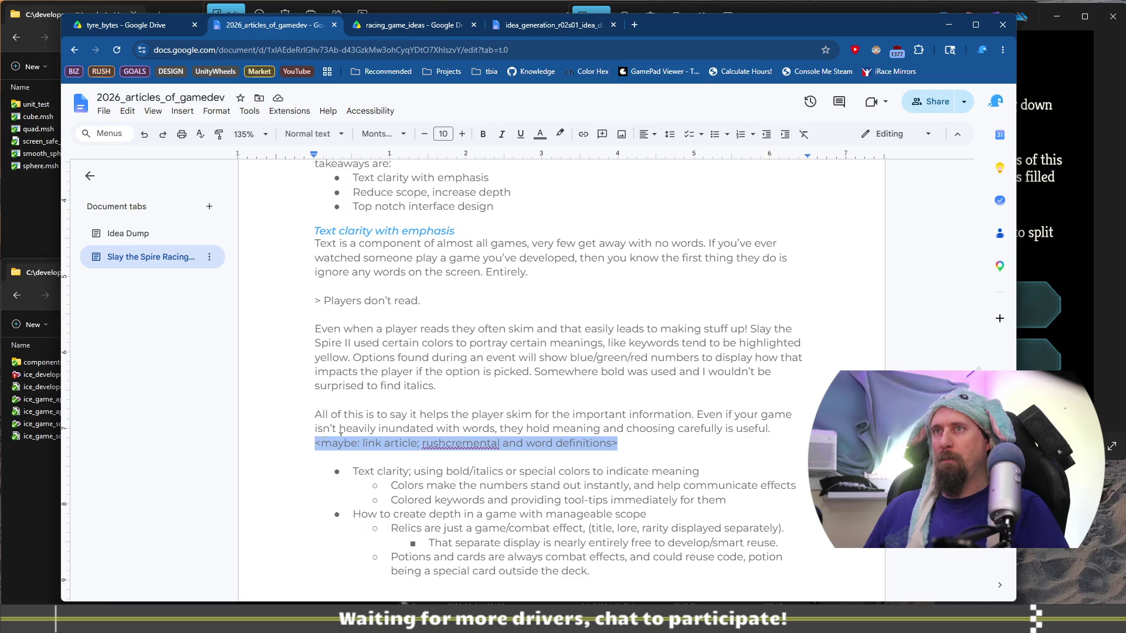
{"action": "key", "text": "ctrl+b"}
{"action": "key", "text": "ctrl+b"}
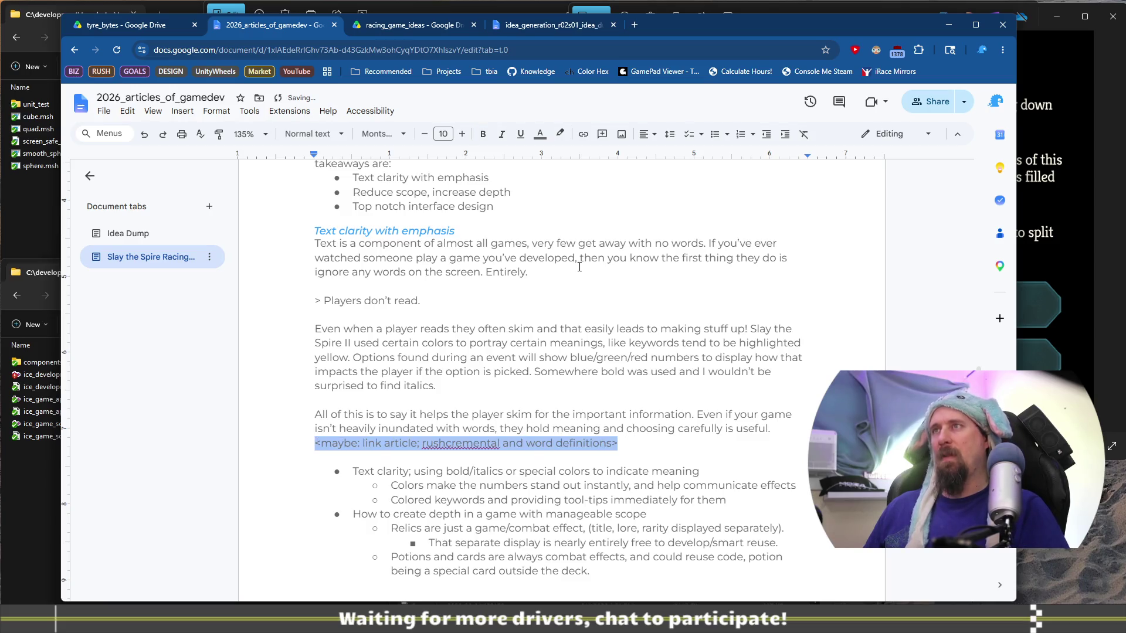
{"action": "left_click", "coordinate": [560, 135]}
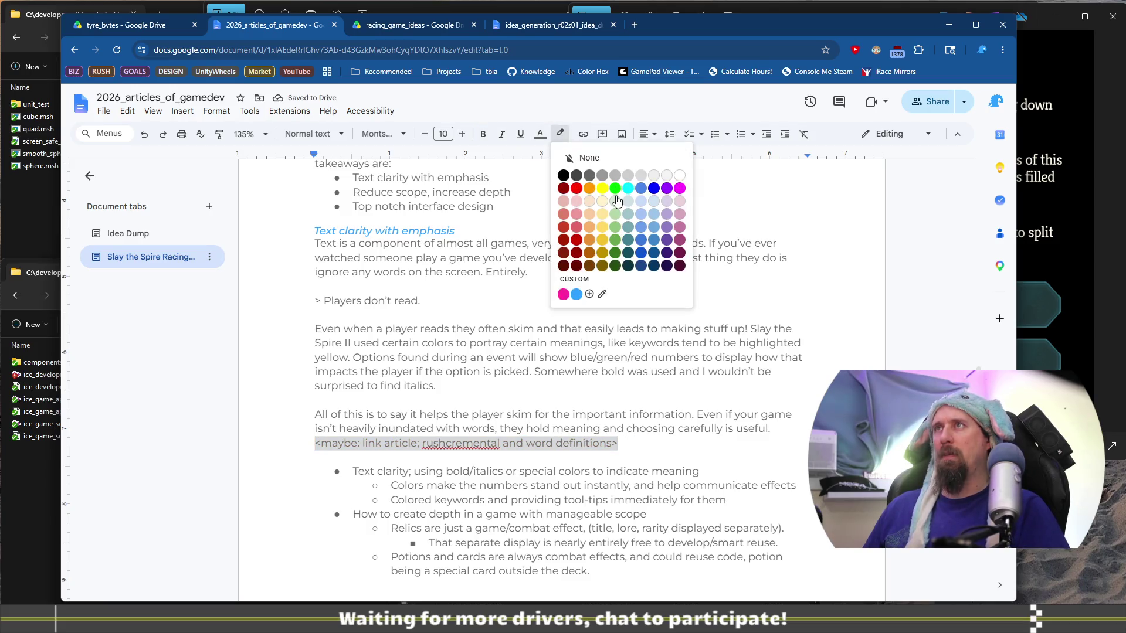
{"action": "left_click", "coordinate": [666, 188]}
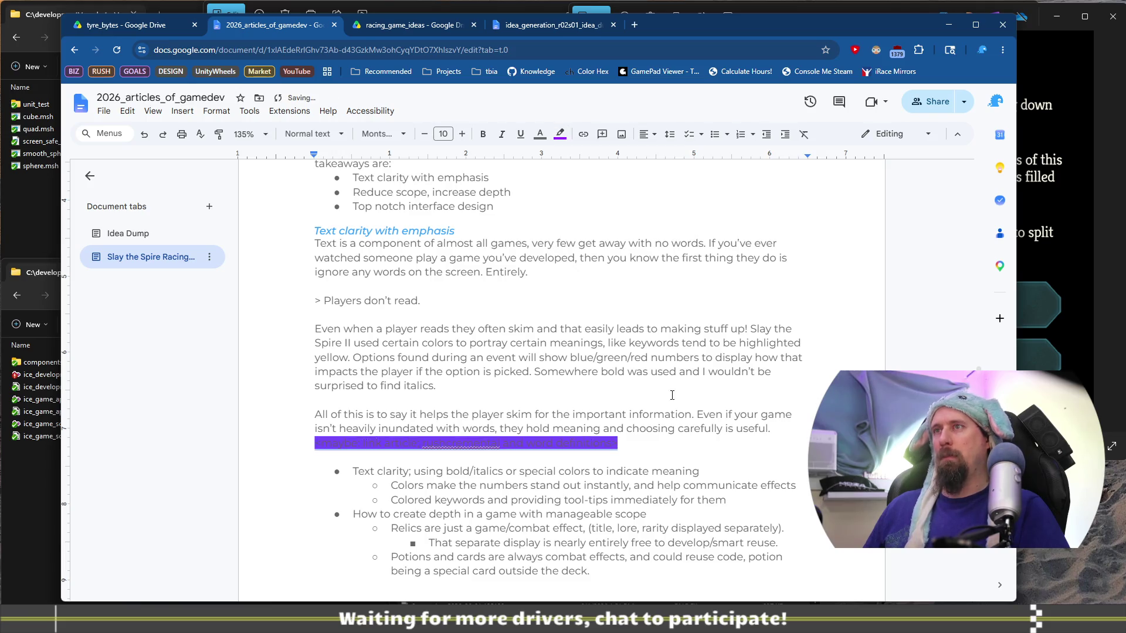
{"action": "key", "text": "ctrl+z"}
{"action": "left_click", "coordinate": [540, 135]}
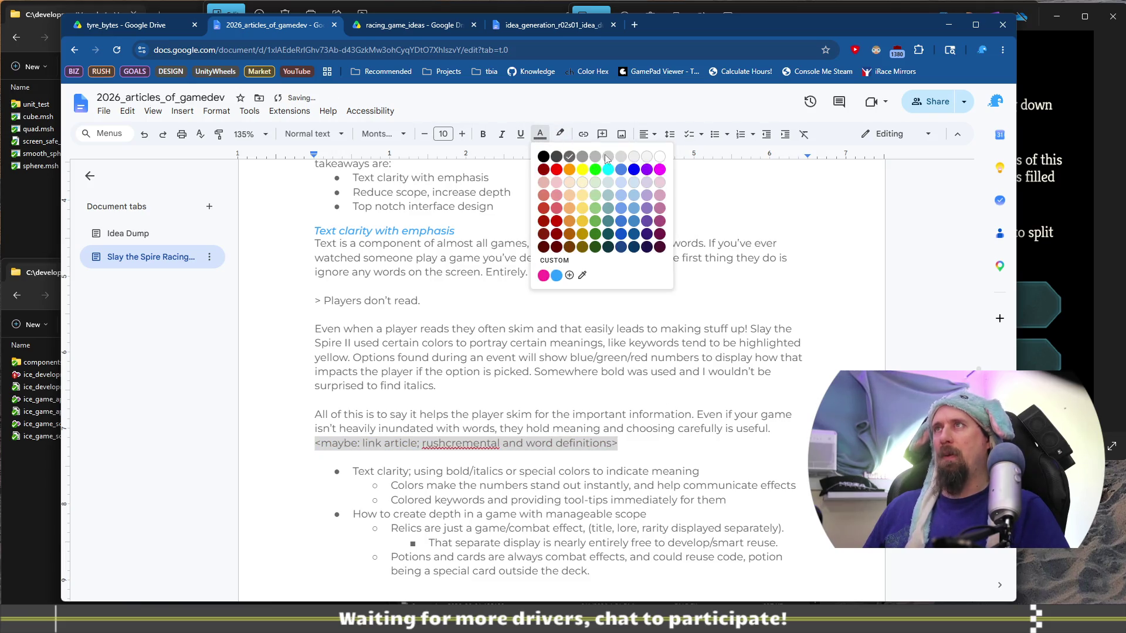
{"action": "left_click", "coordinate": [647, 170]}
Step: Insert a blank, unbulleted line above the Text clarity bullet list
{"action": "left_click", "coordinate": [700, 462]}
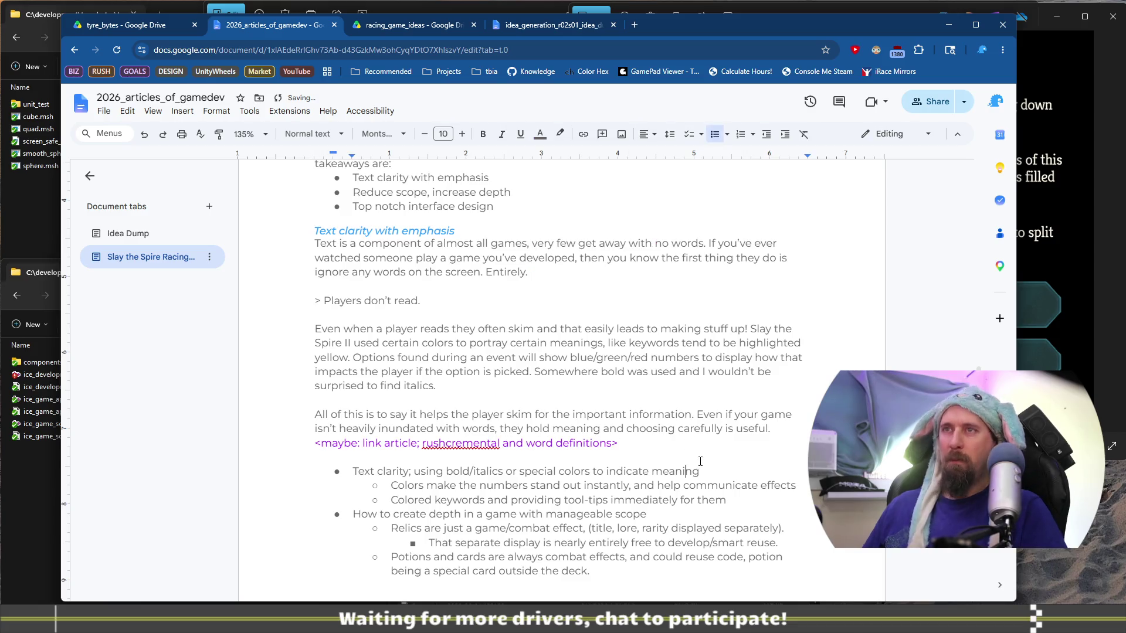
{"action": "key", "text": "Return"}
{"action": "key", "text": "BackSpace"}
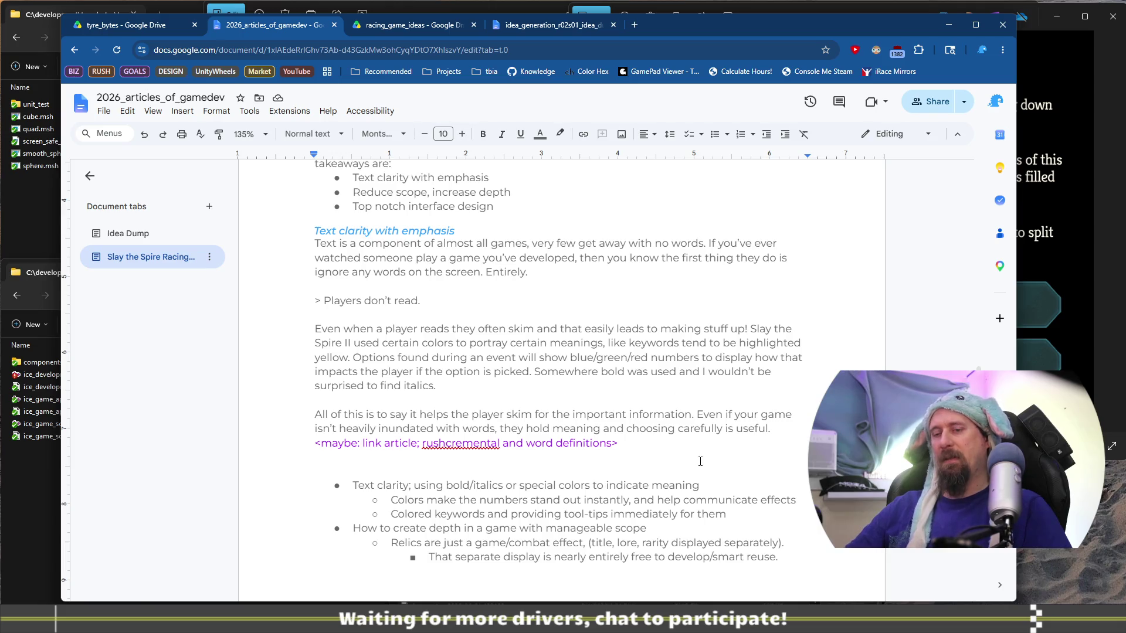
Step: Add the line 'Reduce Scope, Increase Depth' formatted as Heading 3
{"action": "type", "text": "Reduc"}
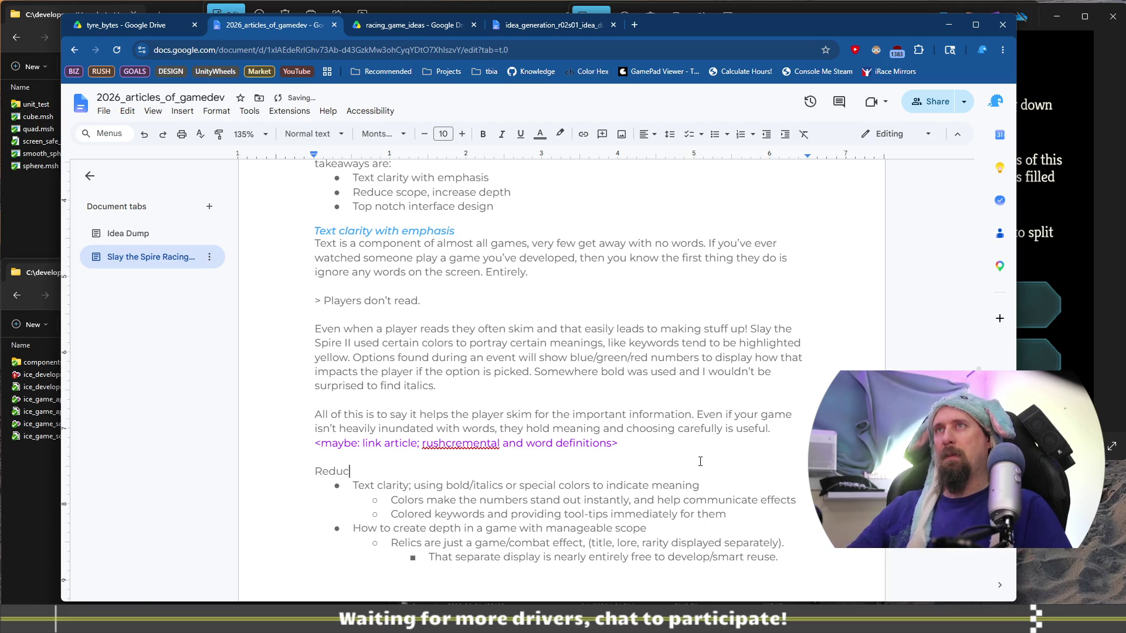
{"action": "type", "text": "e Scope, Inde"}
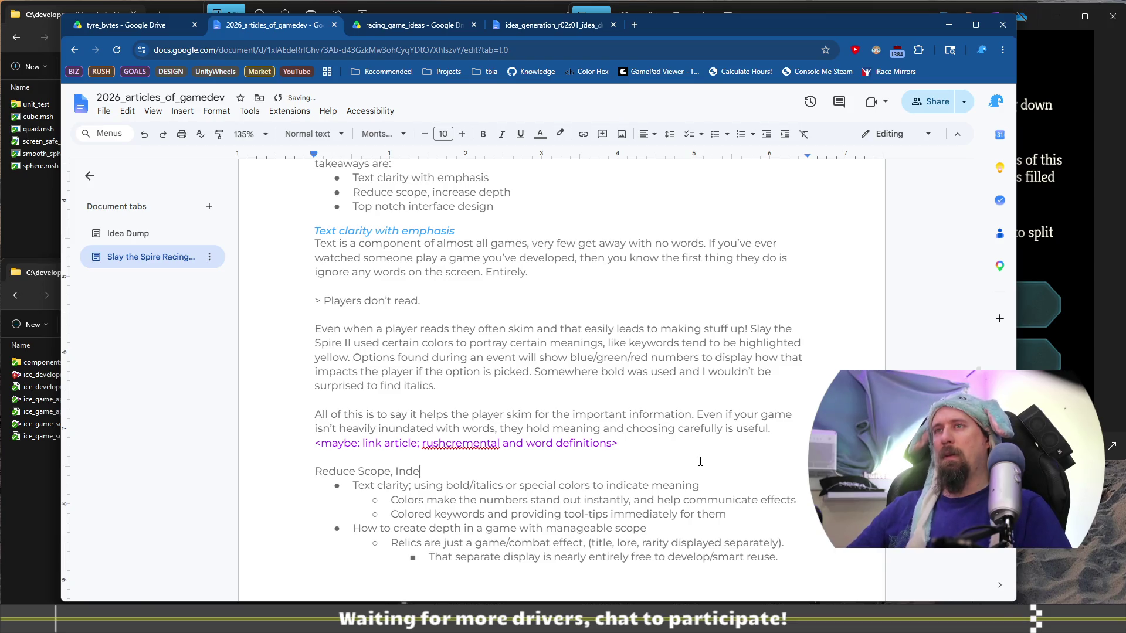
{"action": "key", "text": "BackSpace"}
{"action": "key", "text": "BackSpace"}
{"action": "type", "text": "crease Depth"}
{"action": "key", "text": "shift+Home"}
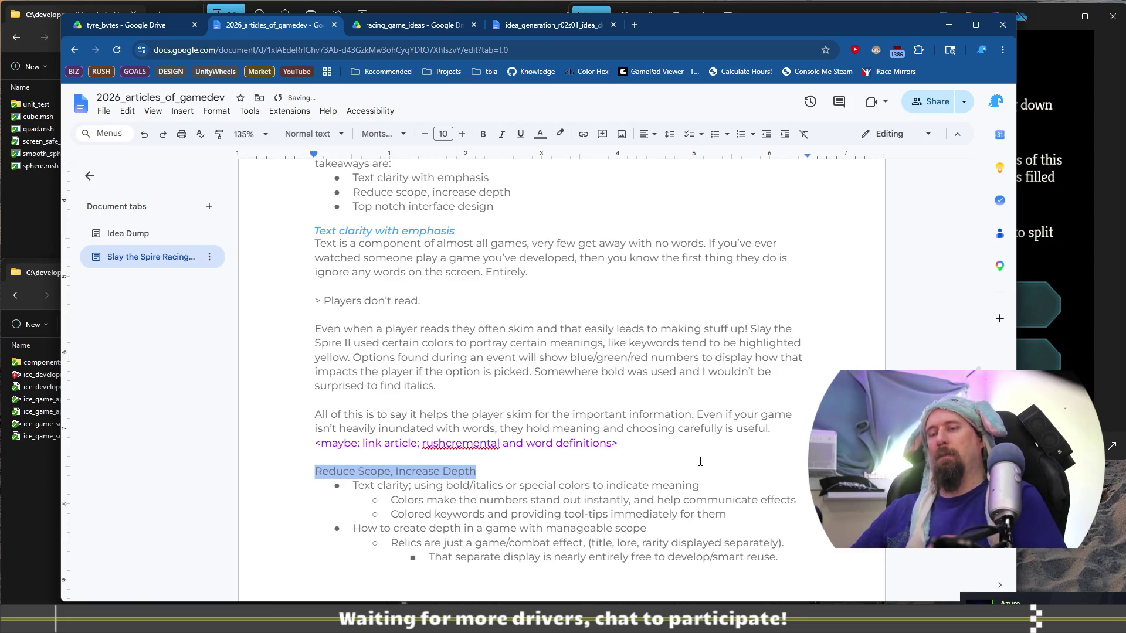
{"action": "key", "text": "ctrl+alt+3"}
{"action": "key", "text": "BackSpace"}
{"action": "key", "text": "ctrl+z"}
{"action": "key", "text": "End"}
Step: Start a normal paragraph below the heading with the word 'We'
{"action": "key", "text": "Return"}
{"action": "scroll", "coordinate": [686, 457], "scroll_direction": "down", "scroll_amount": 2}
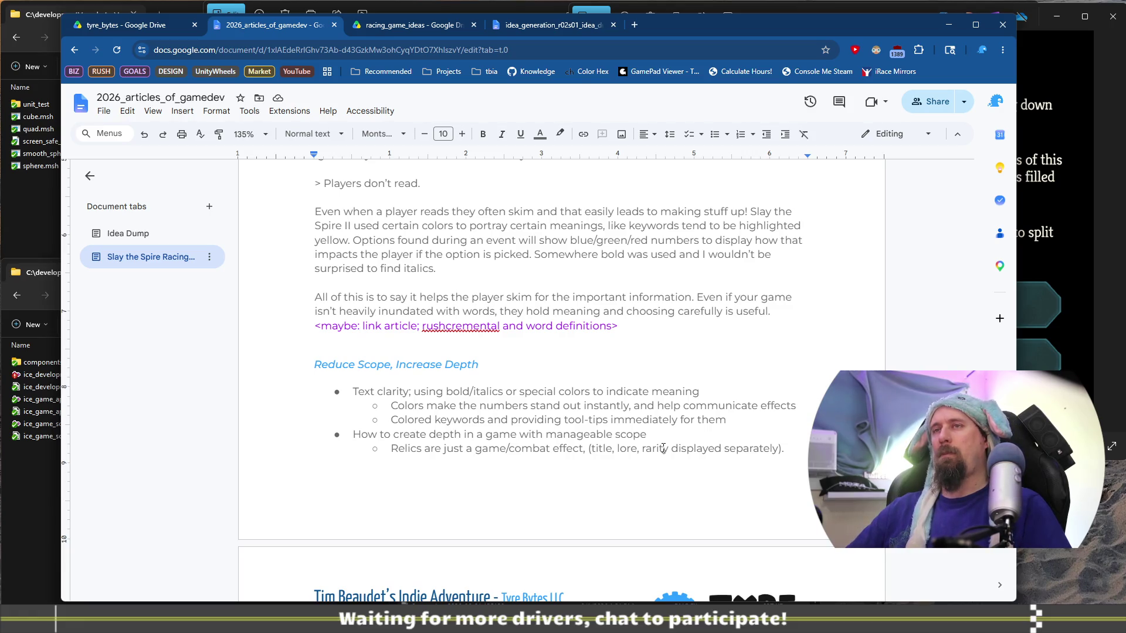
{"action": "type", "text": "We"}
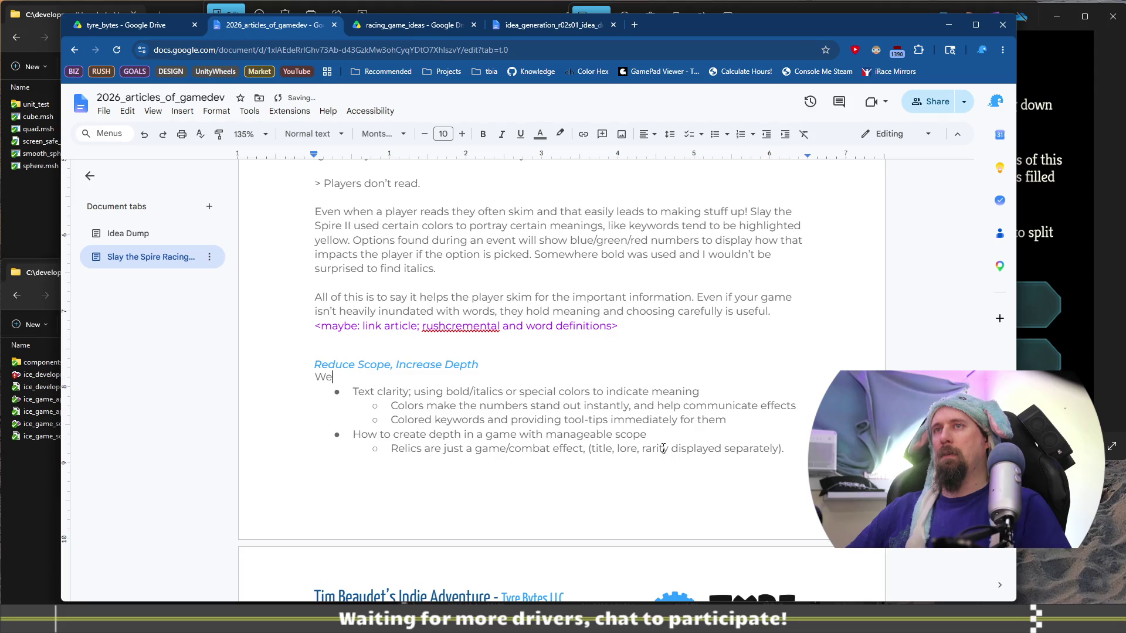
{"action": "key", "text": "Return"}
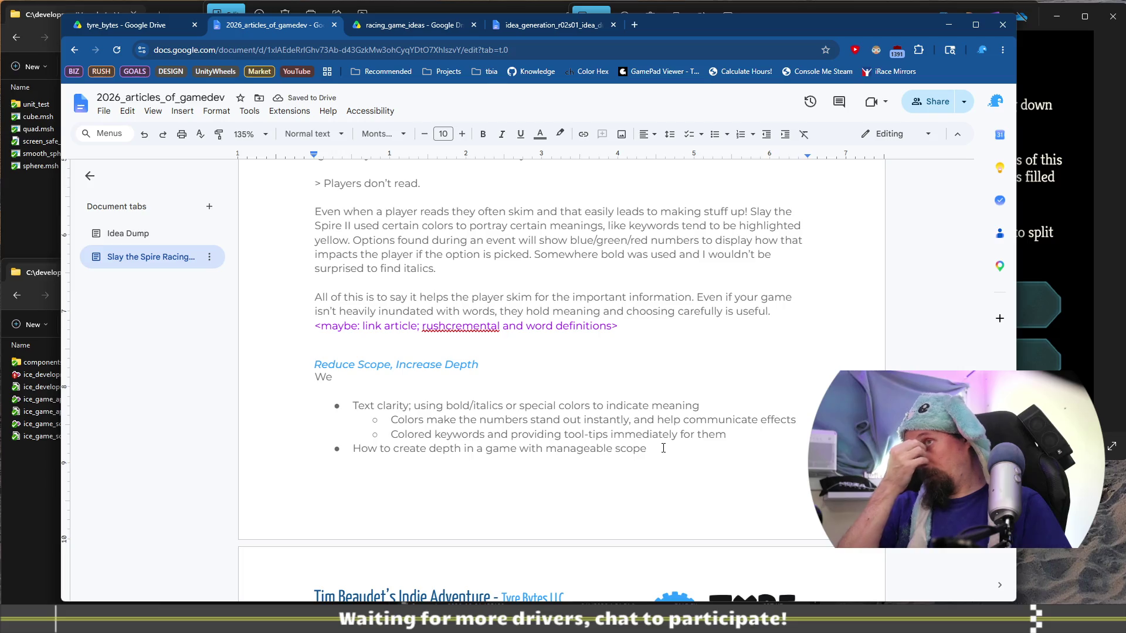
{"action": "left_click", "coordinate": [786, 312]}
{"action": "scroll", "coordinate": [760, 352], "scroll_direction": "up", "scroll_amount": 3}
Step: Select the article text from the Warning onward and view its word count
{"action": "scroll", "coordinate": [760, 351], "scroll_direction": "up", "scroll_amount": 1}
{"action": "scroll", "coordinate": [609, 461], "scroll_direction": "down", "scroll_amount": 2}
{"action": "scroll", "coordinate": [617, 441], "scroll_direction": "up", "scroll_amount": 3}
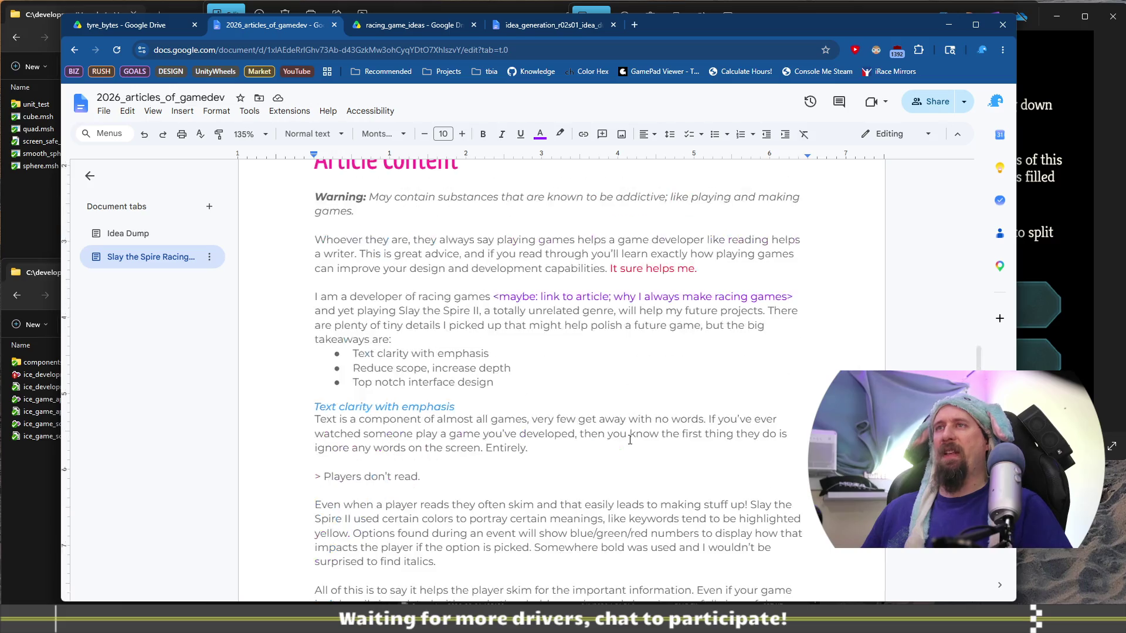
{"action": "scroll", "coordinate": [421, 441], "scroll_direction": "down", "scroll_amount": 1}
{"action": "scroll", "coordinate": [421, 441], "scroll_direction": "up", "scroll_amount": 1}
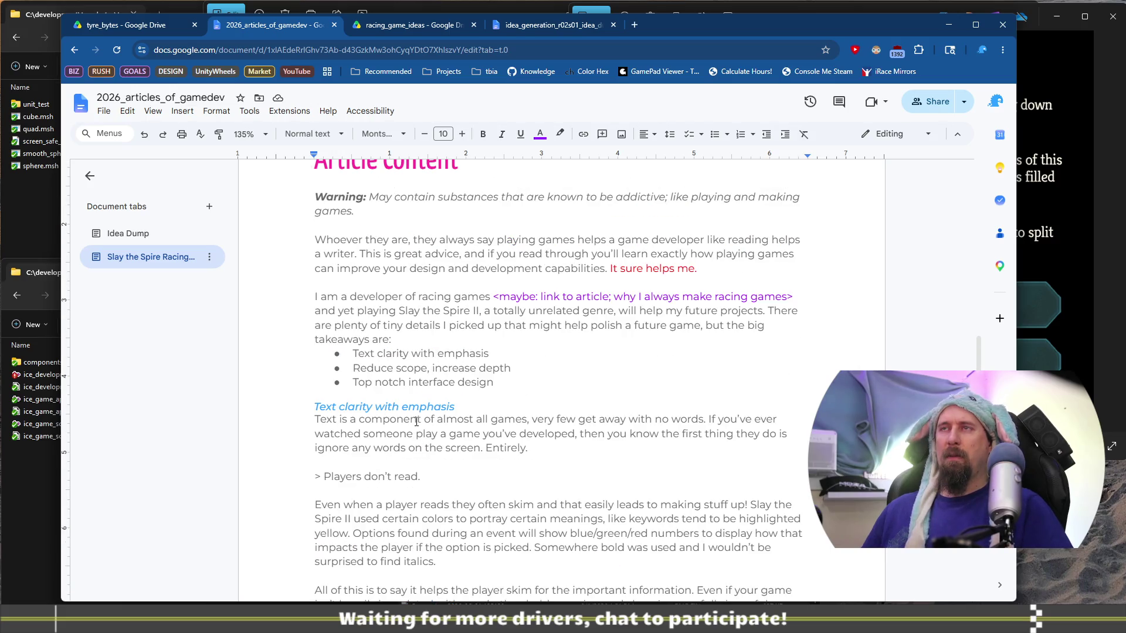
{"action": "scroll", "coordinate": [336, 297], "scroll_direction": "up", "scroll_amount": 2}
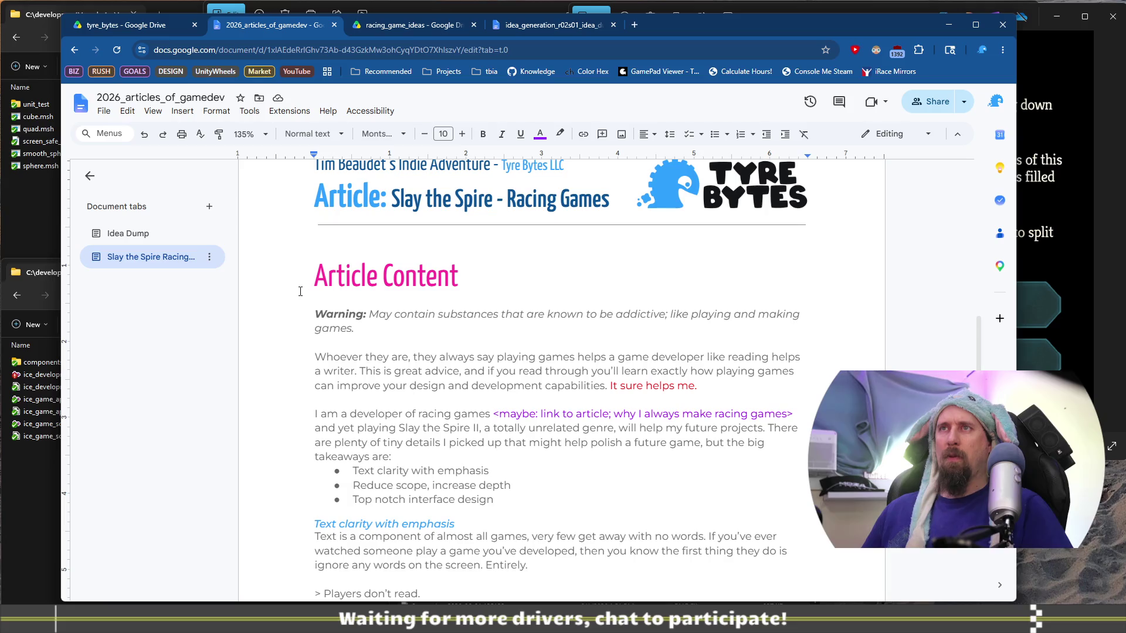
{"action": "left_click", "coordinate": [307, 311], "text": "shift"}
{"action": "left_click", "coordinate": [249, 111]}
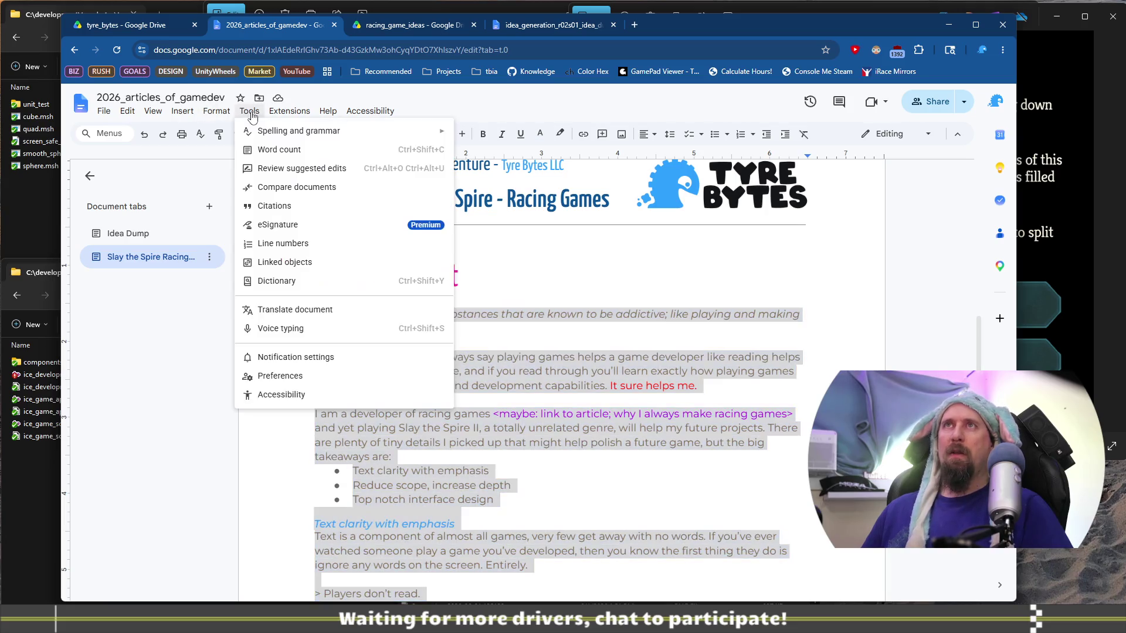
{"action": "left_click", "coordinate": [303, 153]}
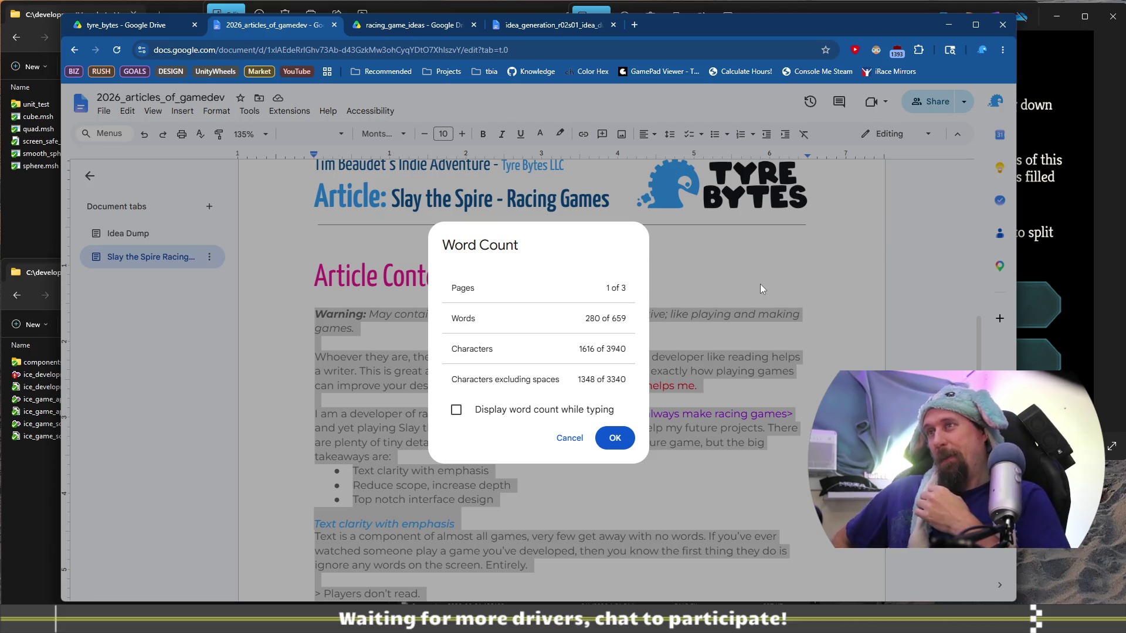
Step: Turn on 'Display word count while typing', then check a single paragraph's count
{"action": "left_click", "coordinate": [542, 410]}
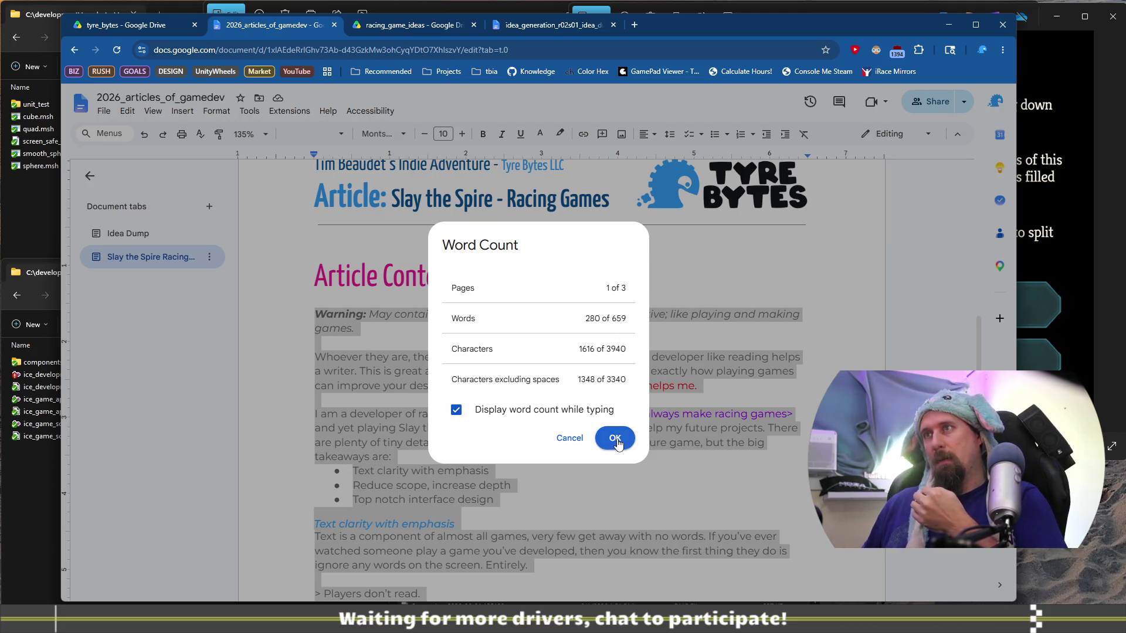
{"action": "left_click", "coordinate": [614, 438]}
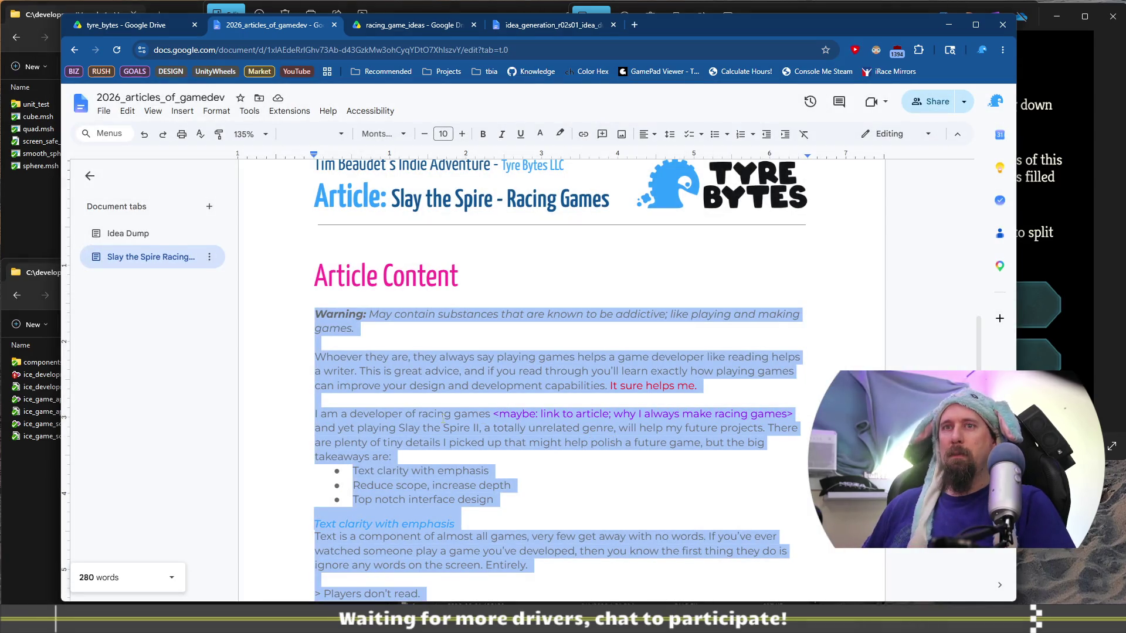
{"action": "left_click", "coordinate": [444, 420]}
{"action": "triple_click", "coordinate": [417, 421]}
{"action": "left_click", "coordinate": [599, 464]}
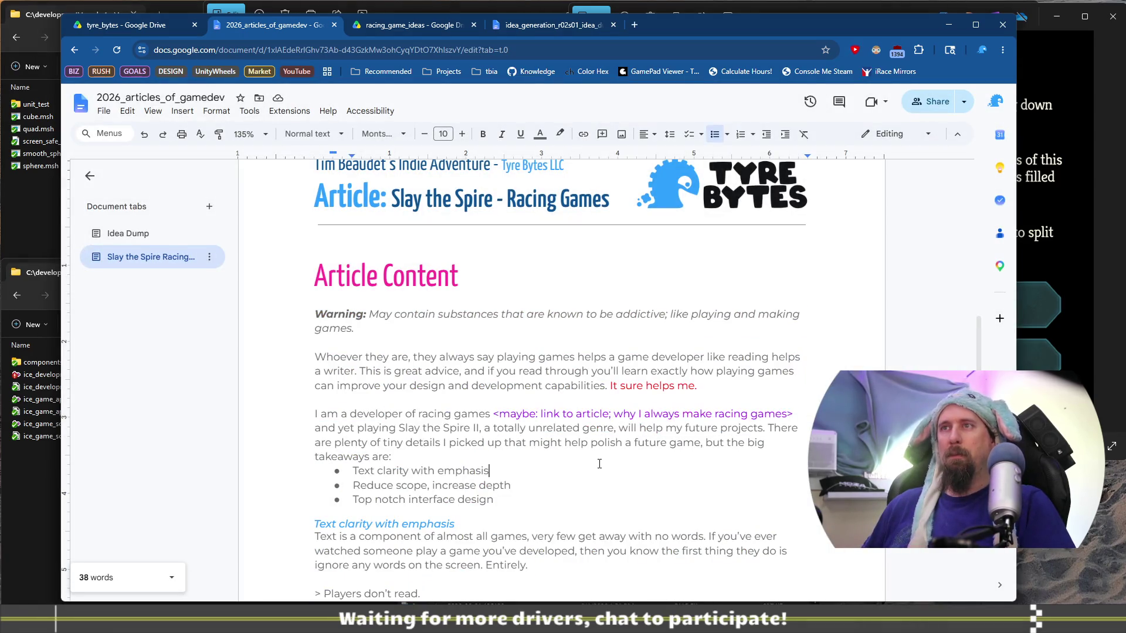
Step: Replace the placeholder 'We' with 'Scope creep is something we all battle with, and'
{"action": "scroll", "coordinate": [593, 451], "scroll_direction": "down", "scroll_amount": 4}
{"action": "scroll", "coordinate": [585, 438], "scroll_direction": "down", "scroll_amount": 3}
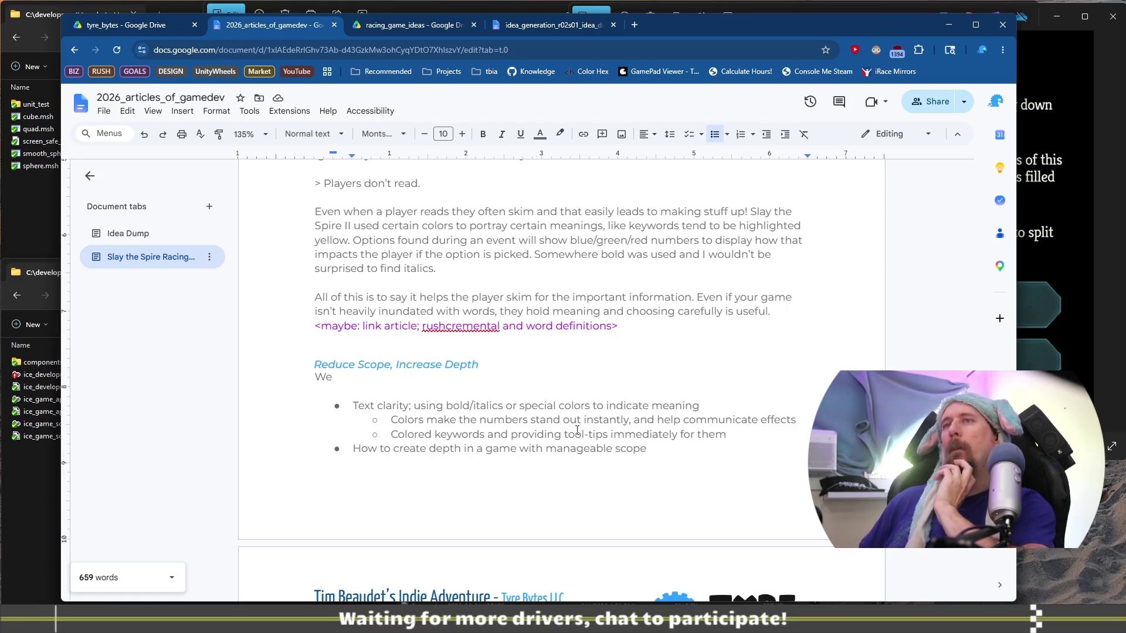
{"action": "left_click", "coordinate": [467, 377]}
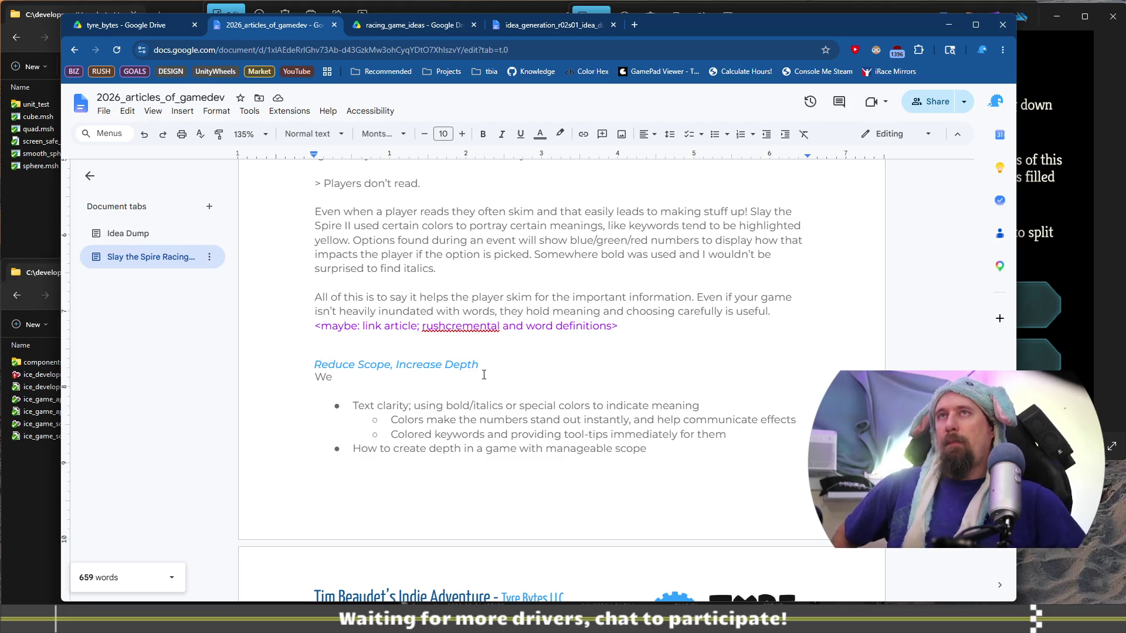
{"action": "key", "text": "BackSpace"}
{"action": "key", "text": "BackSpace"}
{"action": "type", "text": "Scope creep is something we all ba"}
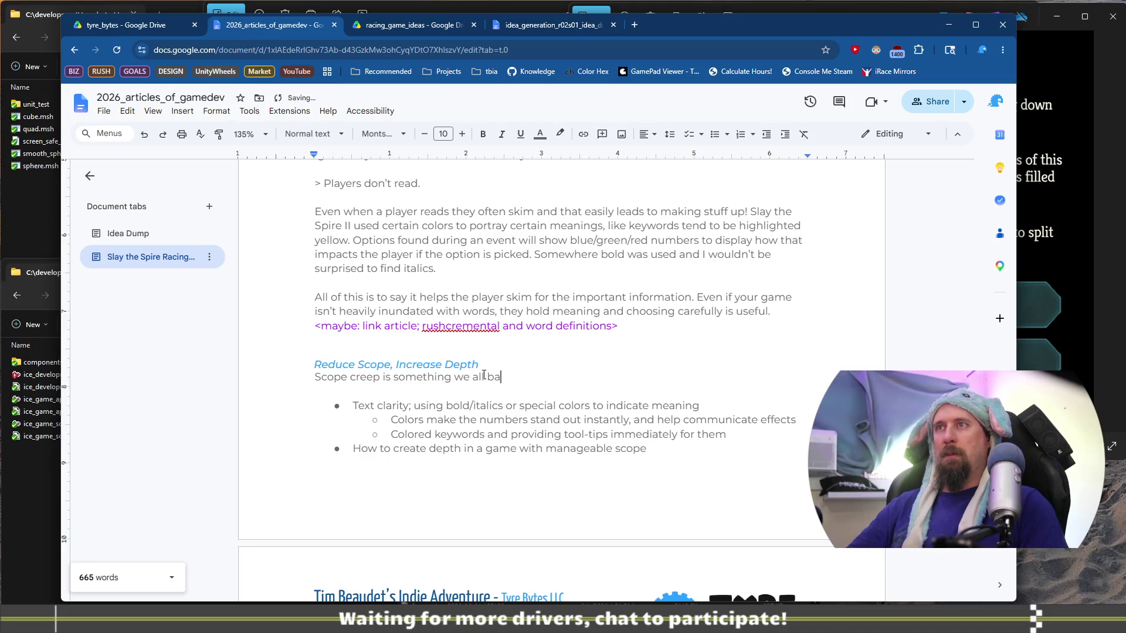
{"action": "type", "text": "ttle "}
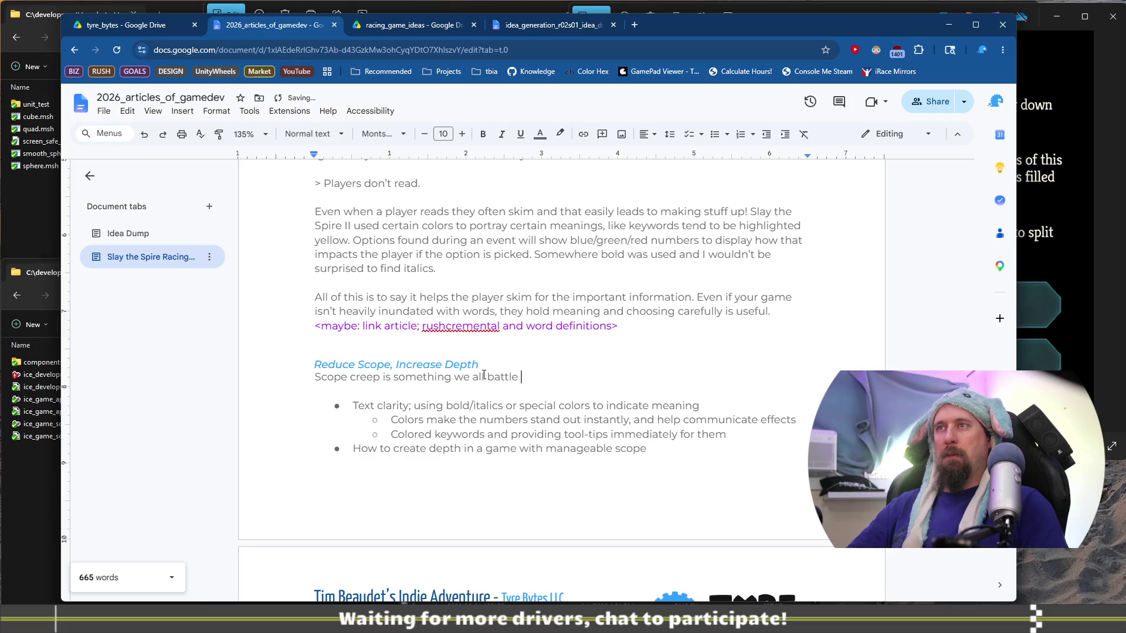
{"action": "type", "text": "with, "}
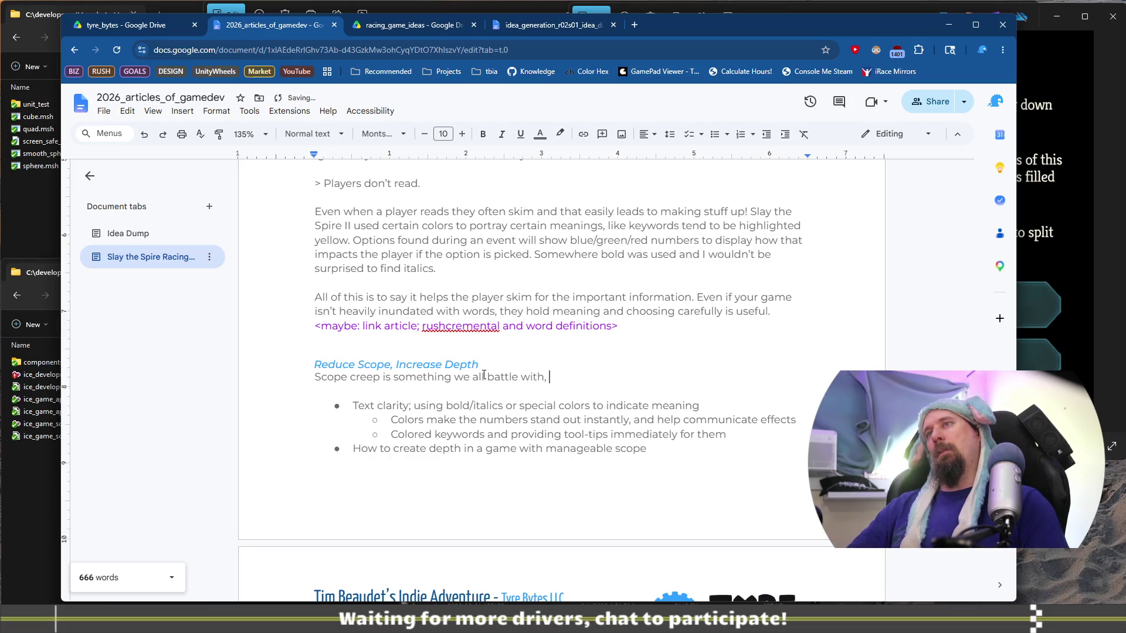
{"action": "type", "text": "and"}
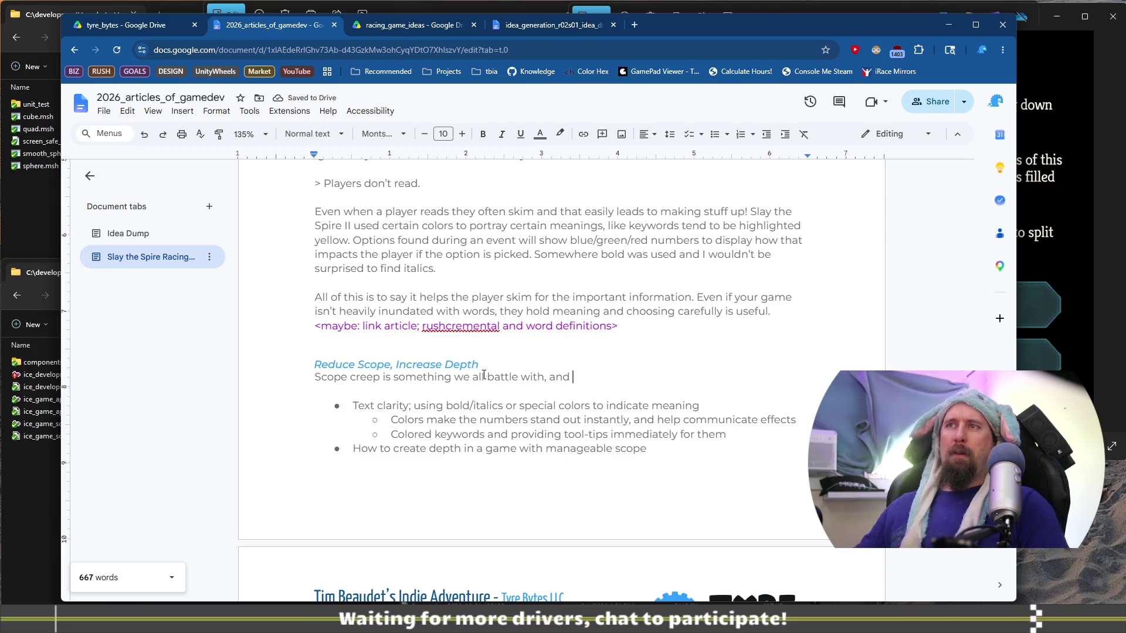
{"action": "scroll", "coordinate": [558, 407], "scroll_direction": "down", "scroll_amount": 2}
{"action": "left_click", "coordinate": [709, 332]}
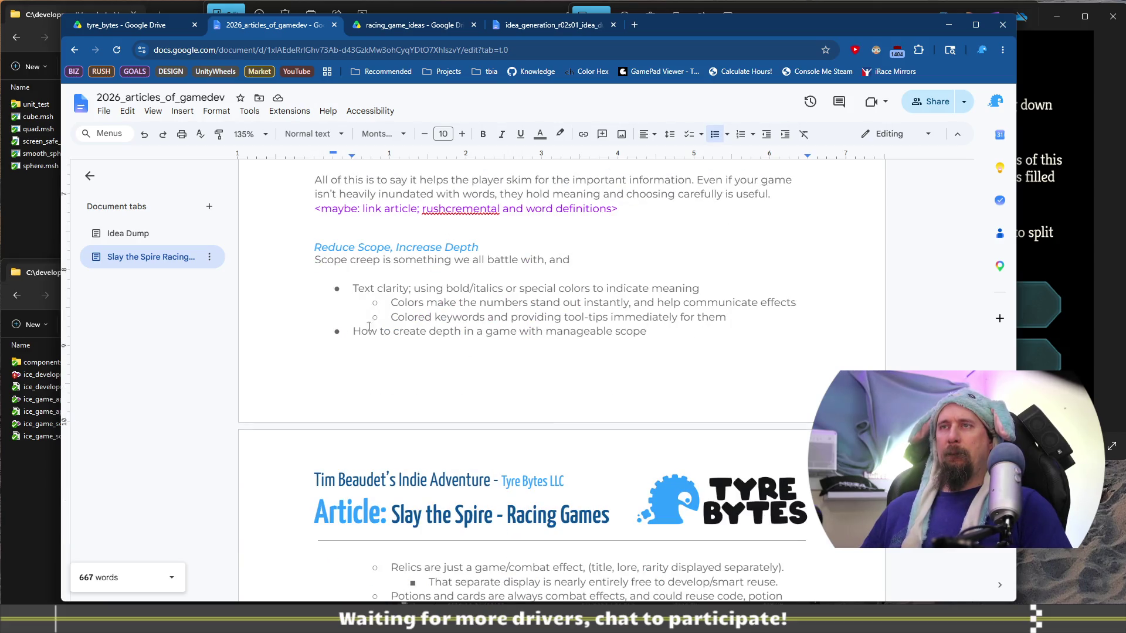
Step: Replace the Text clarity bullets with text on deck builders / roguelites adding depth with minimal development
{"action": "left_click", "coordinate": [340, 290], "text": "shift"}
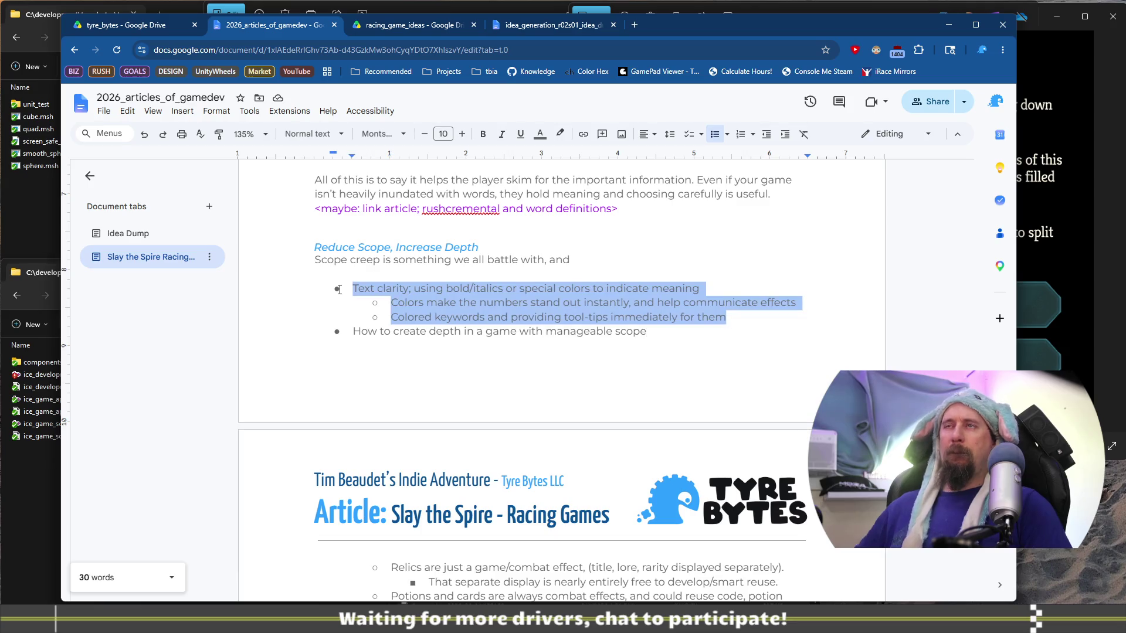
{"action": "key", "text": "BackSpace"}
{"action": "key", "text": "BackSpace"}
{"action": "key", "text": "BackSpace"}
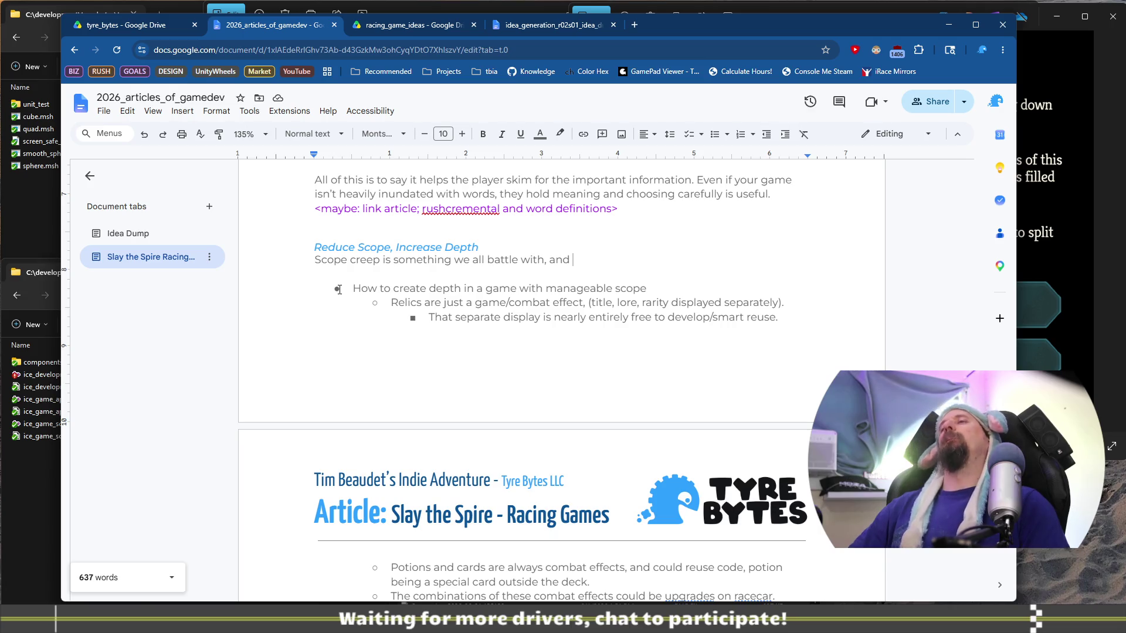
{"action": "type", "text": "d"}
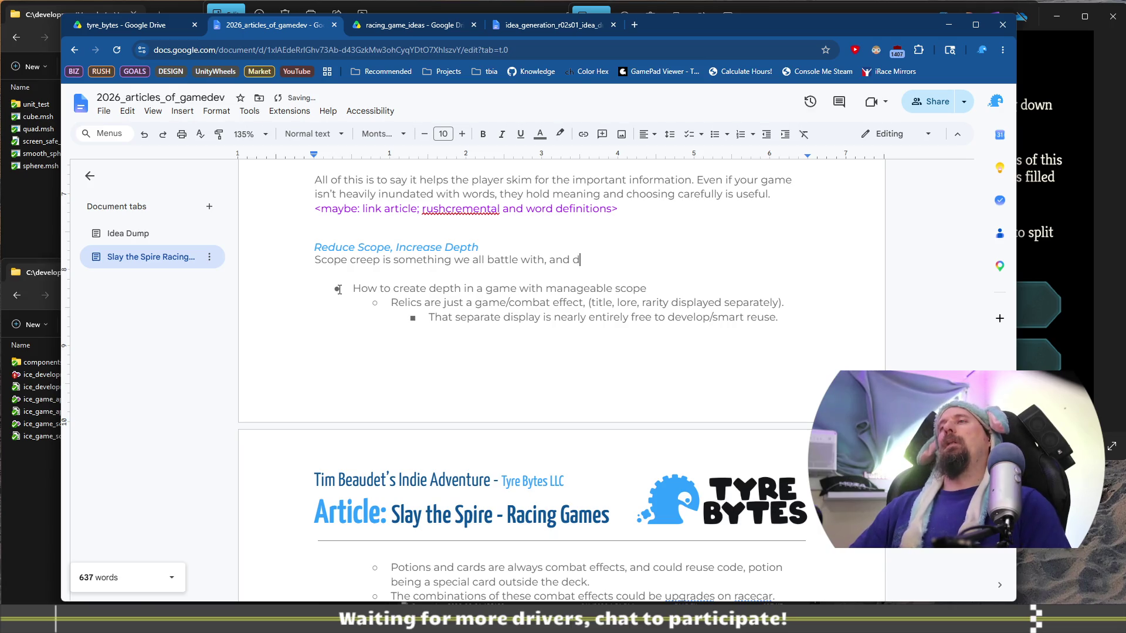
{"action": "type", "text": "eck builders"}
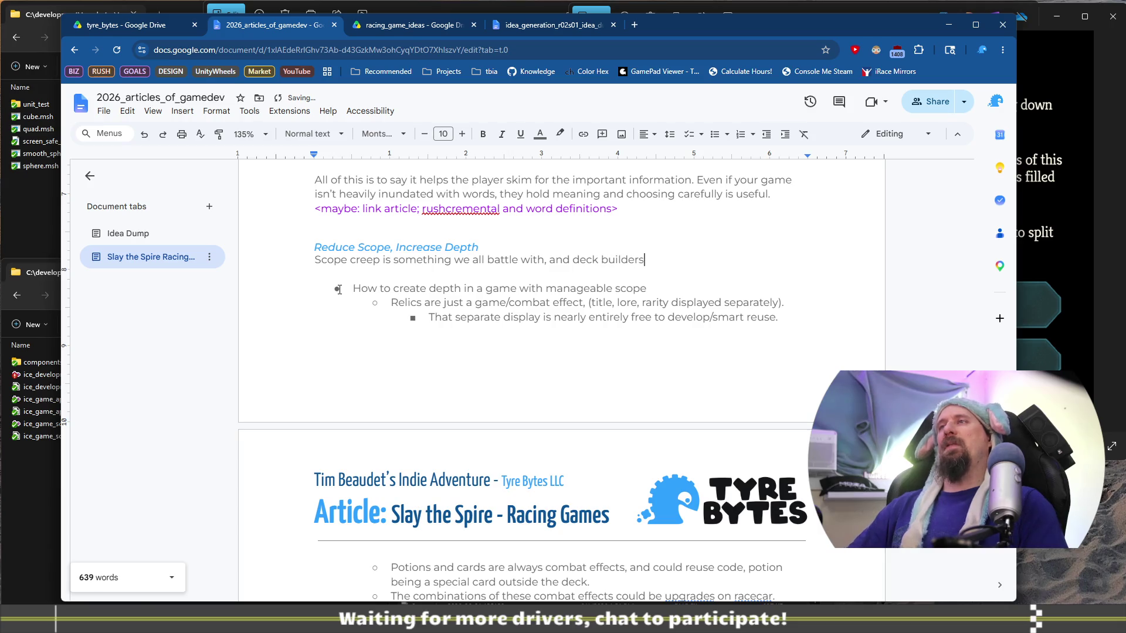
{"action": "type", "text": " / rogu"}
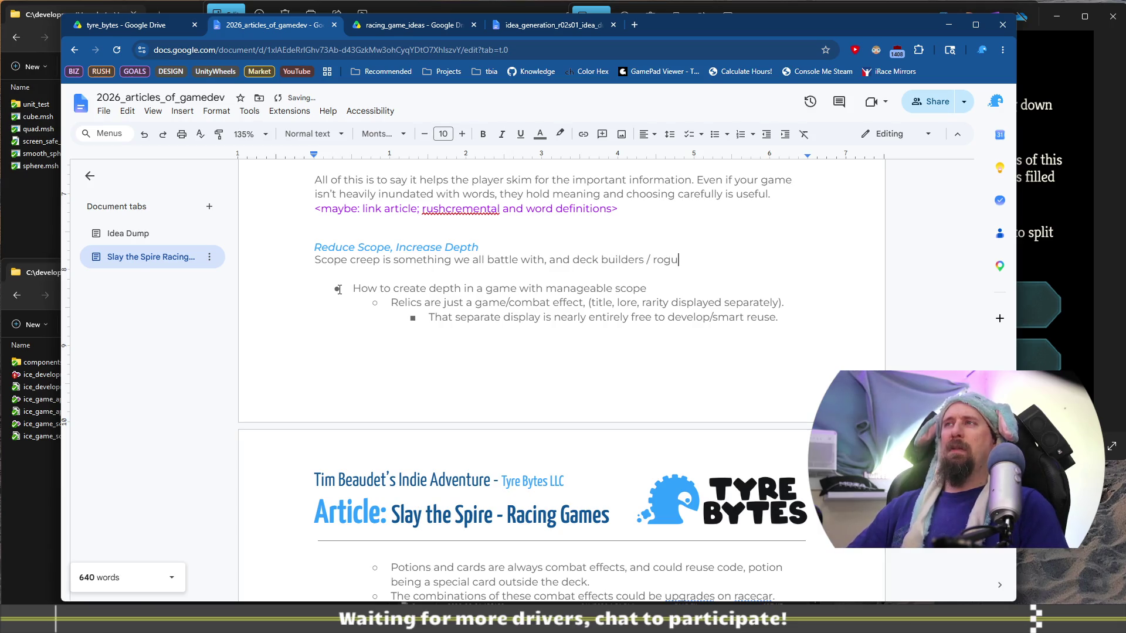
{"action": "type", "text": "elites "}
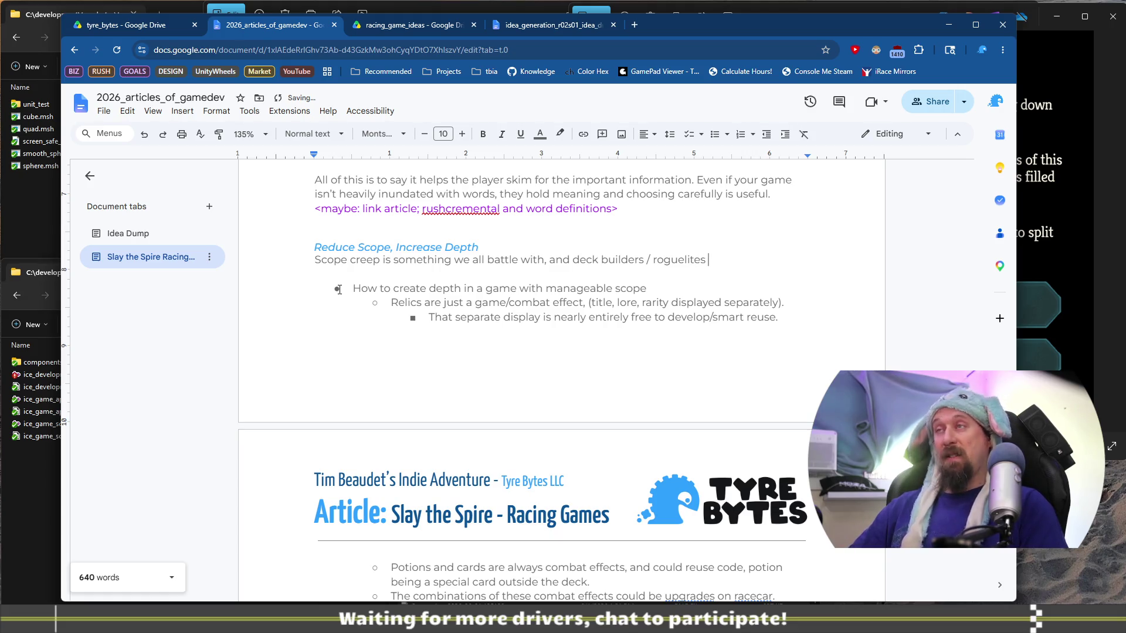
{"action": "type", "text": "on"}
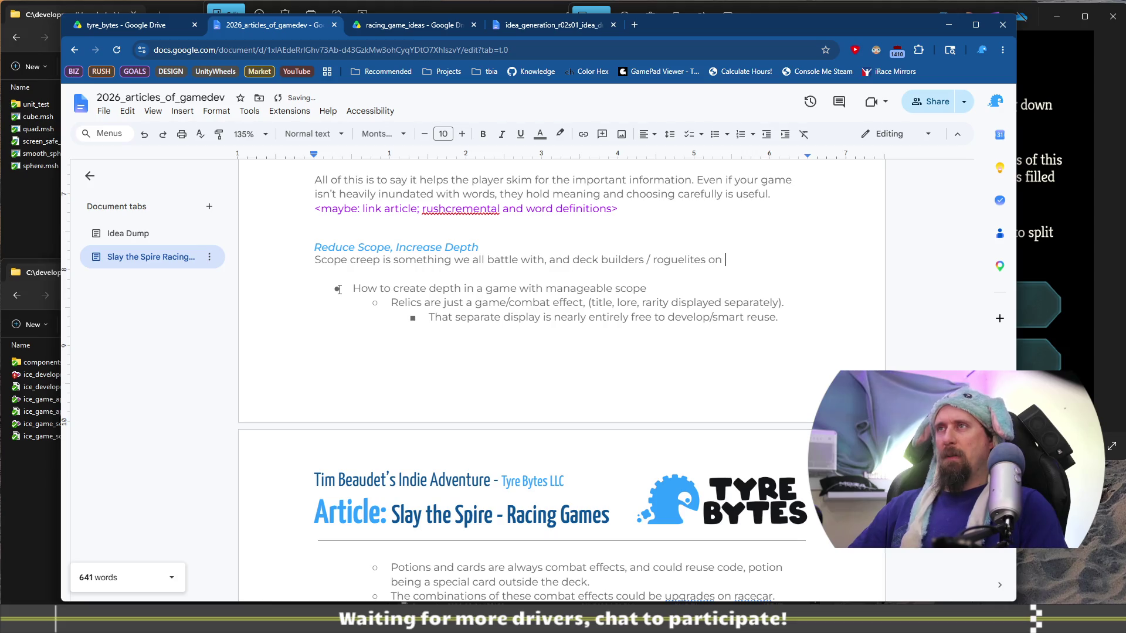
{"action": "key", "text": "BackSpace"}
{"action": "key", "text": "BackSpace"}
{"action": "key", "text": "BackSpace"}
{"action": "type", "text": "have found"}
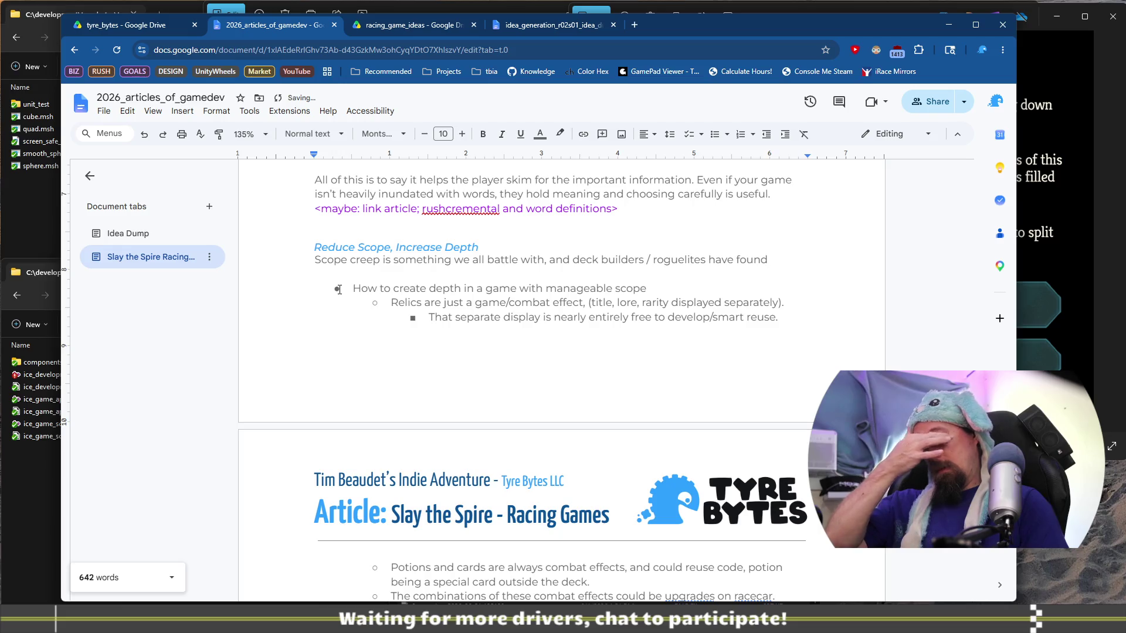
{"action": "type", "text": " interesting ways to"}
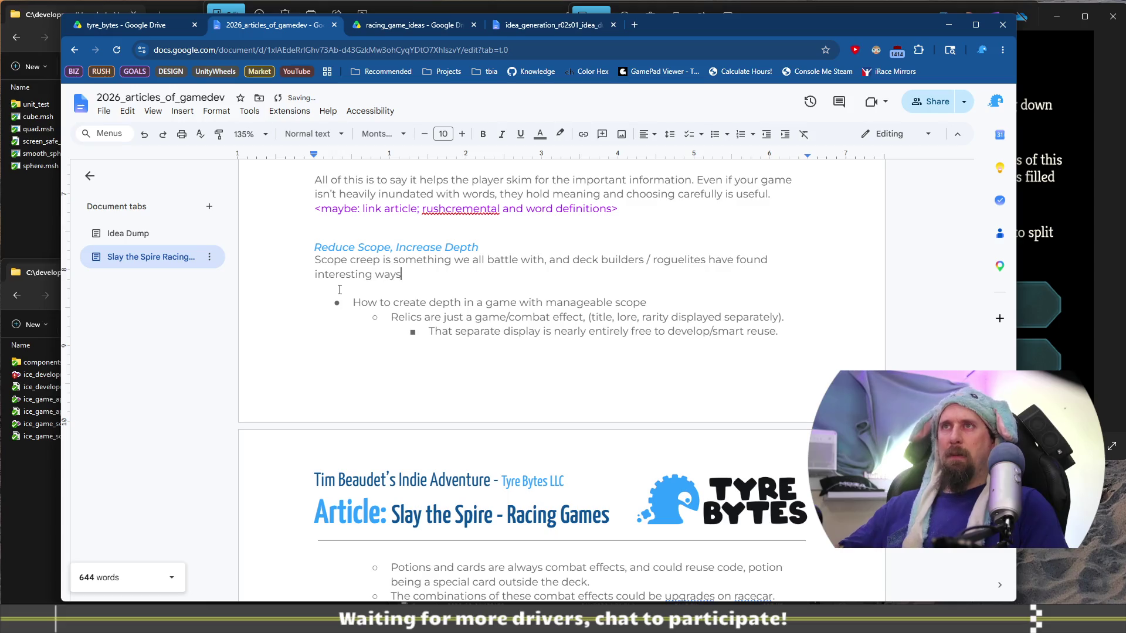
{"action": "type", "text": " add "}
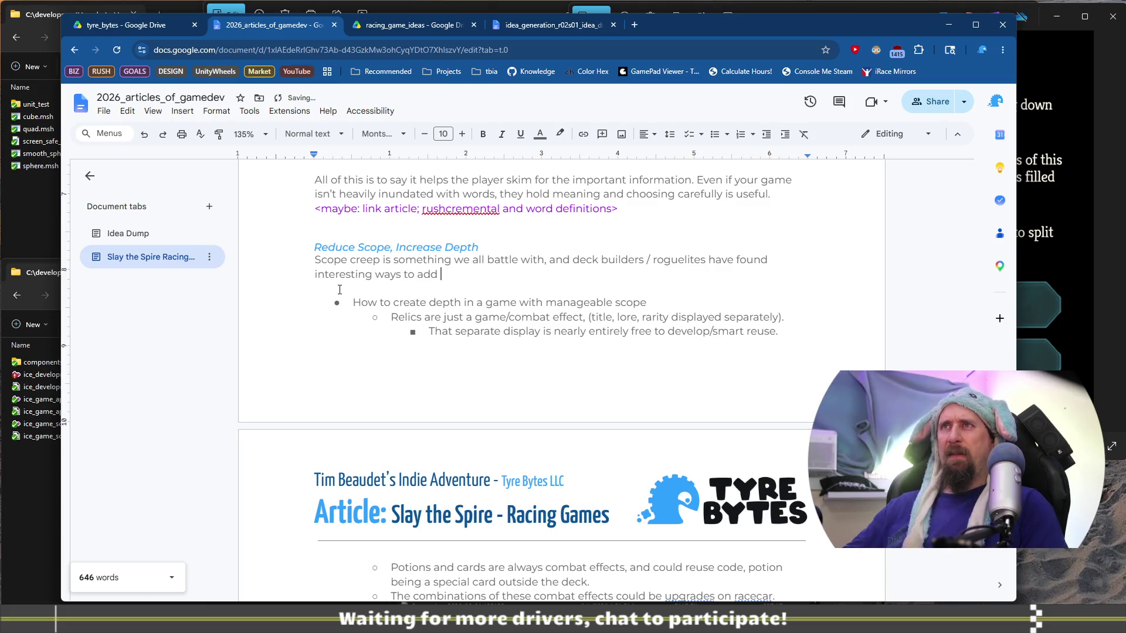
{"action": "type", "text": "depth while keep"}
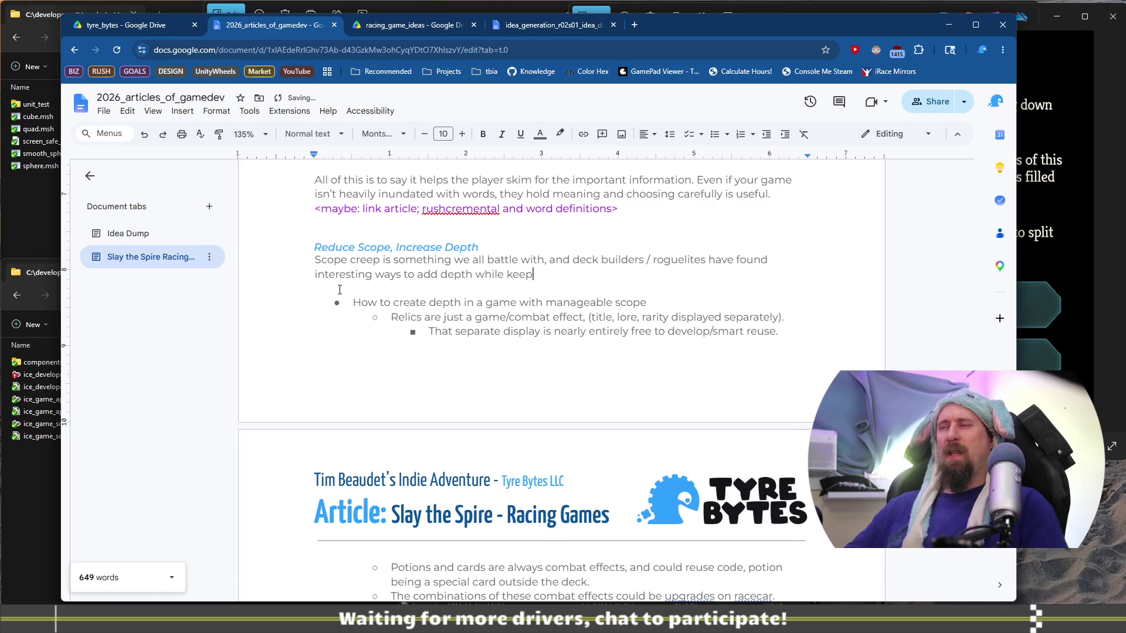
{"action": "type", "text": "ing the scop"}
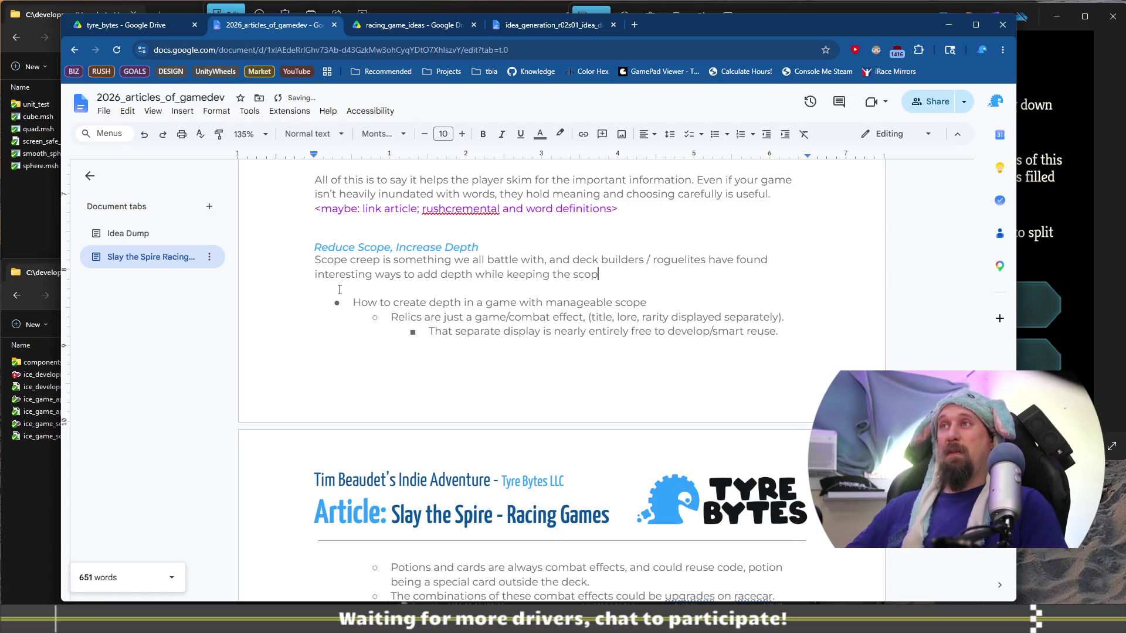
{"action": "type", "text": "developme"}
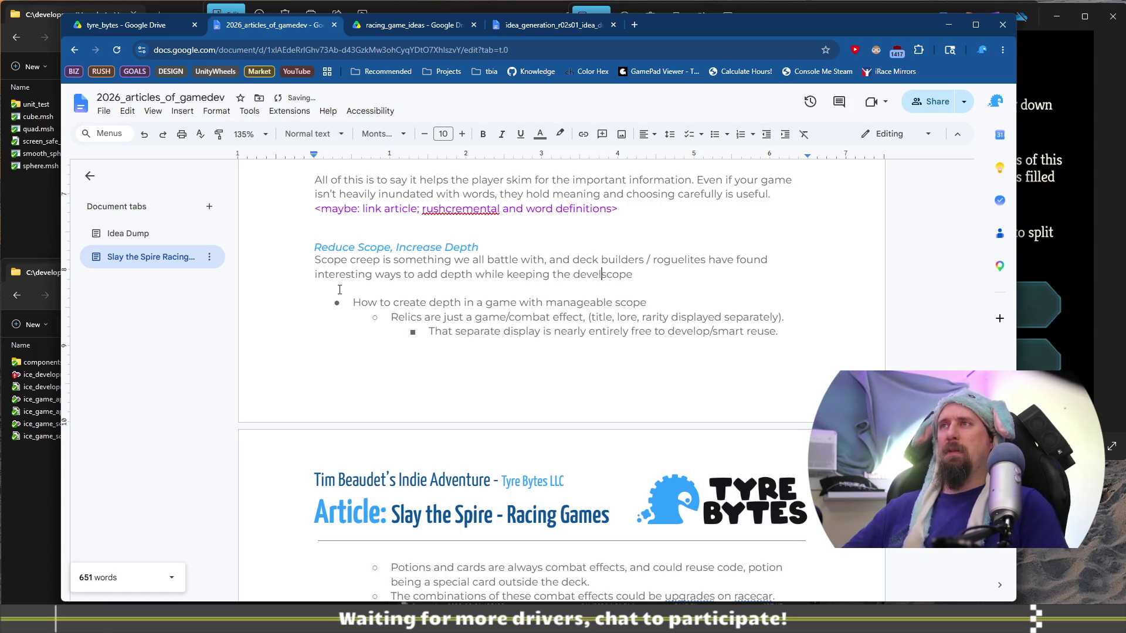
{"action": "type", "text": "nt"}
{"action": "key", "text": "End"}
{"action": "type", "text": "minimal."}
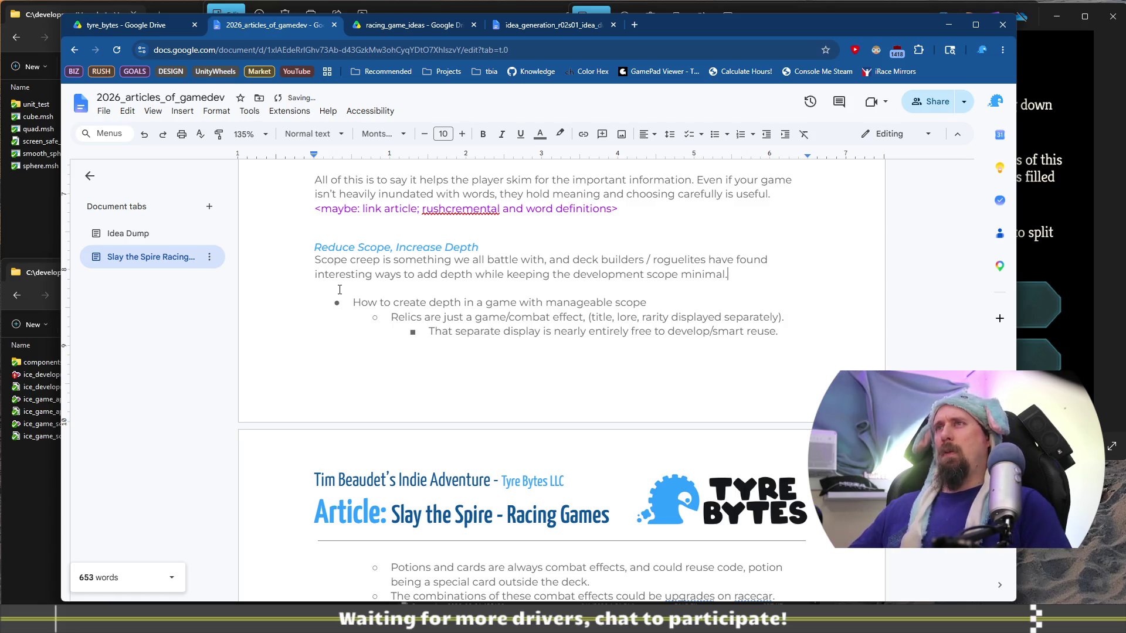
Step: Reword the sentence to 'minimizing the scope of' and continue it with further clauses
{"action": "key", "text": "ctrl+Left"}
{"action": "key", "text": "ctrl+Left"}
{"action": "key", "text": "ctrl+BackSpace"}
{"action": "type", "text": "minimizing the scope of"}
{"action": "key", "text": "End"}
{"action": "key", "text": "BackSpace"}
{"action": "key", "text": "ctrl+BackSpace"}
{"action": "key", "text": "ctrl+BackSpace"}
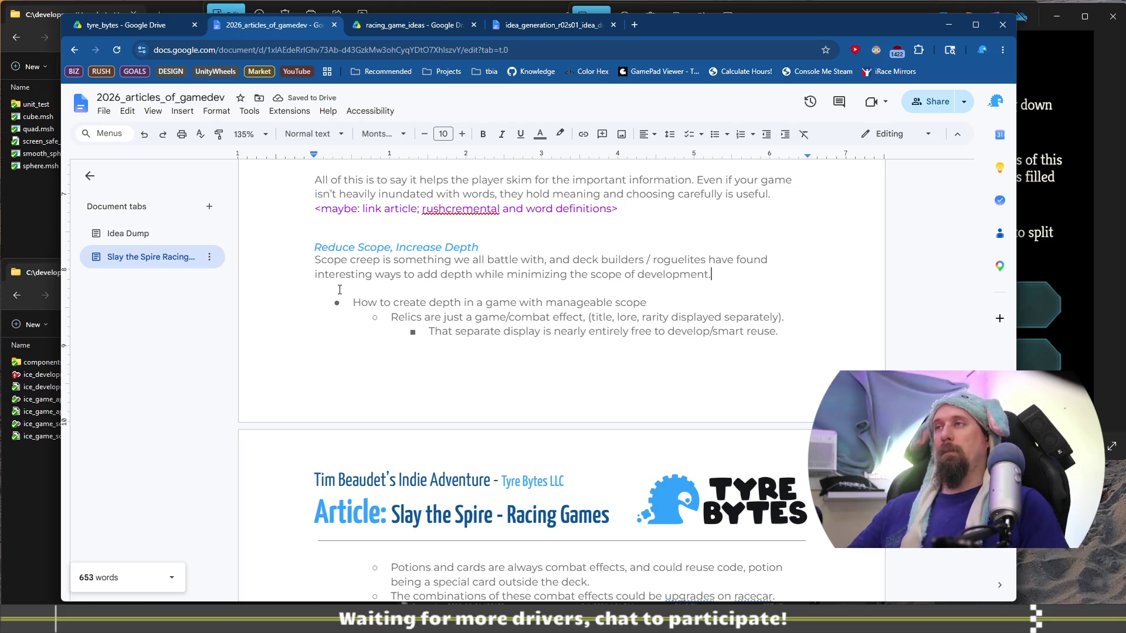
{"action": "type", "text": "U"}
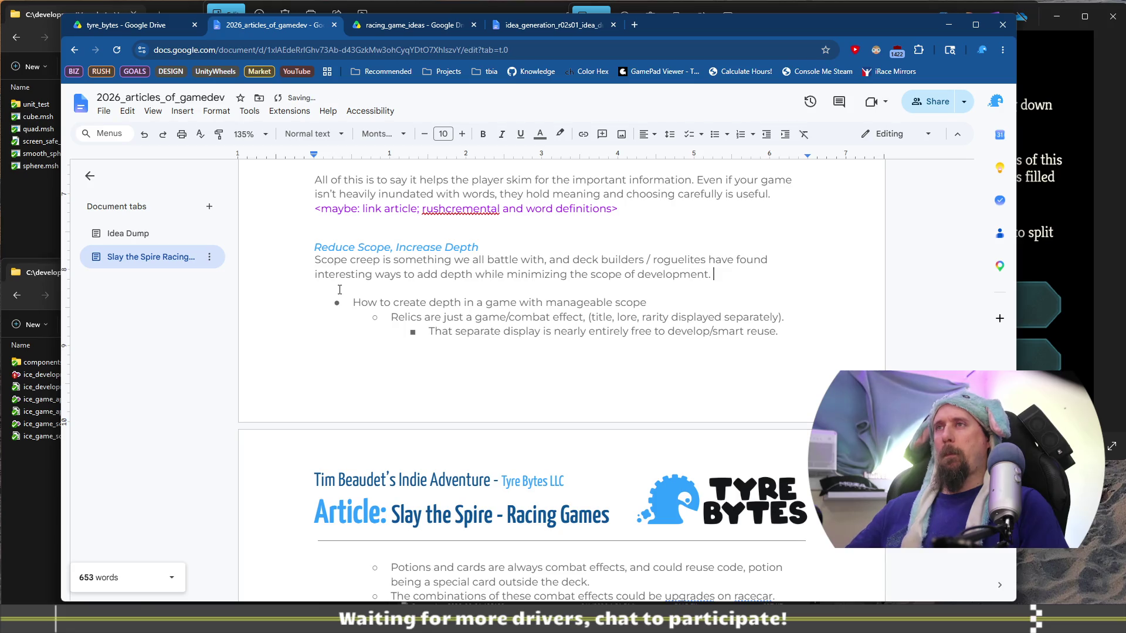
{"action": "type", "text": "pd"}
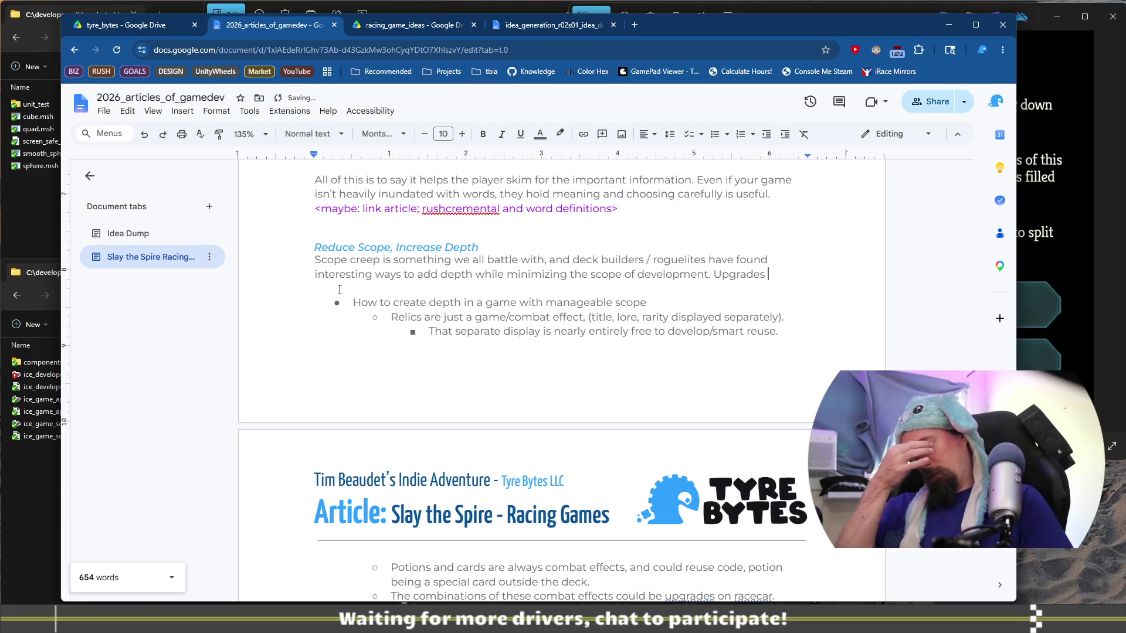
{"action": "type", "text": "and "}
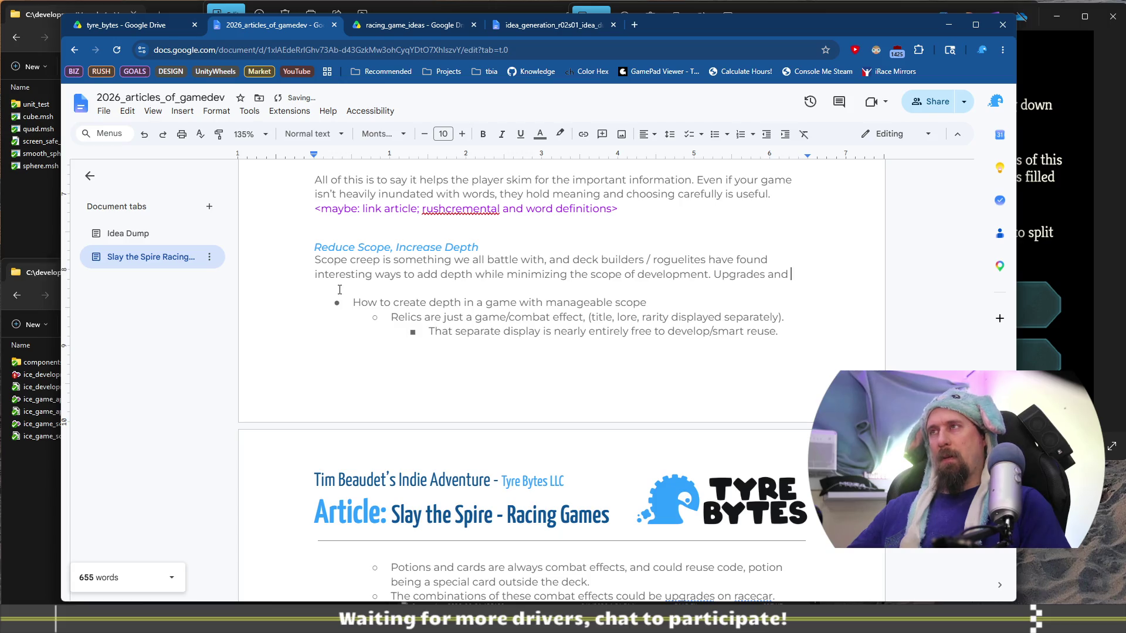
{"action": "type", "text": "comp"}
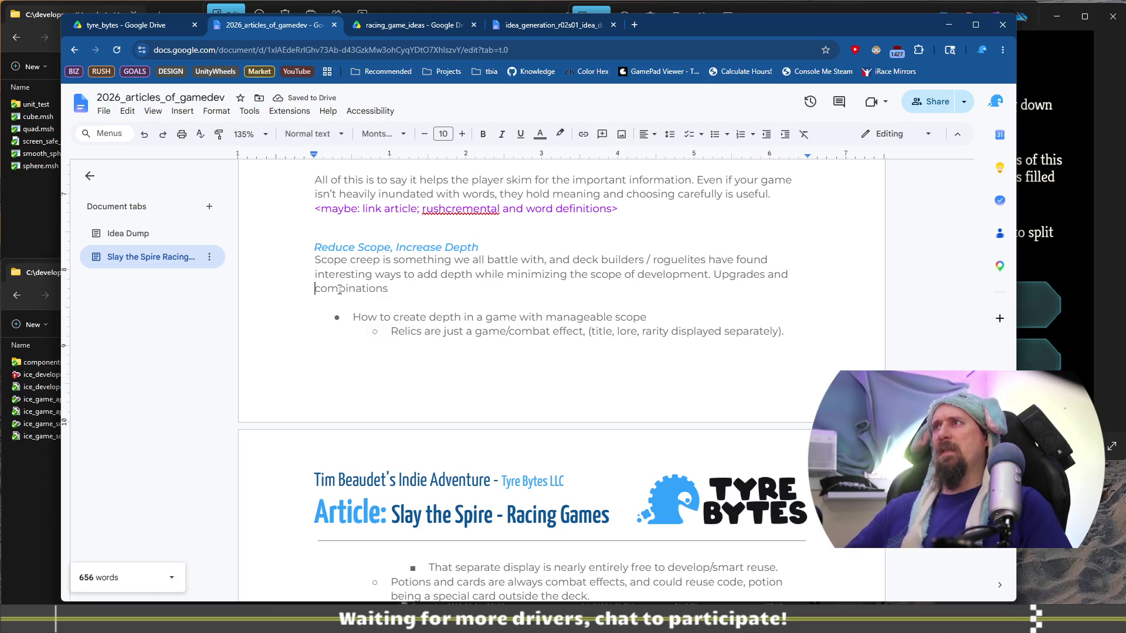
{"action": "type", "text": ","}
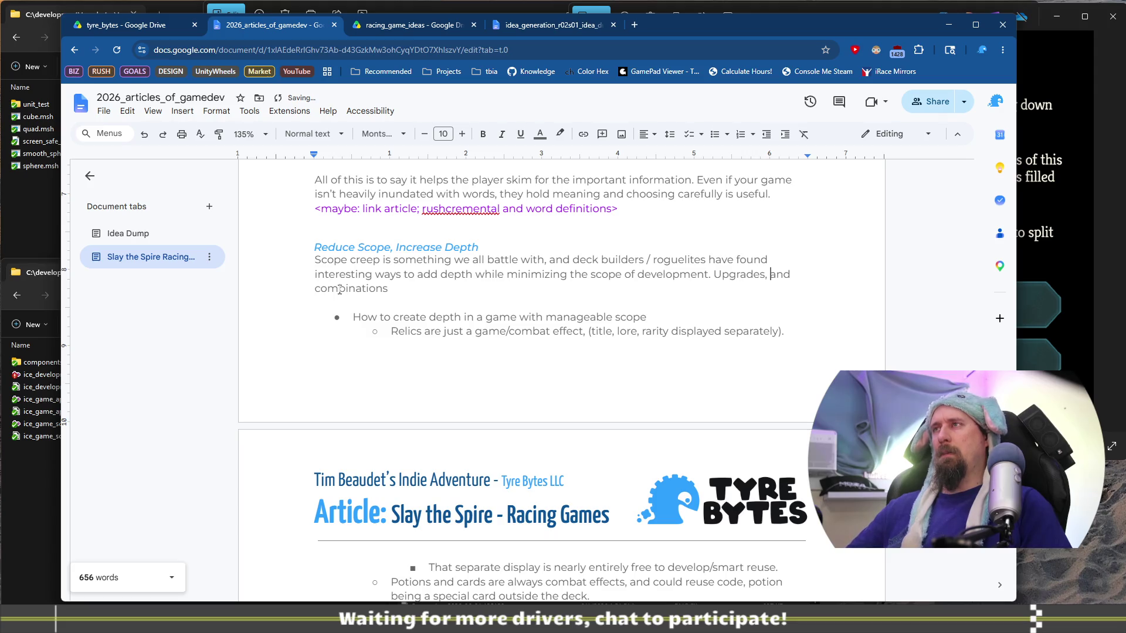
{"action": "type", "text": "with"}
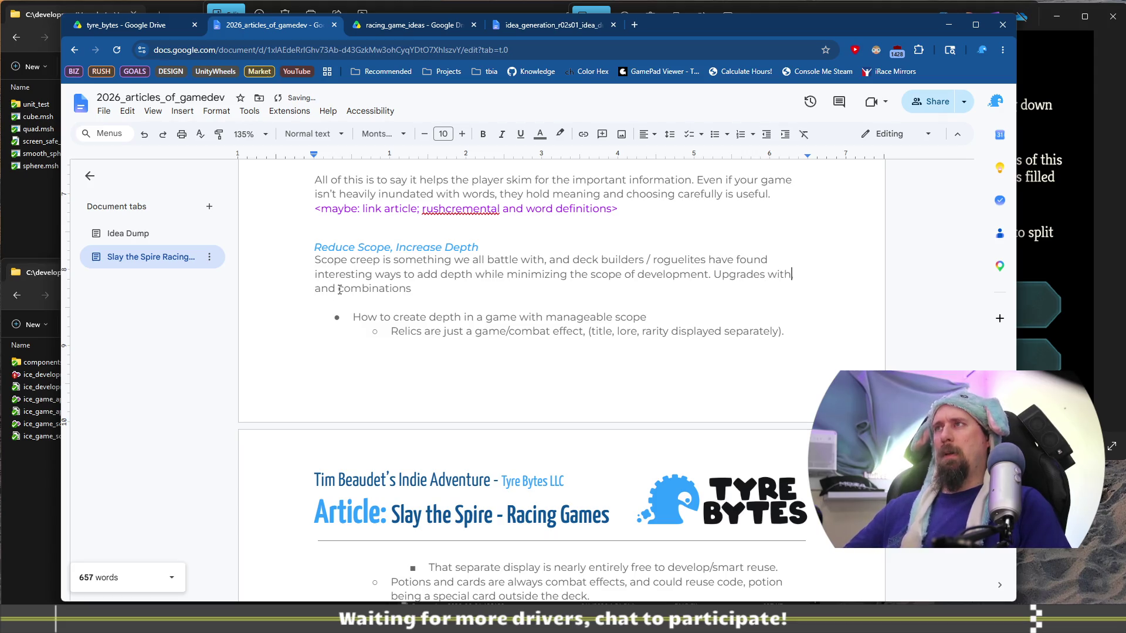
{"action": "type", "text": "fects"}
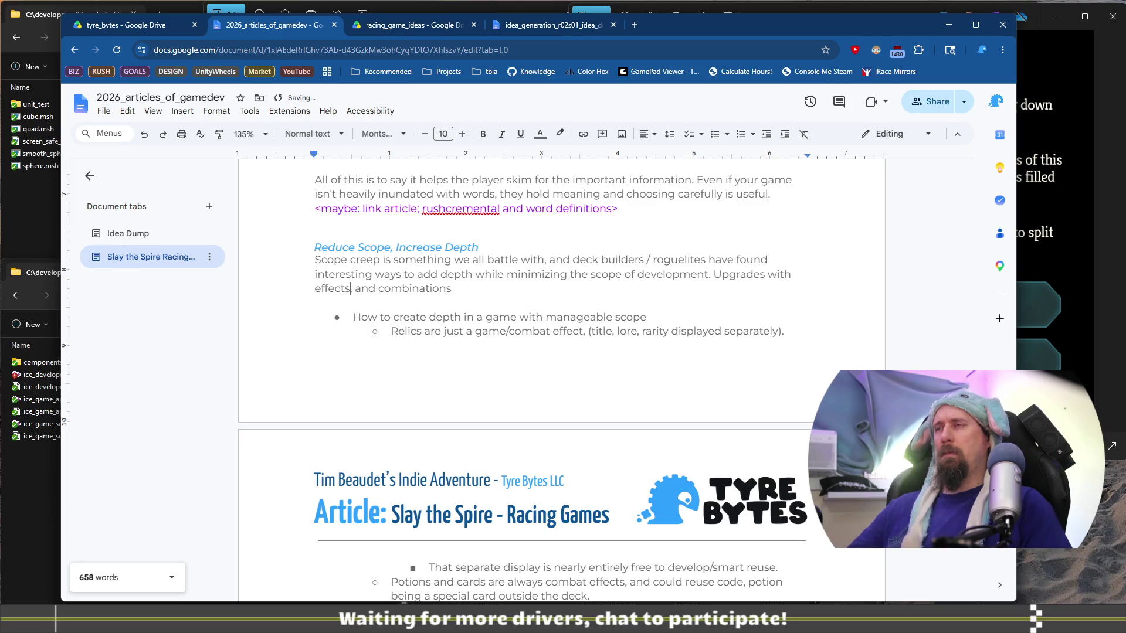
Step: Remove 'with effects', finish the clause, and end the paragraph with a full stop after 'deep end'
{"action": "key", "text": "ctrl+shift+Left"}
{"action": "key", "text": "ctrl+shift+Left"}
{"action": "key", "text": "ctrl+shift+Left"}
{"action": "key", "text": "Right"}
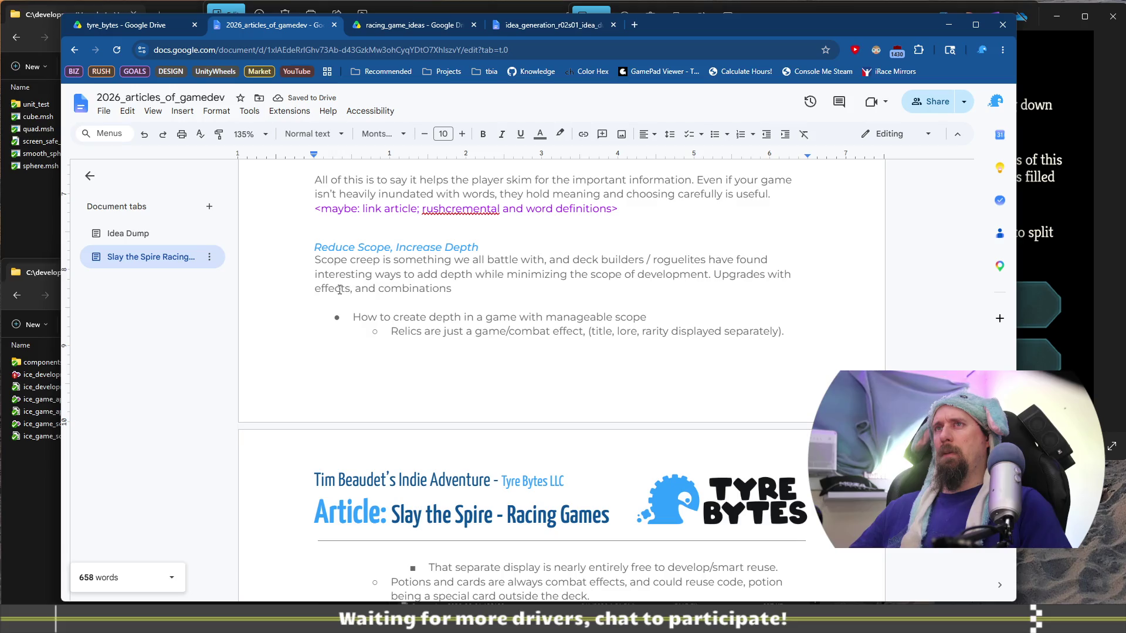
{"action": "key", "text": "BackSpace"}
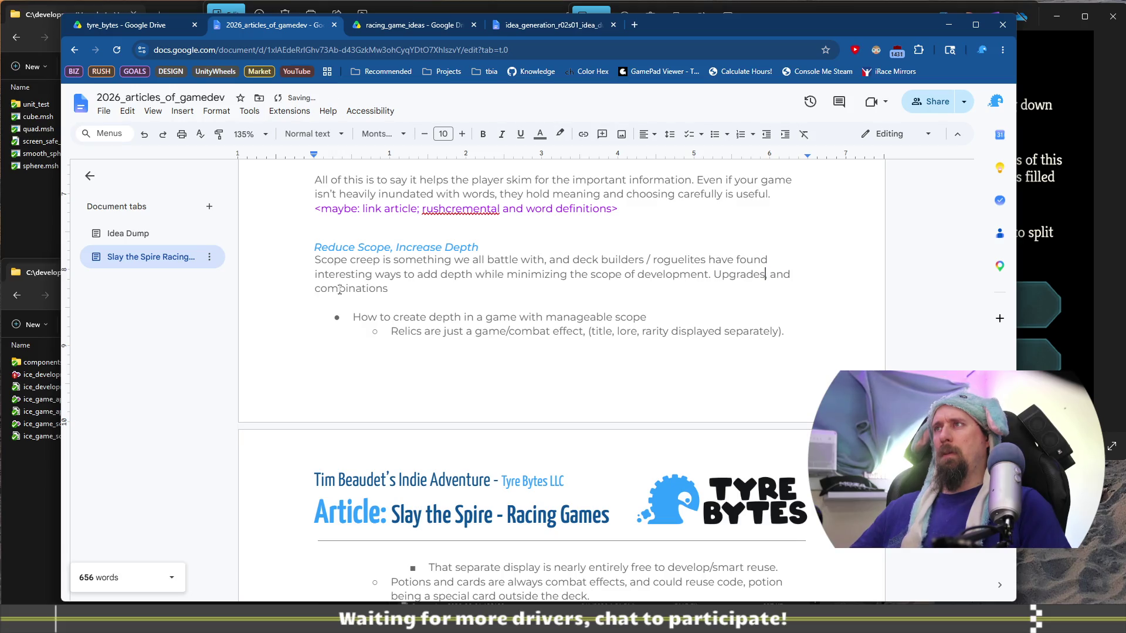
{"action": "type", "text": "specifically"}
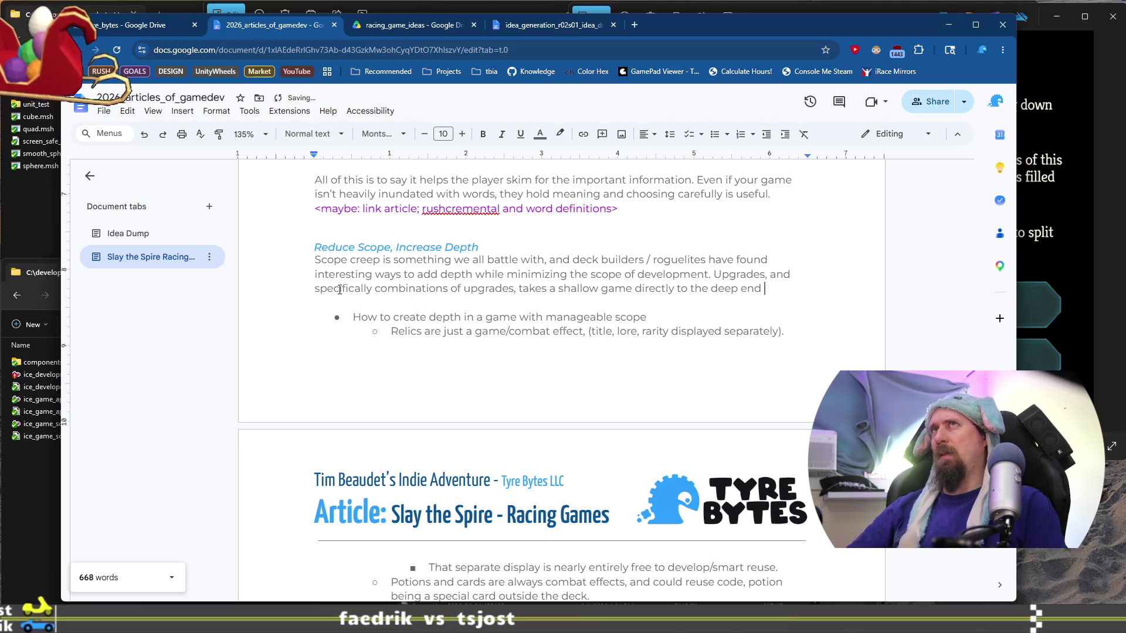
{"action": "type", "text": "faj"}
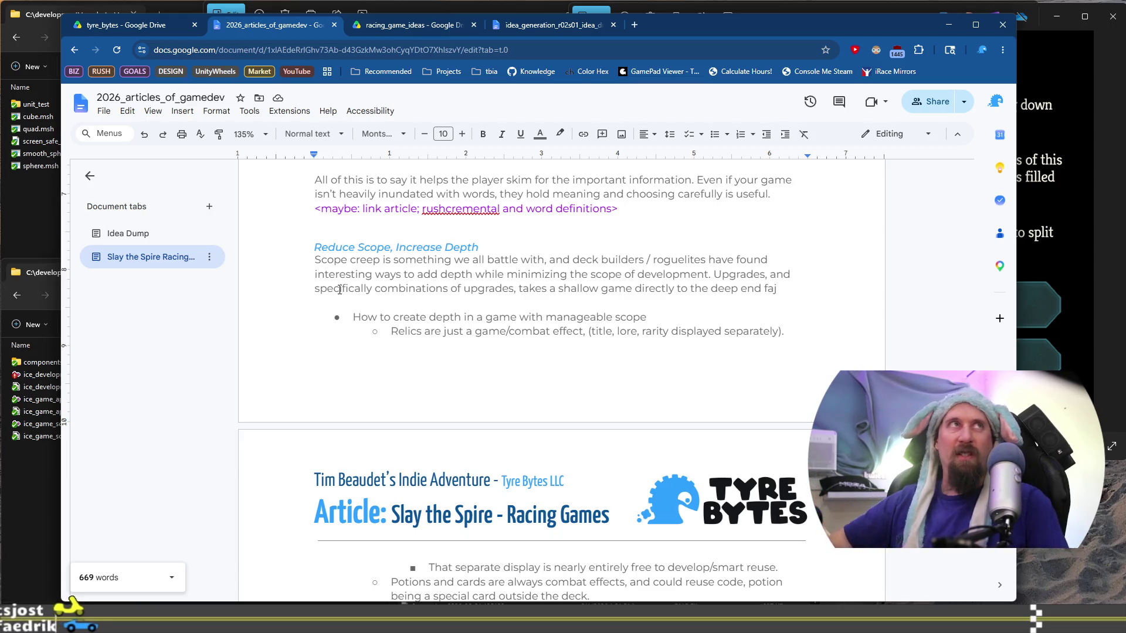
{"action": "key", "text": "BackSpace"}
{"action": "key", "text": "BackSpace"}
{"action": "key", "text": "BackSpace"}
{"action": "type", "text": "."}
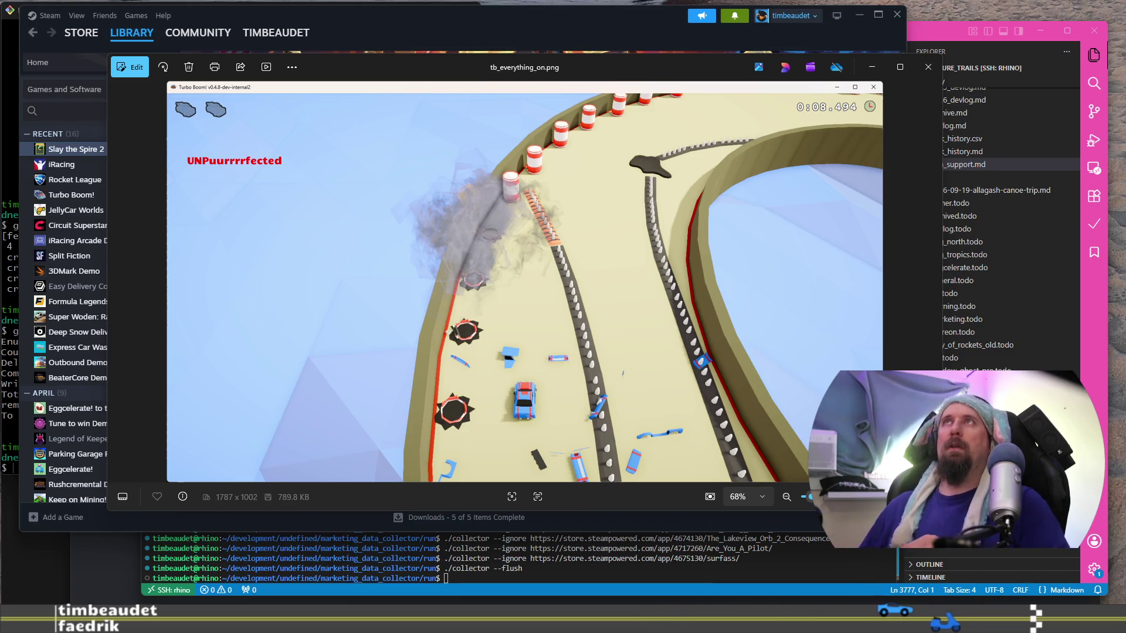
{"action": "scroll", "coordinate": [547, 254], "scroll_direction": "up", "scroll_amount": 2}
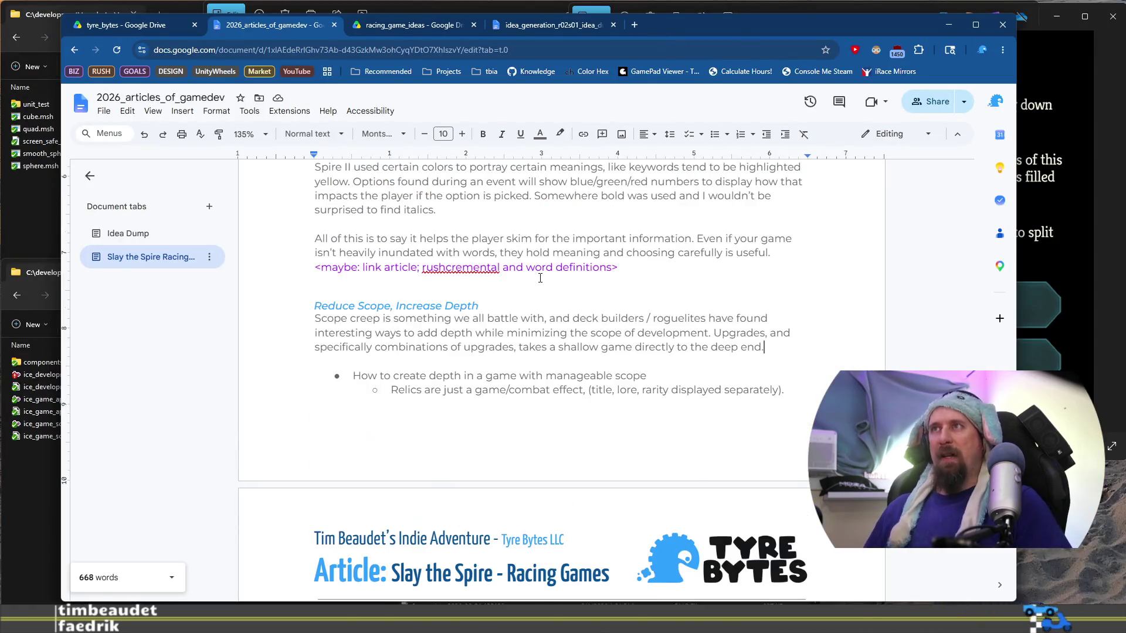
Step: Delete the empty line above the Reduce Scope, Increase Depth heading
{"action": "left_click", "coordinate": [446, 292]}
{"action": "left_click", "coordinate": [450, 286]}
{"action": "key", "text": "BackSpace"}
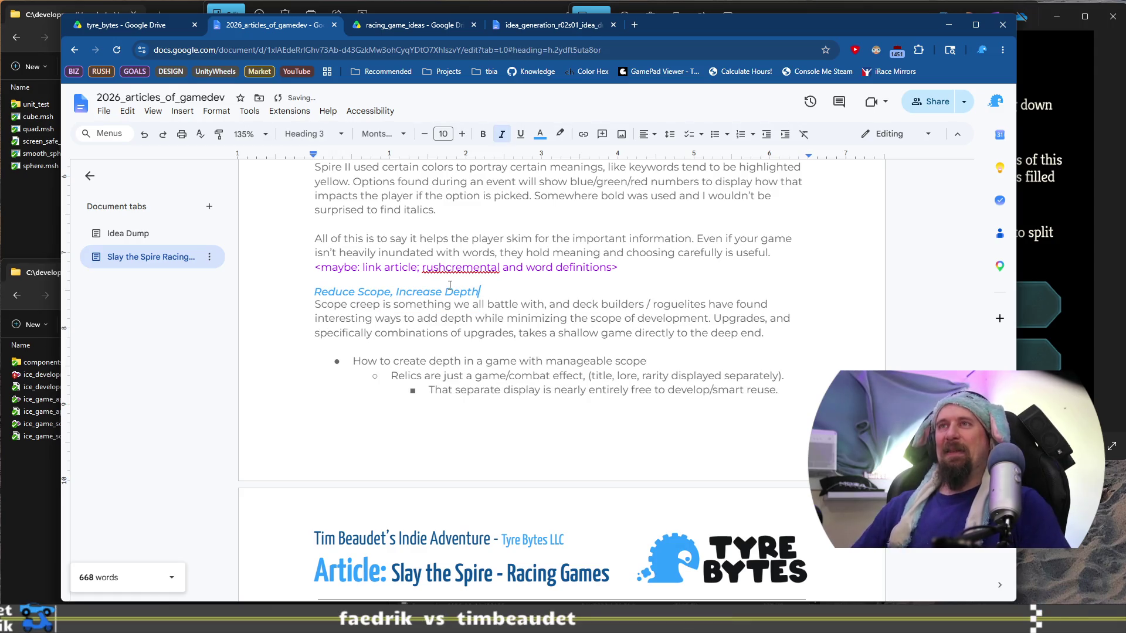
{"action": "triple_click", "coordinate": [450, 286]}
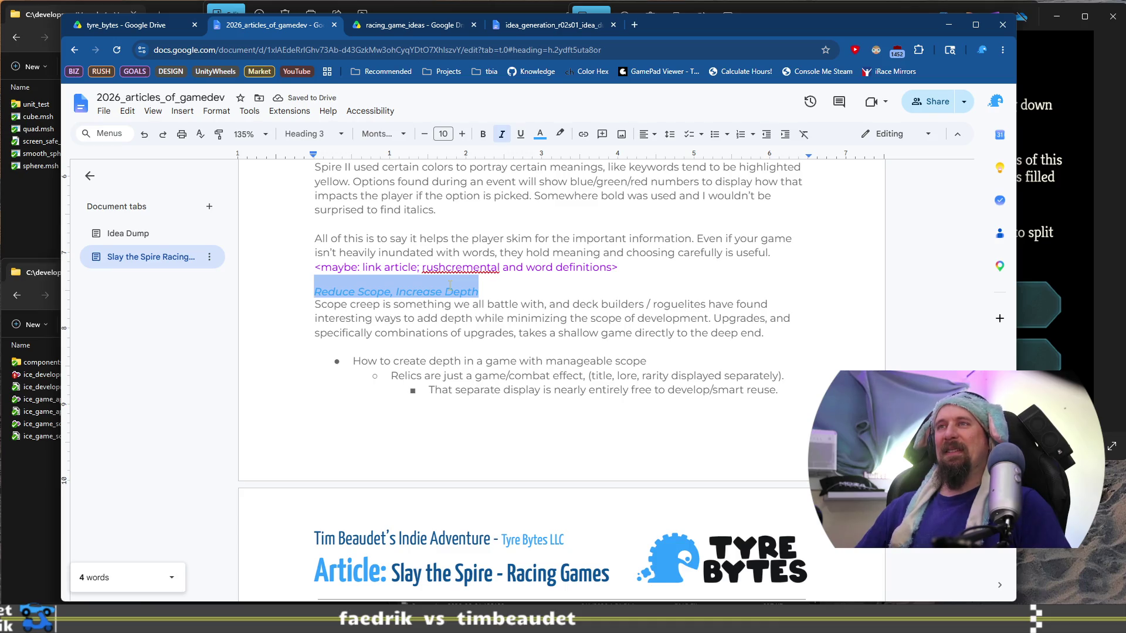
{"action": "key", "text": "Home"}
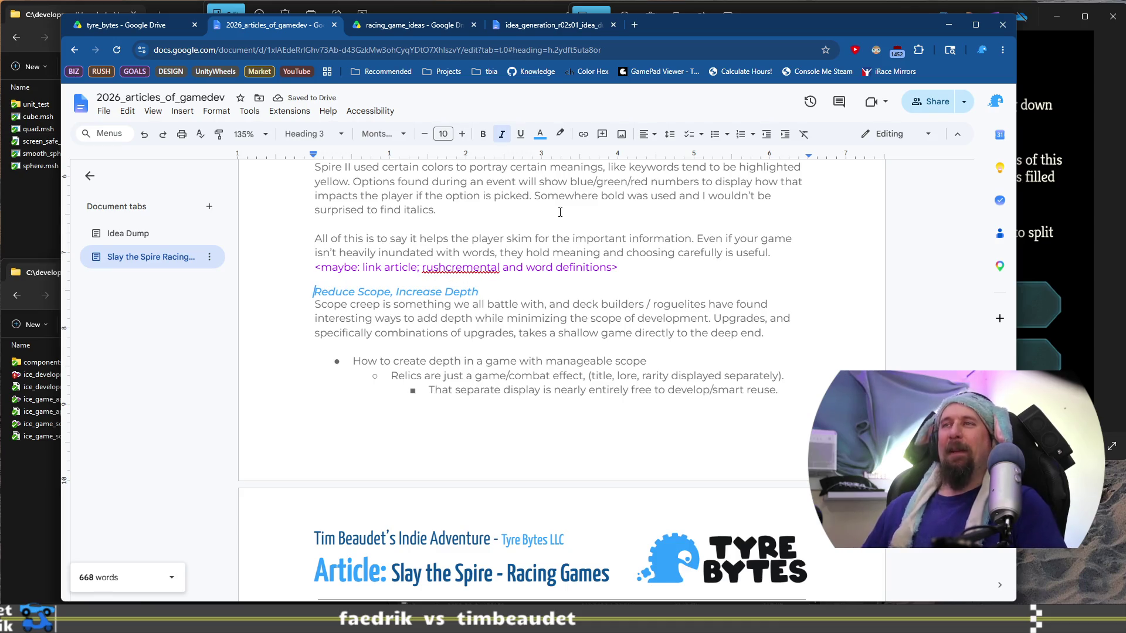
{"action": "scroll", "coordinate": [560, 212], "scroll_direction": "up", "scroll_amount": 5}
{"action": "scroll", "coordinate": [345, 291], "scroll_direction": "up", "scroll_amount": 2}
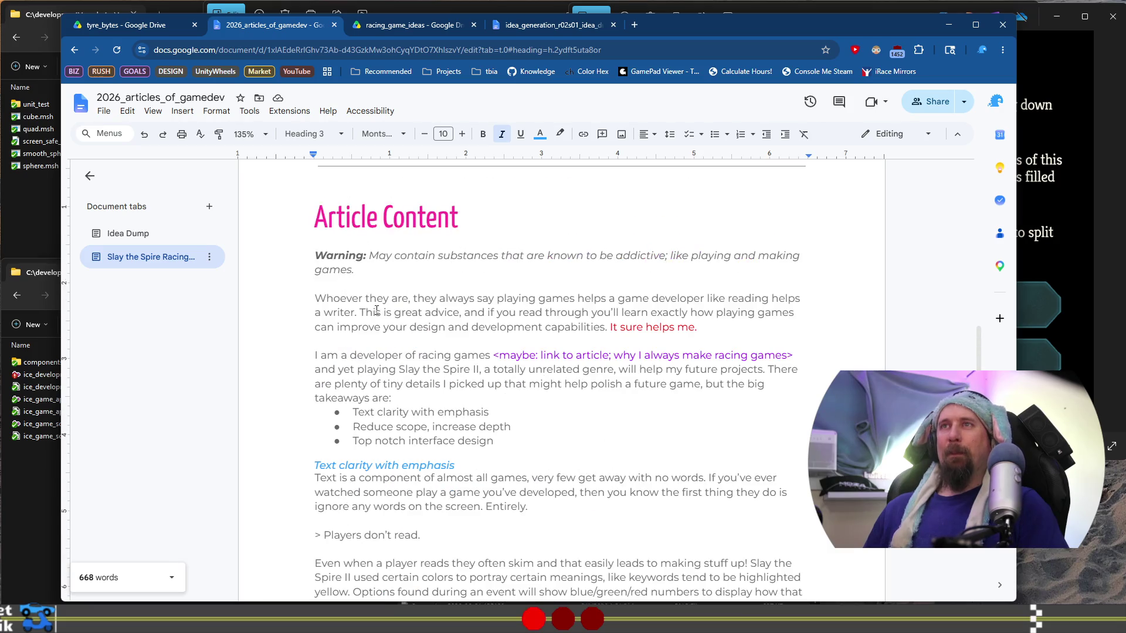
Step: Colour the '> Players don't read.' line light grey
{"action": "left_click", "coordinate": [388, 278]}
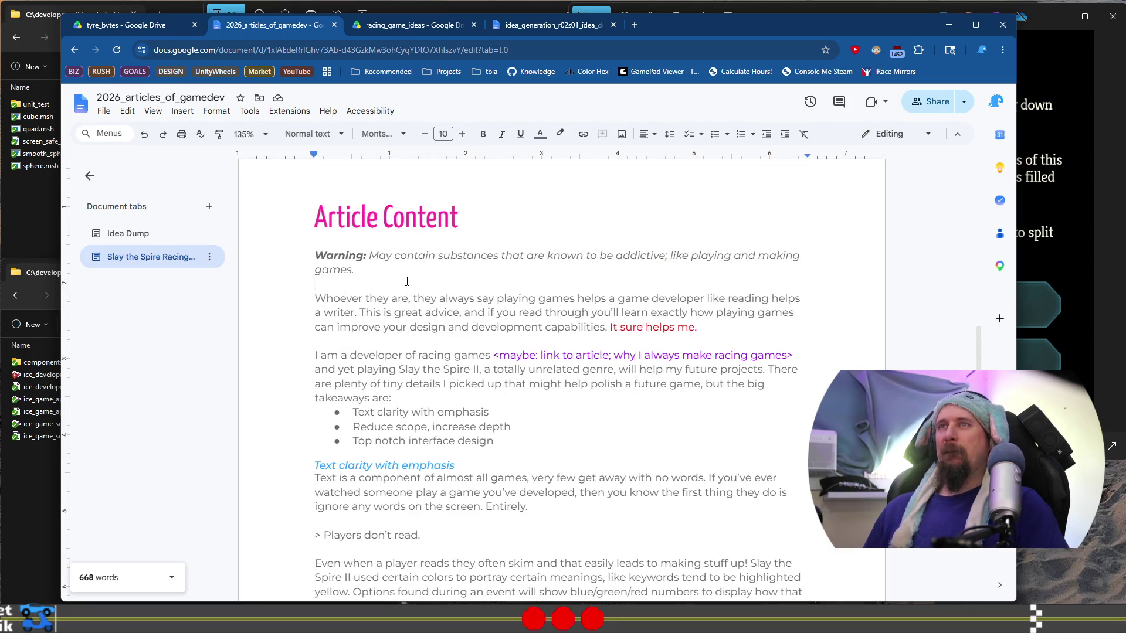
{"action": "scroll", "coordinate": [422, 272], "scroll_direction": "down", "scroll_amount": 5}
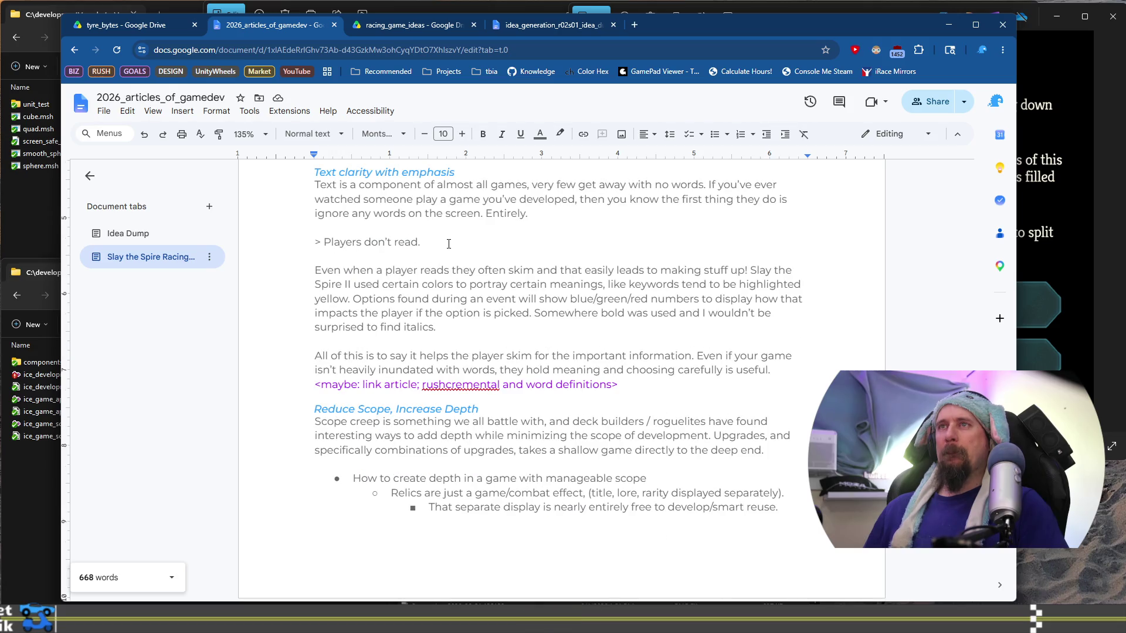
{"action": "triple_click", "coordinate": [307, 235]}
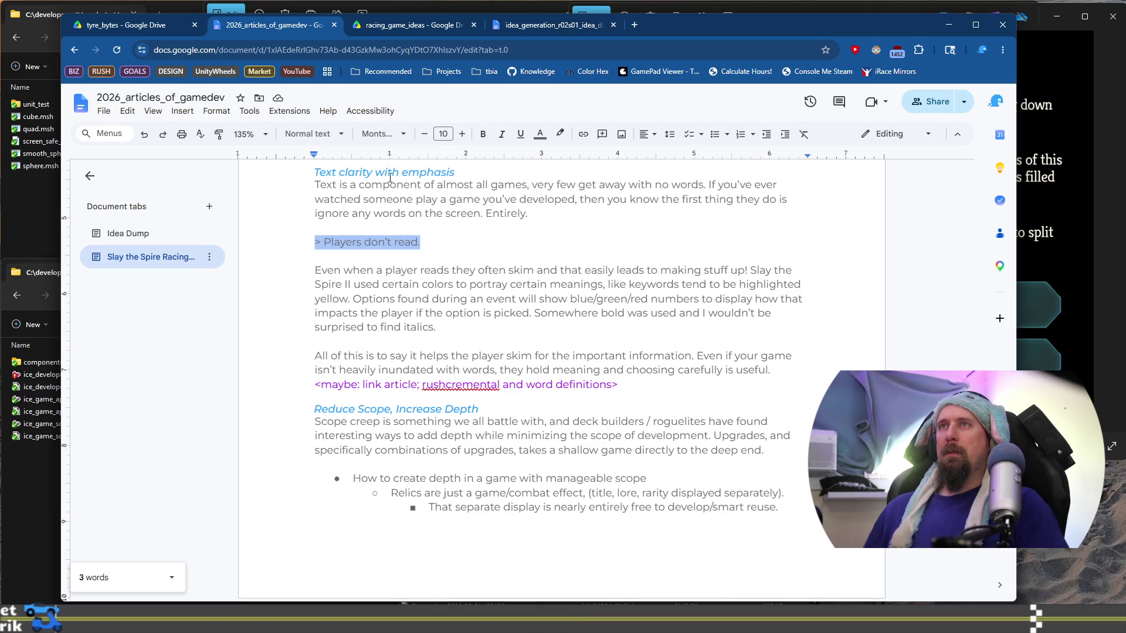
{"action": "left_click", "coordinate": [539, 134]}
{"action": "left_click", "coordinate": [609, 157]}
{"action": "key", "text": "Up"}
Step: Place the caret before 'Players' in the quote line and review the surrounding text
{"action": "scroll", "coordinate": [391, 276], "scroll_direction": "down", "scroll_amount": 1}
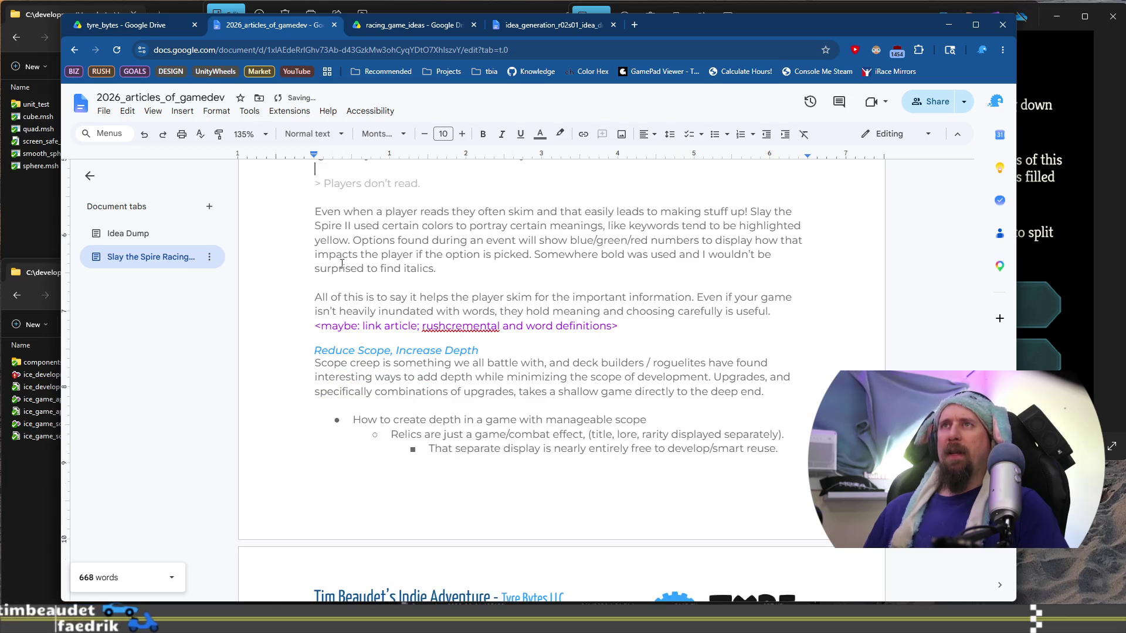
{"action": "scroll", "coordinate": [359, 257], "scroll_direction": "down", "scroll_amount": 1}
{"action": "scroll", "coordinate": [359, 257], "scroll_direction": "up", "scroll_amount": 2}
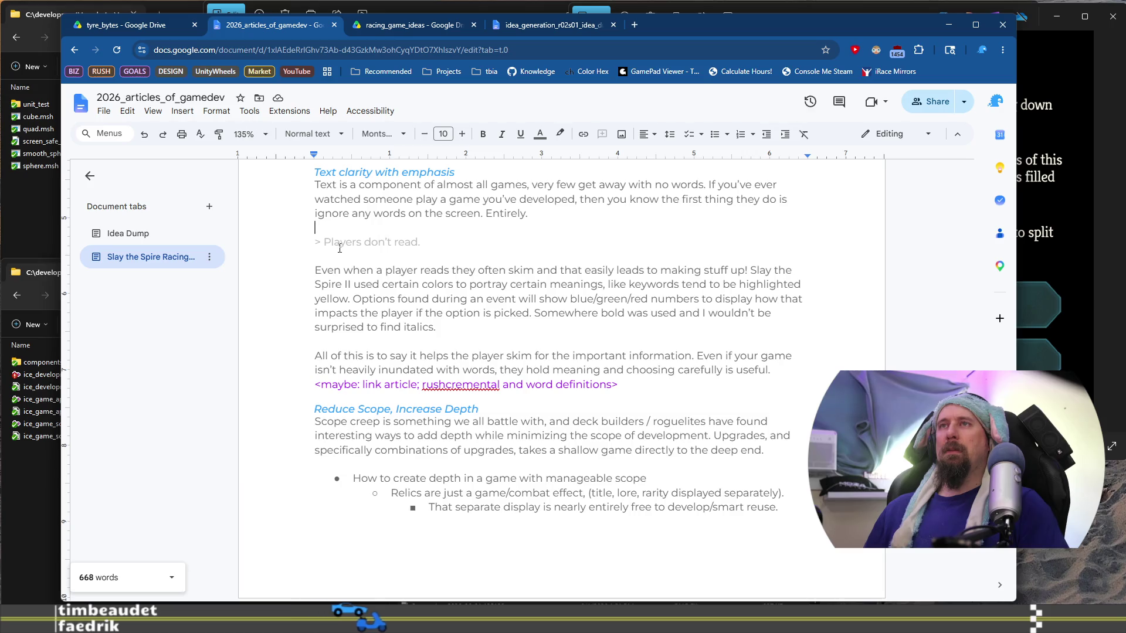
{"action": "left_click", "coordinate": [325, 243]}
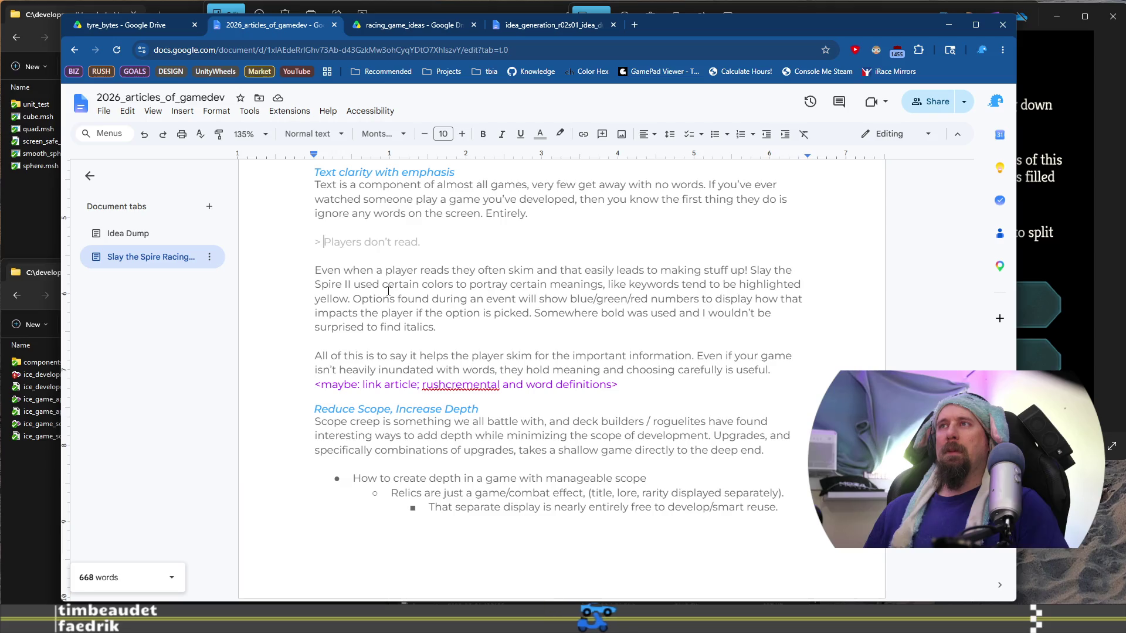
{"action": "scroll", "coordinate": [387, 285], "scroll_direction": "down", "scroll_amount": 10}
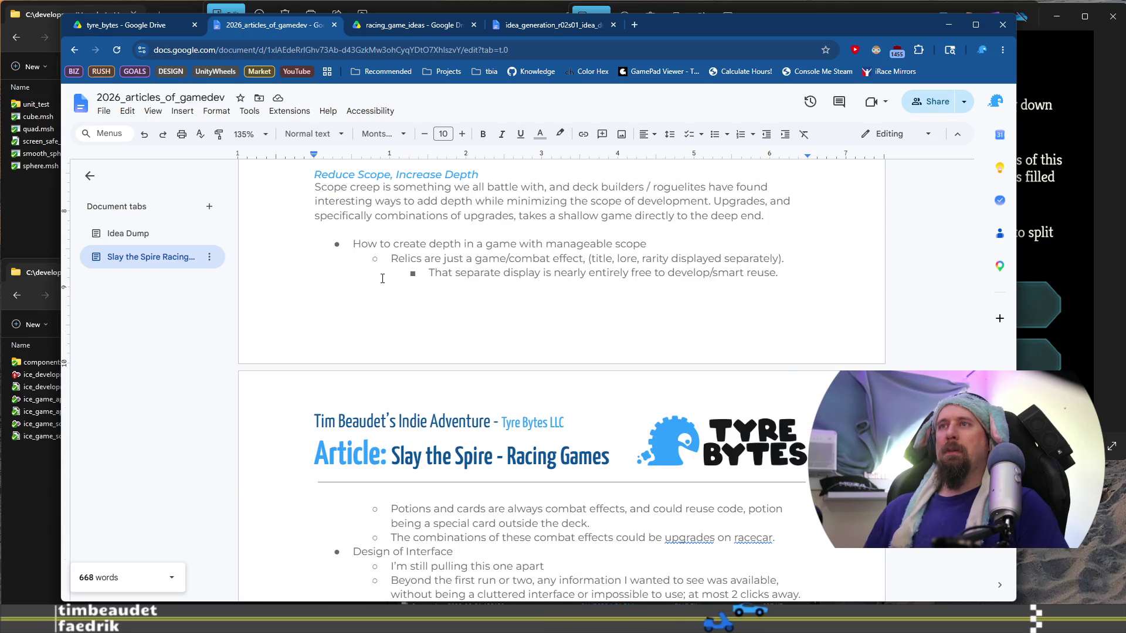
{"action": "scroll", "coordinate": [382, 280], "scroll_direction": "up", "scroll_amount": 10}
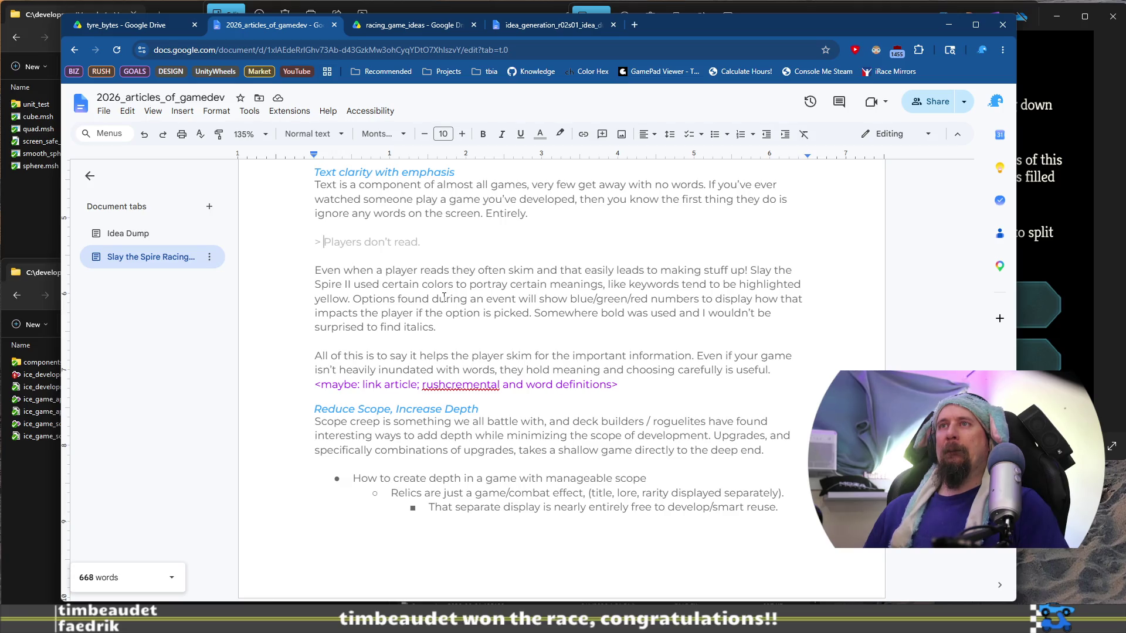
{"action": "scroll", "coordinate": [444, 299], "scroll_direction": "down", "scroll_amount": 2}
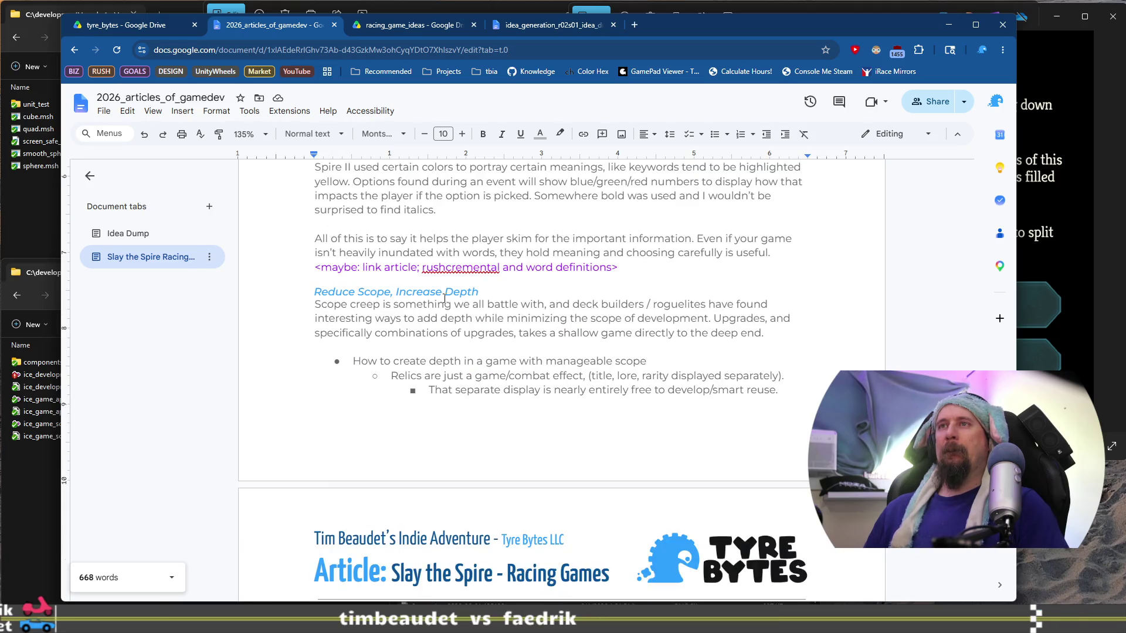
Step: Type draft quote wording ('All game developers should know') and remove a stray letter
{"action": "scroll", "coordinate": [445, 299], "scroll_direction": "up", "scroll_amount": 3}
{"action": "type", "text": "A"}
{"action": "type", "text": "ll "}
{"action": "type", "text": "me developer "}
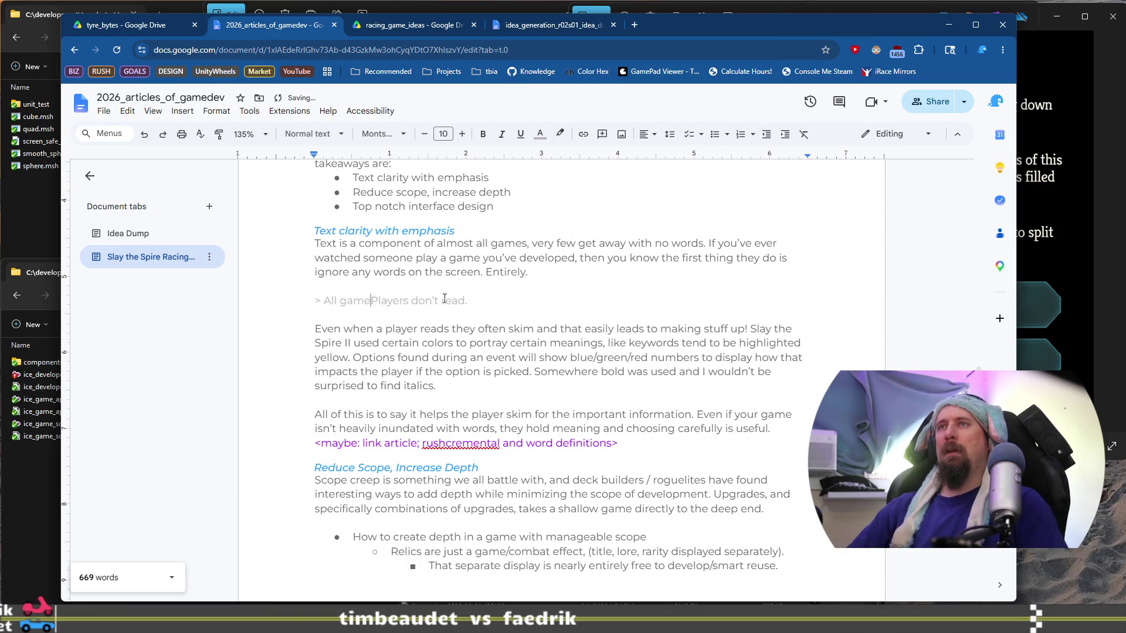
{"action": "type", "text": "s should know p"}
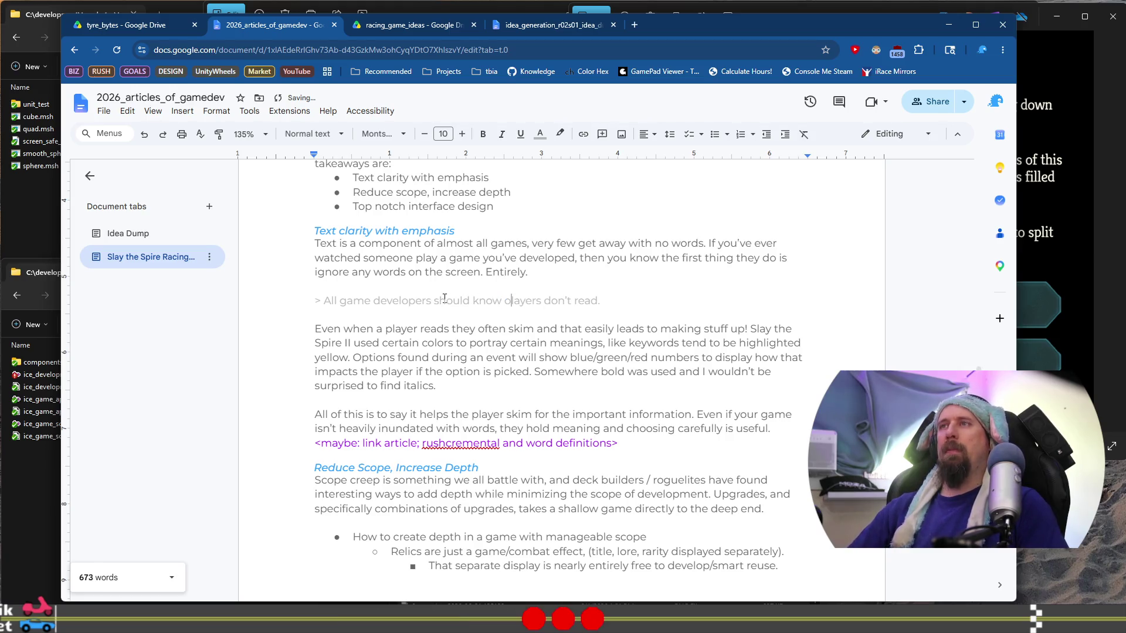
{"action": "key", "text": "BackSpace"}
{"action": "left_click", "coordinate": [603, 329]}
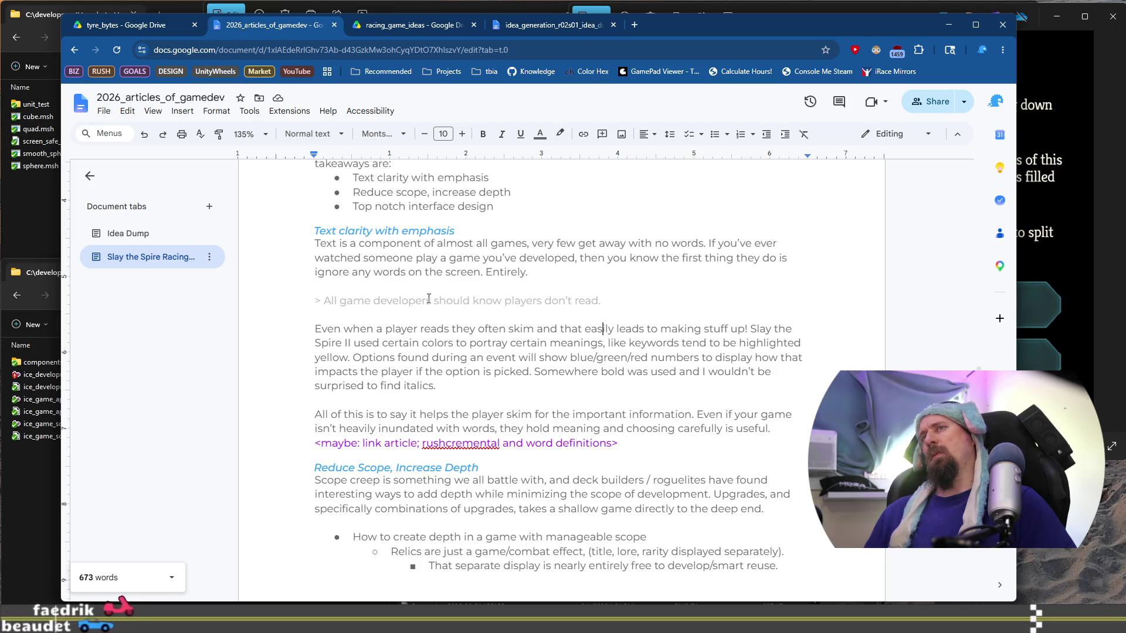
Step: Replace 'All game developers should know' with 'Everybody knows' in the quote line
{"action": "left_click", "coordinate": [471, 300]}
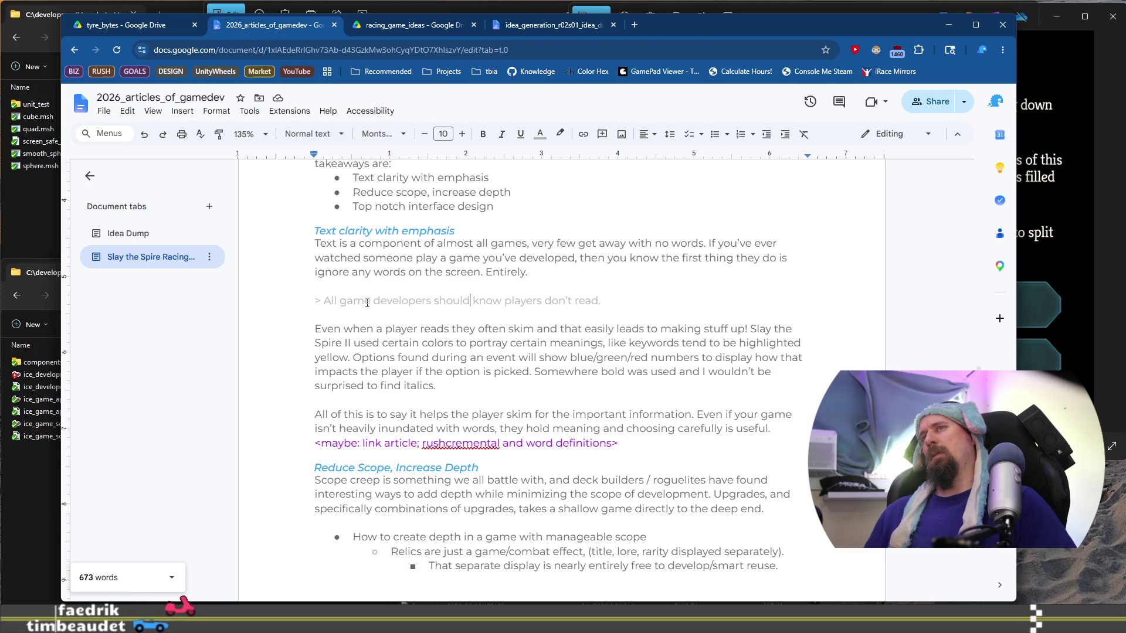
{"action": "left_click", "coordinate": [322, 300], "text": "shift"}
{"action": "type", "text": "Everyone"}
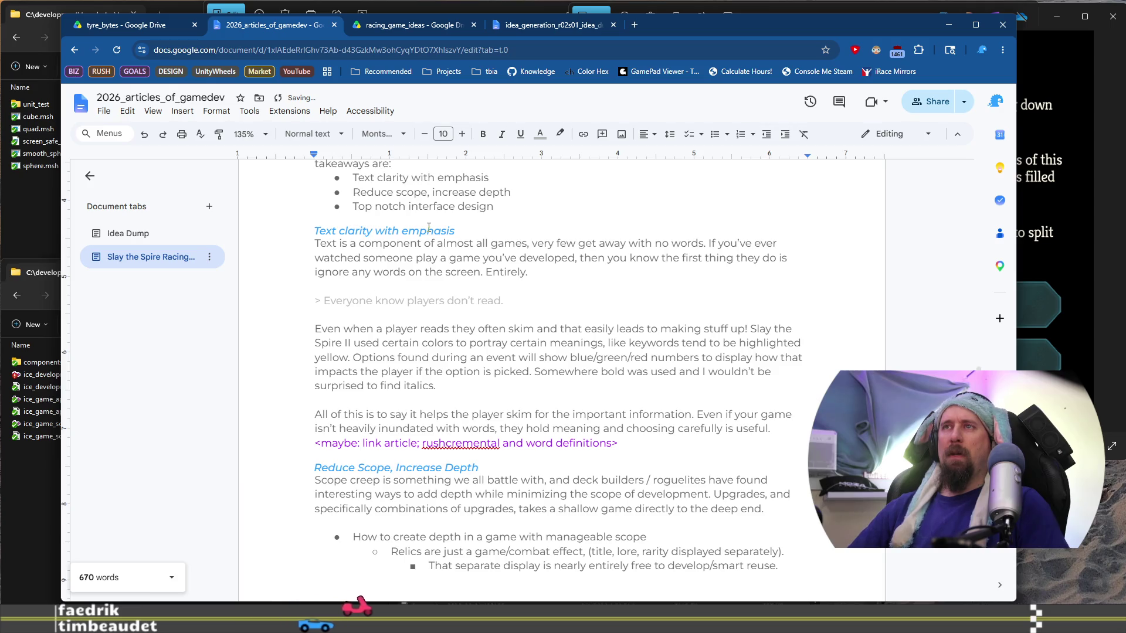
{"action": "key", "text": "Left"}
{"action": "type", "text": "s"}
{"action": "key", "text": "Down"}
{"action": "key", "text": "Up"}
{"action": "key", "text": "Right"}
{"action": "key", "text": "Right"}
{"action": "key", "text": "Right"}
{"action": "key", "text": "Right"}
{"action": "key", "text": "Right"}
{"action": "key", "text": "shift+Right"}
{"action": "key", "text": "shift+Right"}
{"action": "key", "text": "shift+Right"}
{"action": "type", "text": "body"}
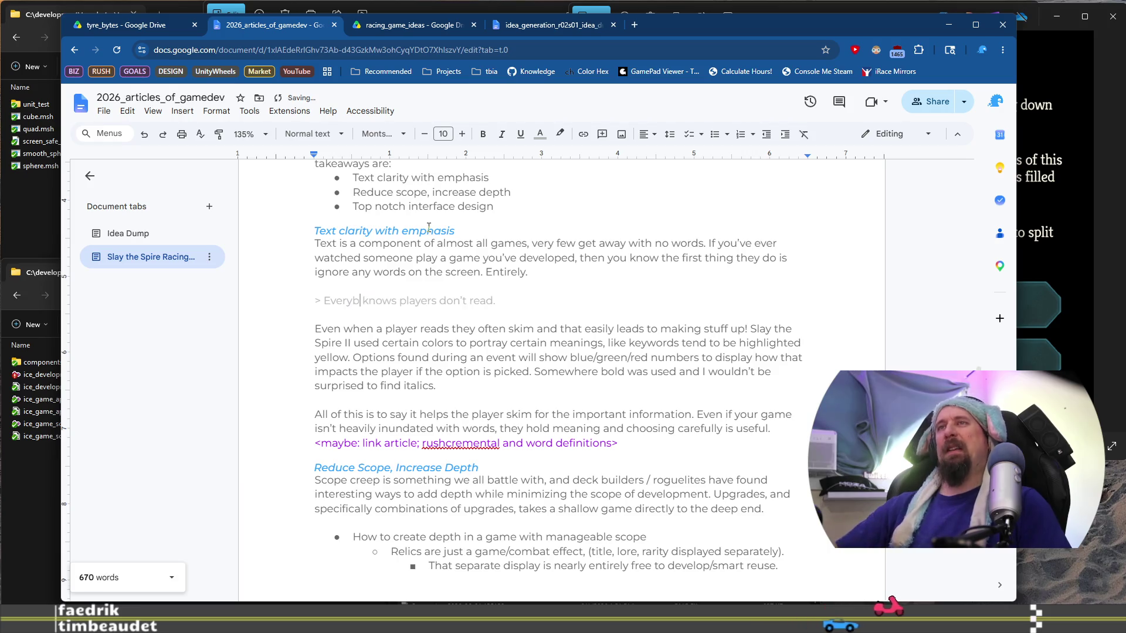
{"action": "key", "text": "Down"}
{"action": "key", "text": "Down"}
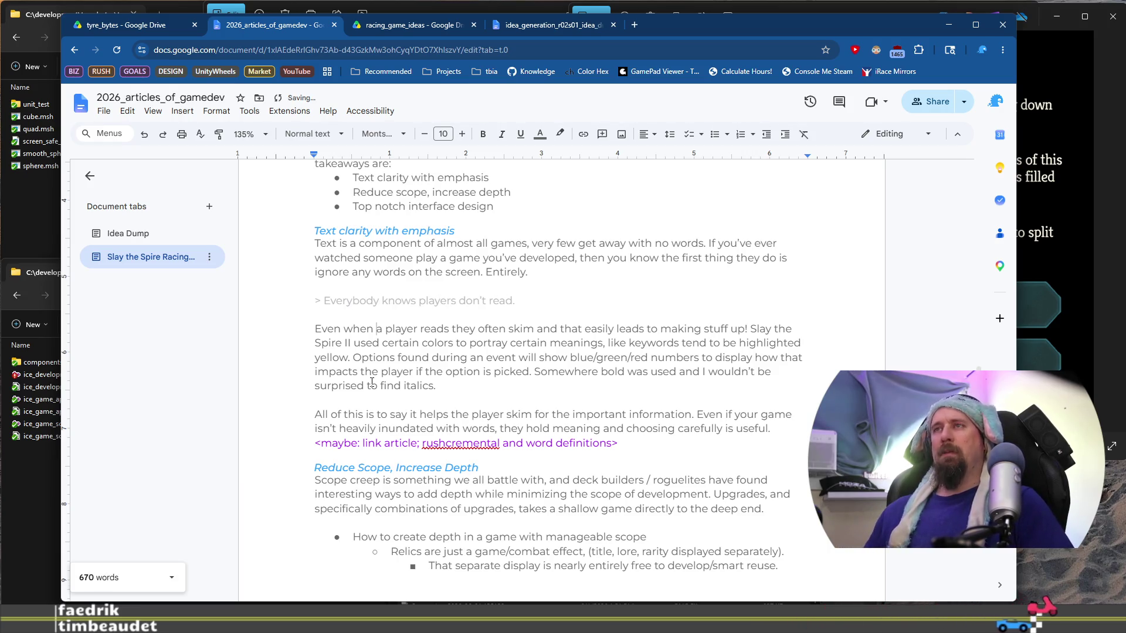
{"action": "scroll", "coordinate": [377, 381], "scroll_direction": "down", "scroll_amount": 1}
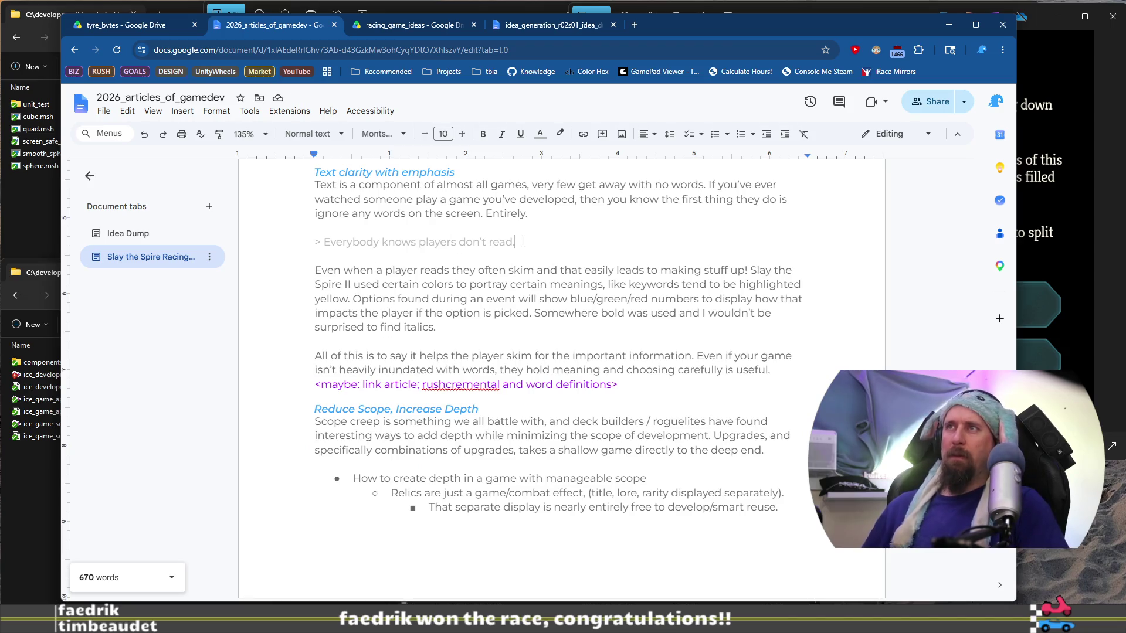
{"action": "scroll", "coordinate": [476, 328], "scroll_direction": "down", "scroll_amount": 3}
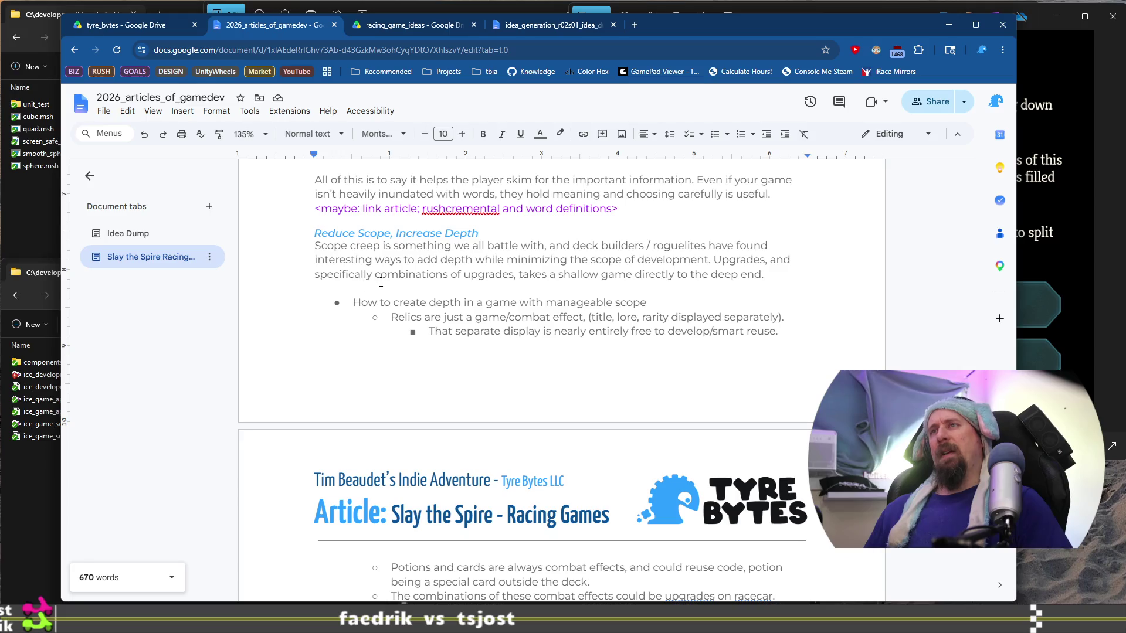
Step: Revise the Reduce Scope paragraph's last sentence, inserting 'rapidly' before 'takes'
{"action": "left_click", "coordinate": [783, 272]}
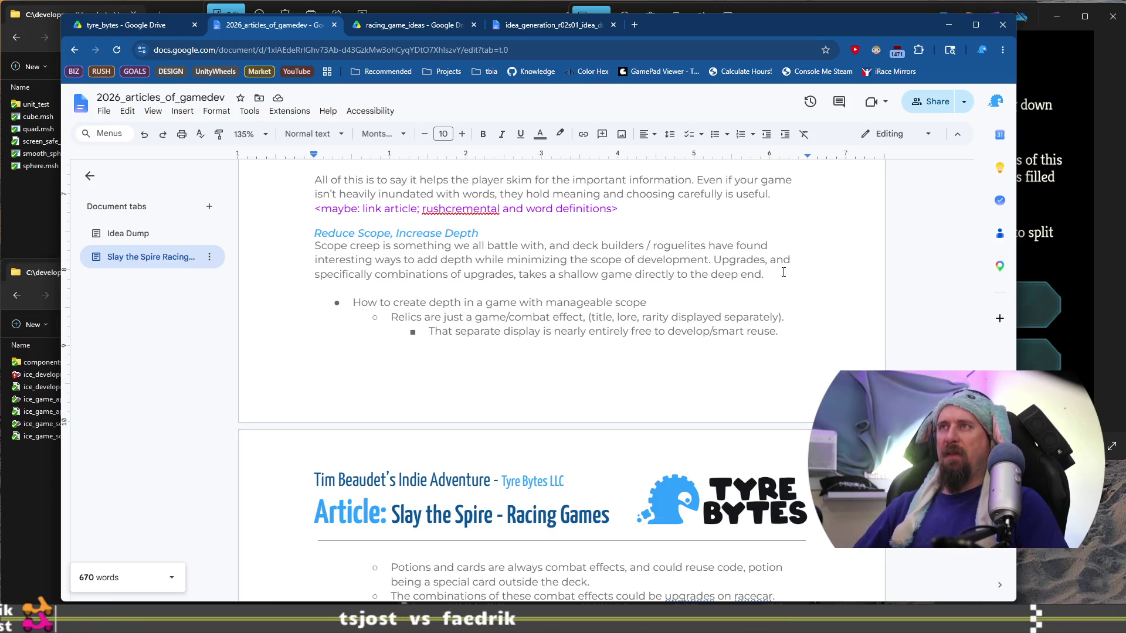
{"action": "type", "text": "thes "}
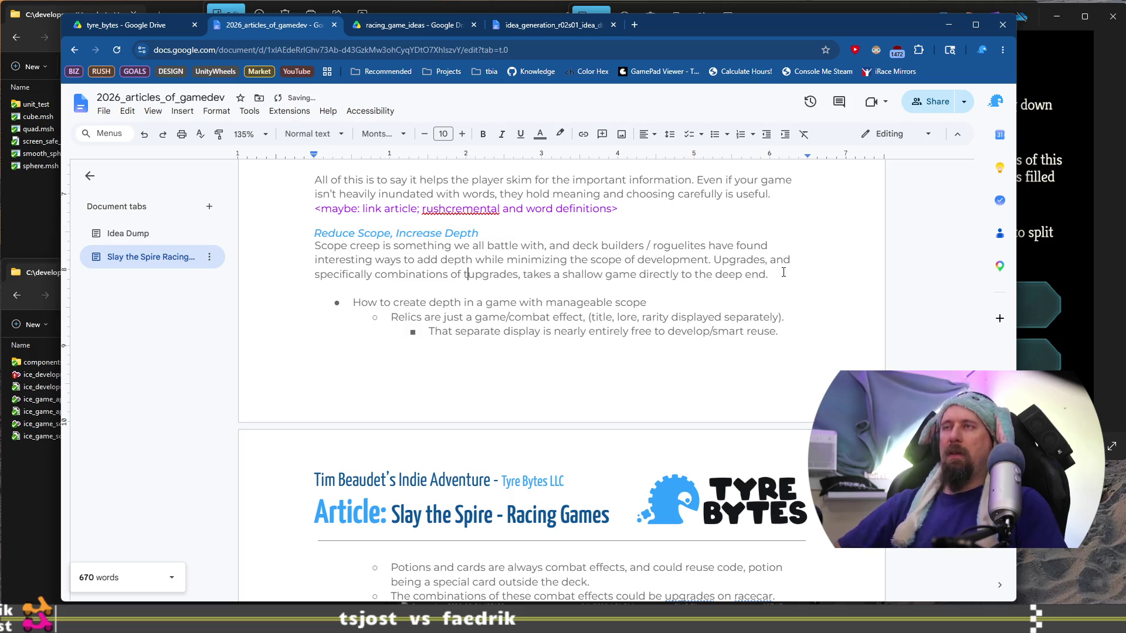
{"action": "type", "text": "e"}
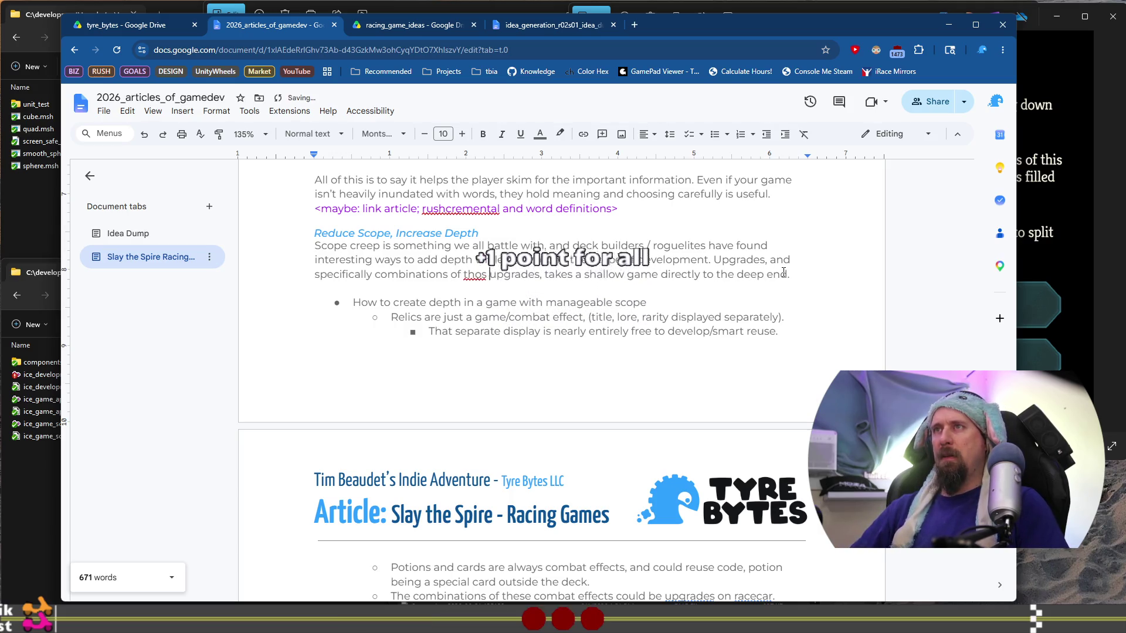
{"action": "key", "text": "End"}
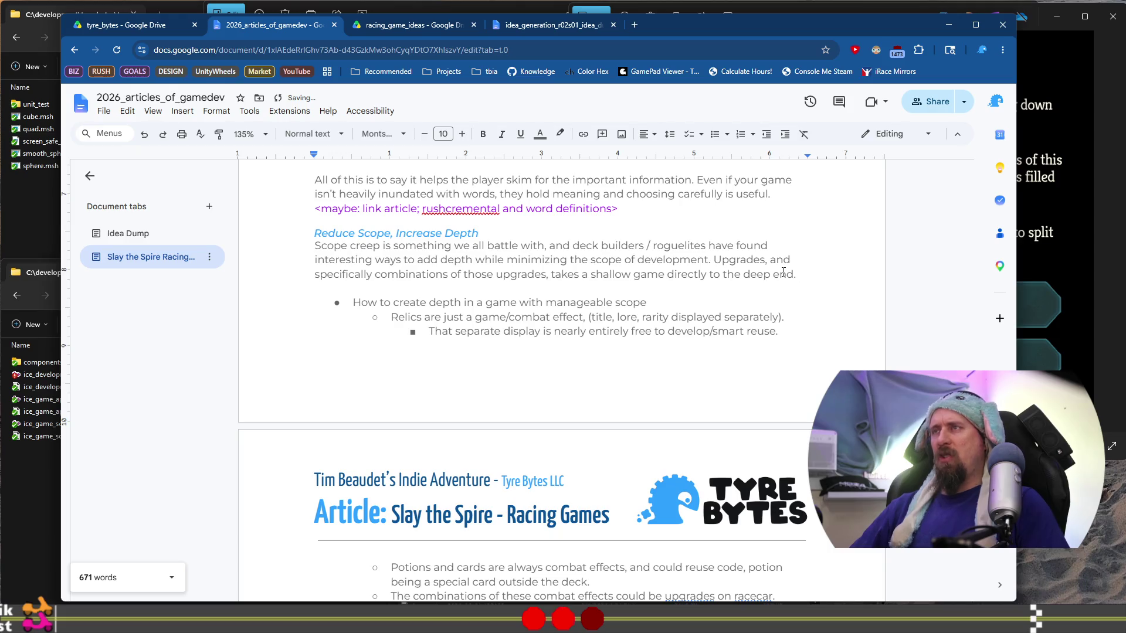
{"action": "type", "text": "."}
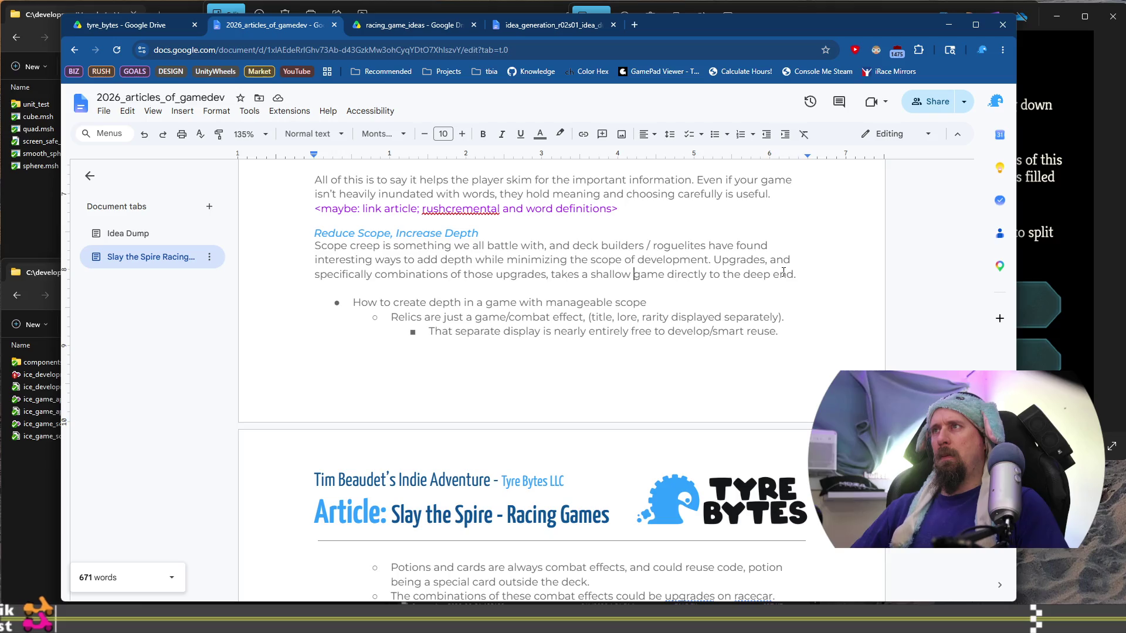
{"action": "key", "text": "ctrl+Left"}
{"action": "type", "text": "rapidly"}
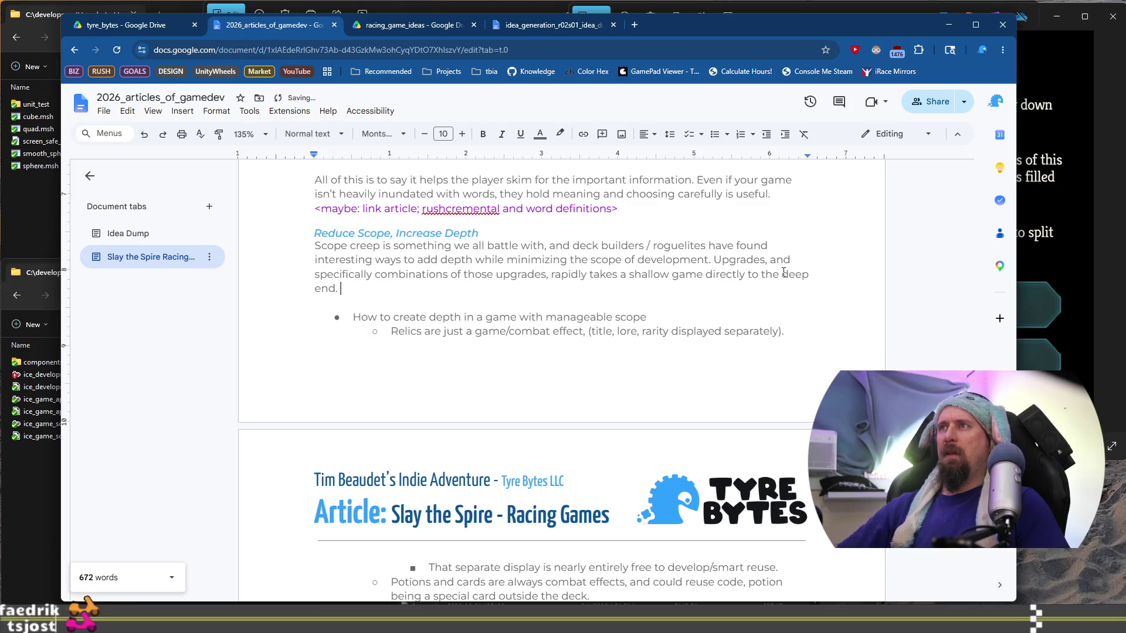
{"action": "key", "text": "Down"}
{"action": "key", "text": "End"}
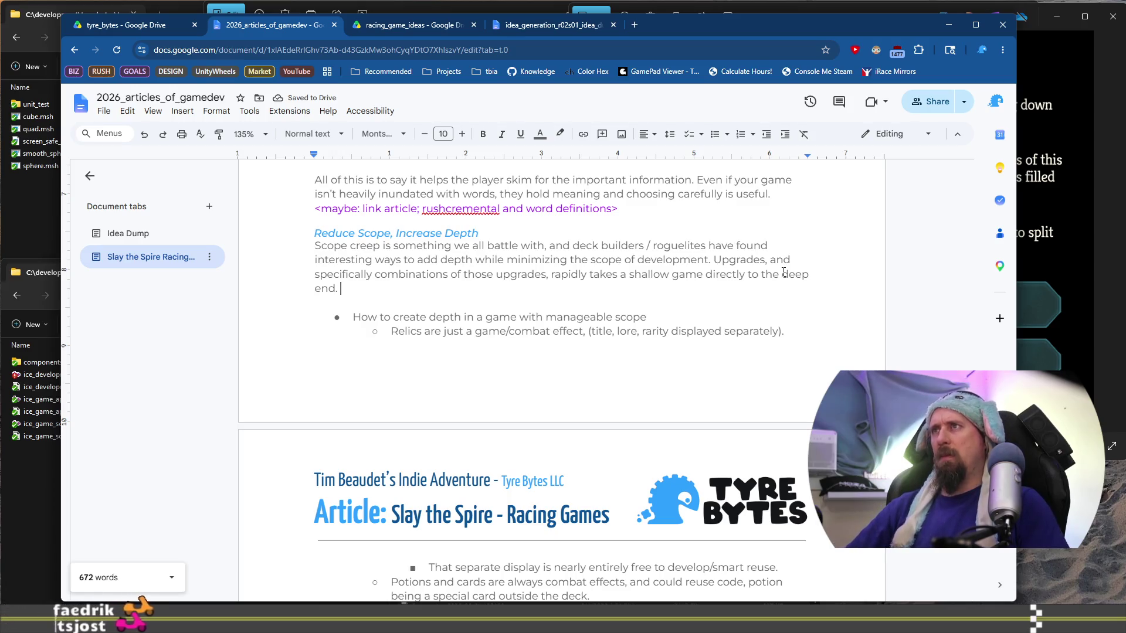
Step: Reword the ending to 'takes a game from to the deep end.' and add blank lines below
{"action": "left_click", "coordinate": [695, 274]}
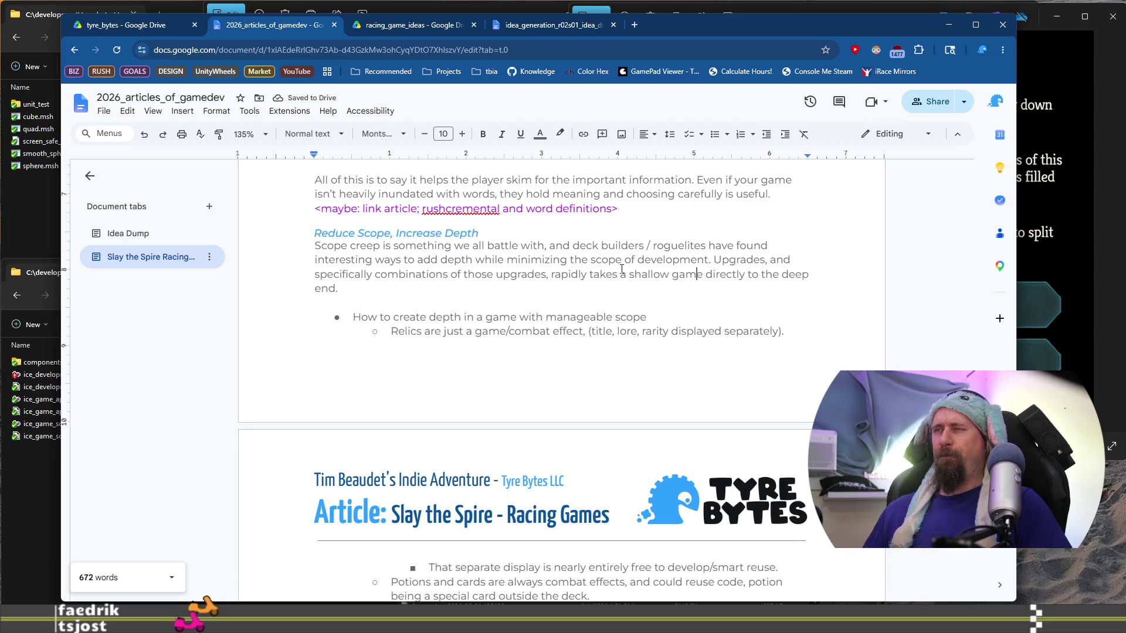
{"action": "key", "text": "ctrl+Left"}
{"action": "key", "text": "ctrl+Left"}
{"action": "type", "text": "game from "}
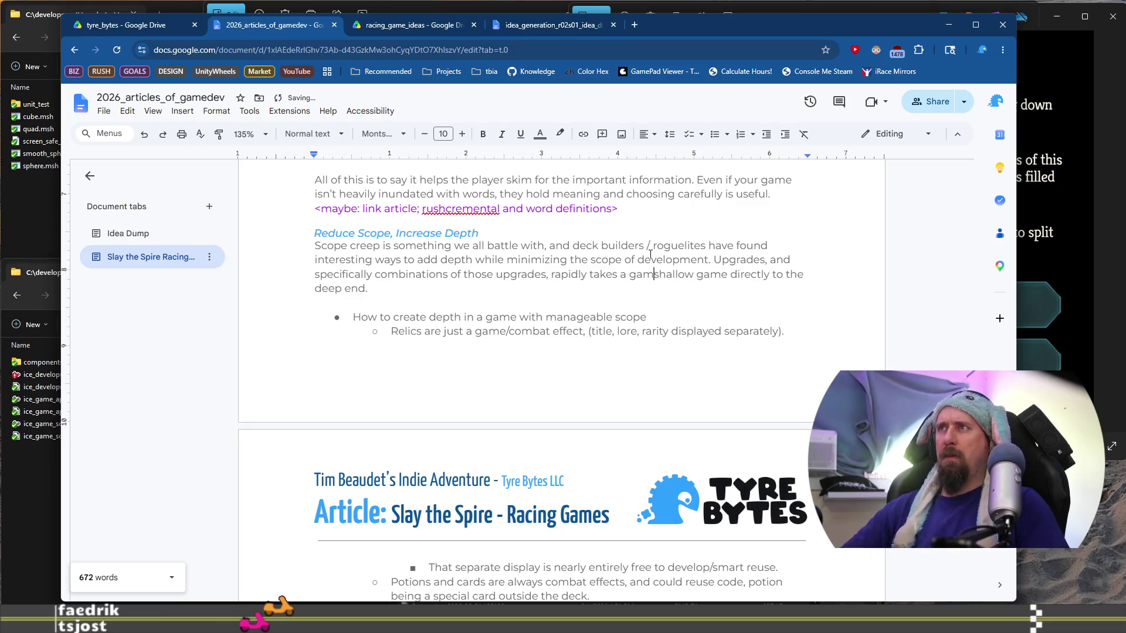
{"action": "type", "text": "the"}
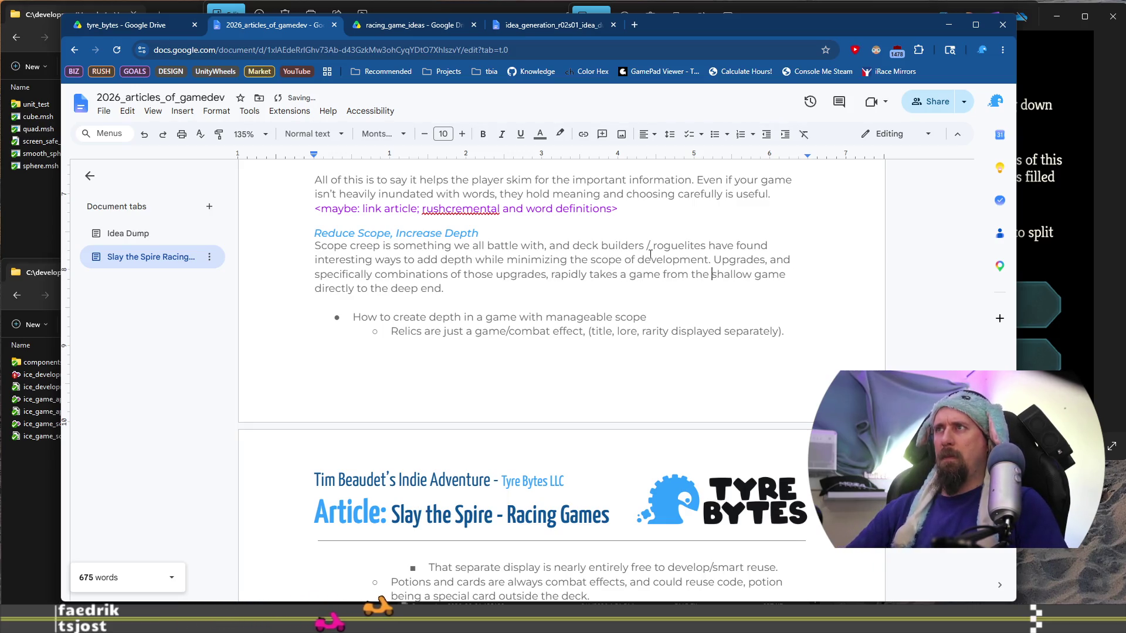
{"action": "key", "text": "ctrl+shift+Right"}
{"action": "key", "text": "ctrl+shift+Right"}
{"action": "key", "text": "ctrl+shift+Right"}
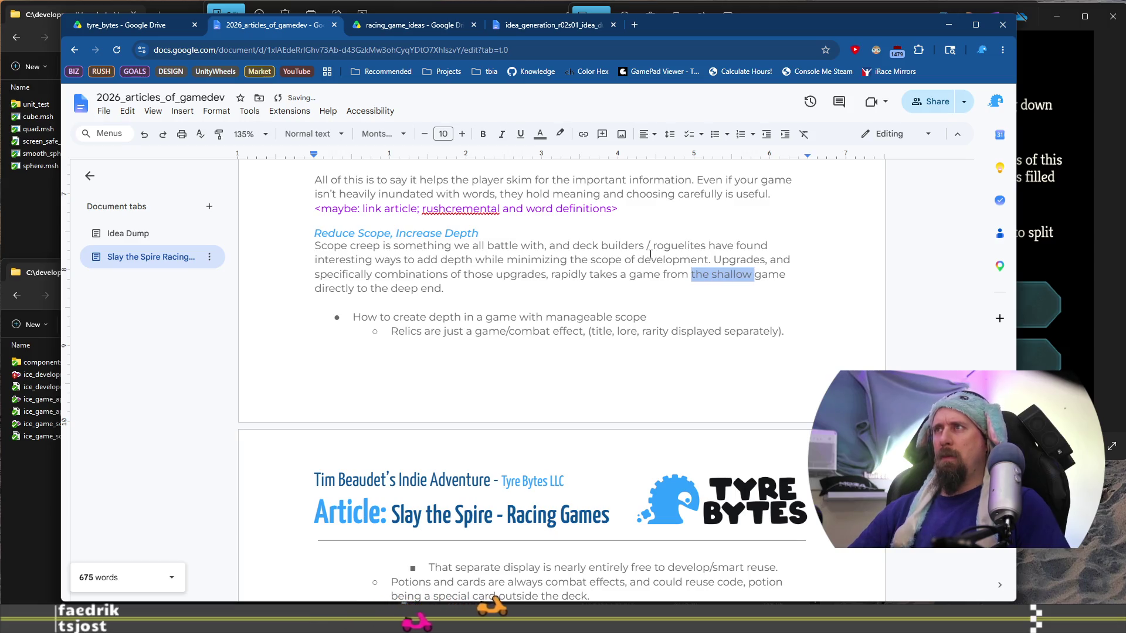
{"action": "key", "text": "BackSpace"}
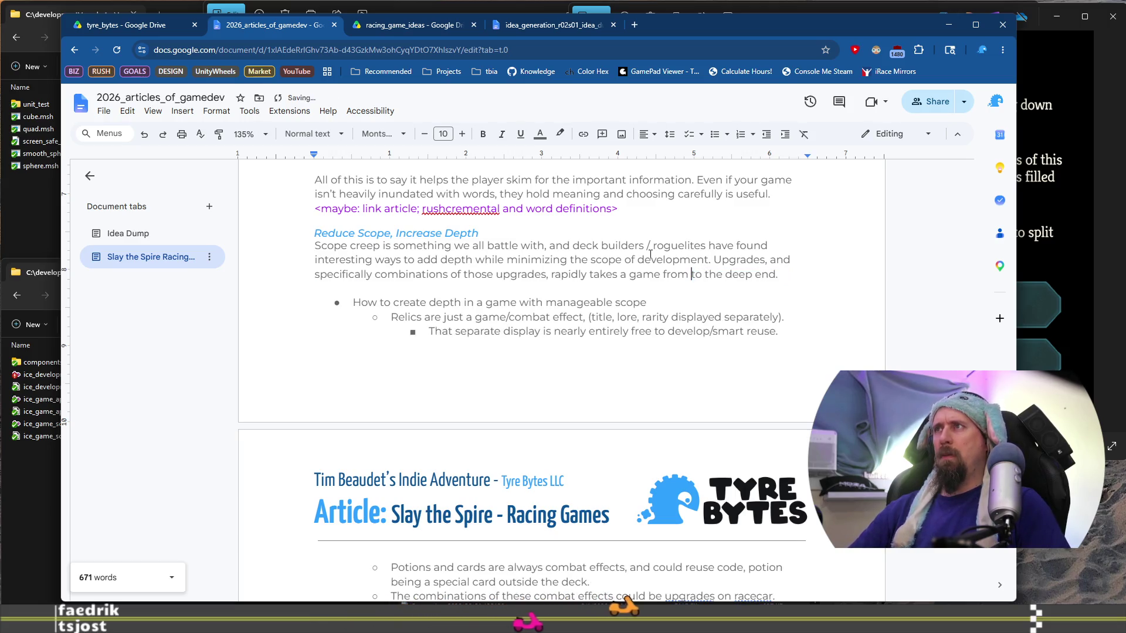
{"action": "key", "text": "BackSpace"}
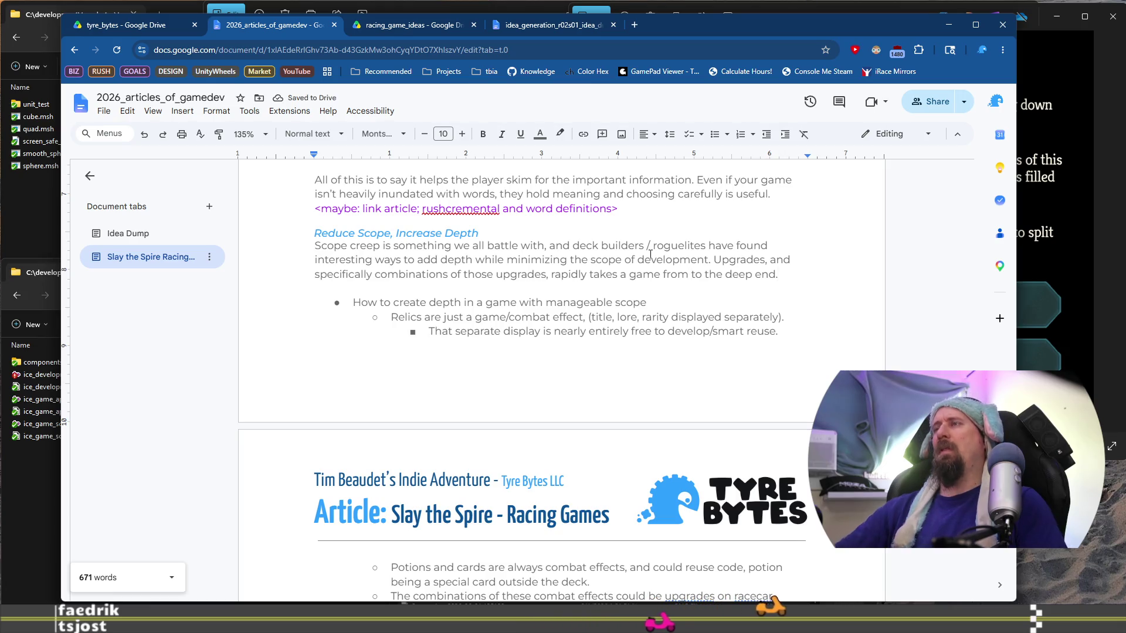
{"action": "type", "text": "."}
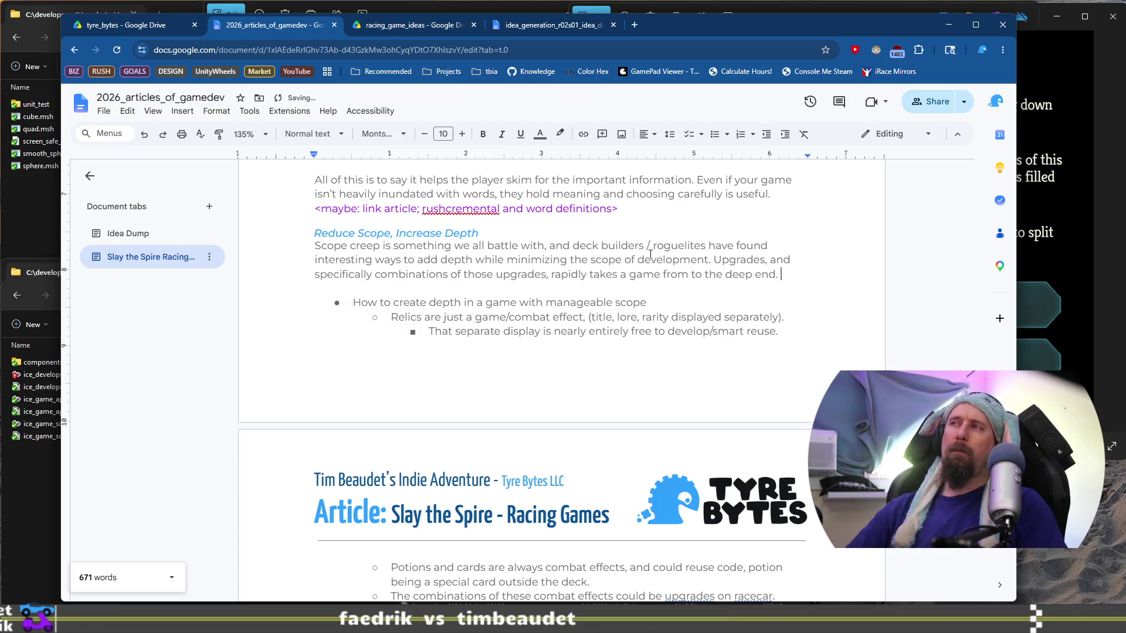
{"action": "key", "text": "Return"}
{"action": "key", "text": "Return"}
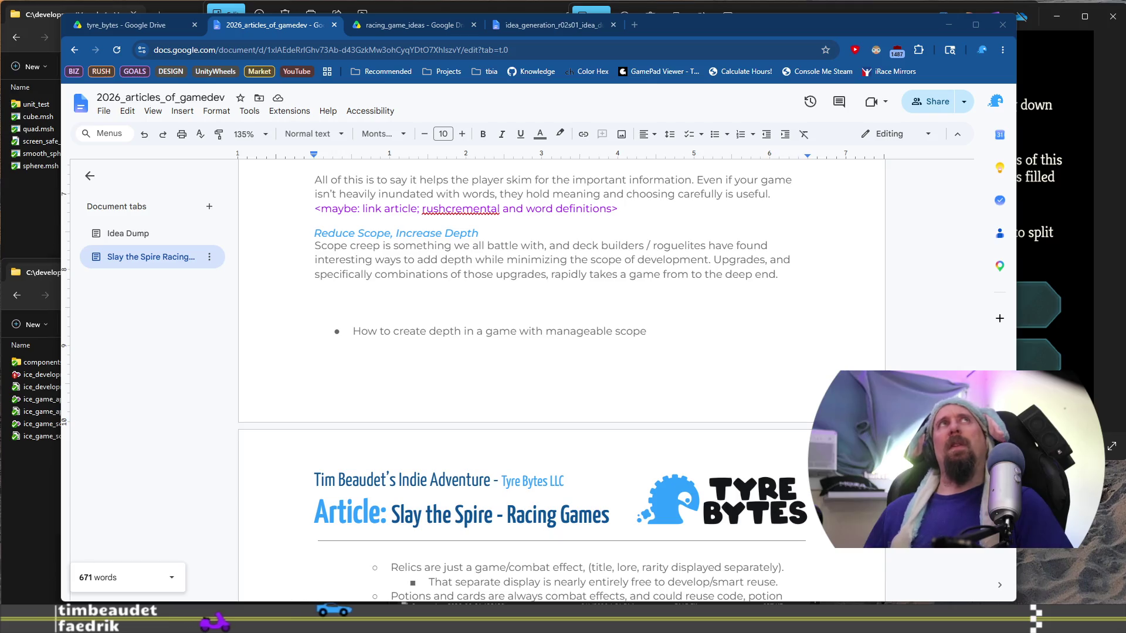
Step: Leave an empty line under the Reduce Scope paragraph, moving the 'How to create depth' outline down
{"action": "left_click", "coordinate": [573, 236]}
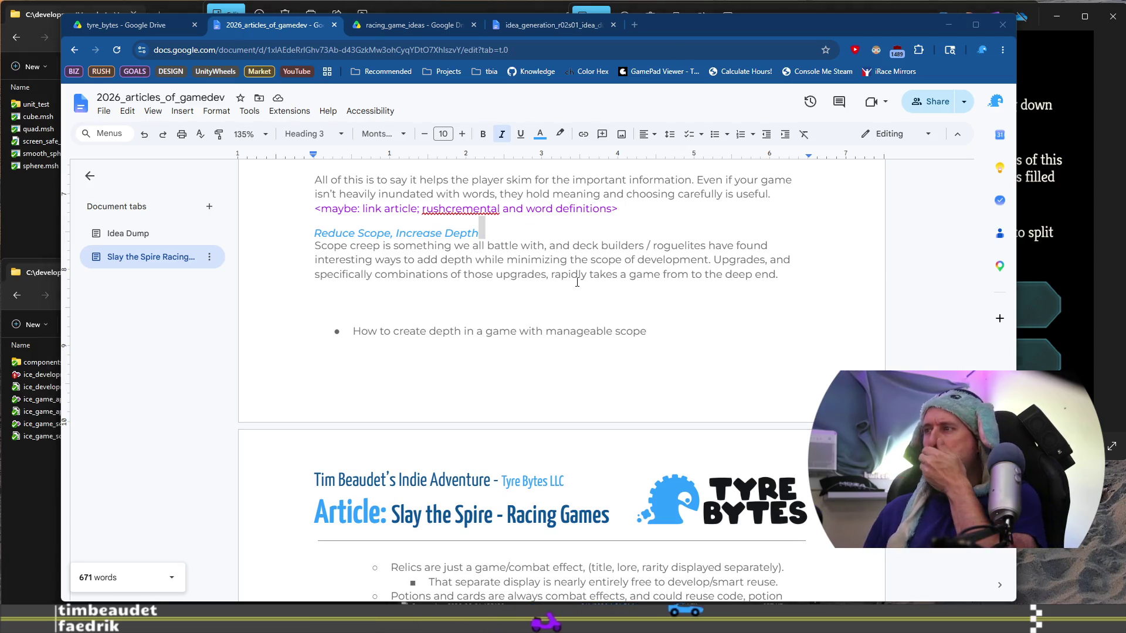
{"action": "left_click", "coordinate": [625, 294]}
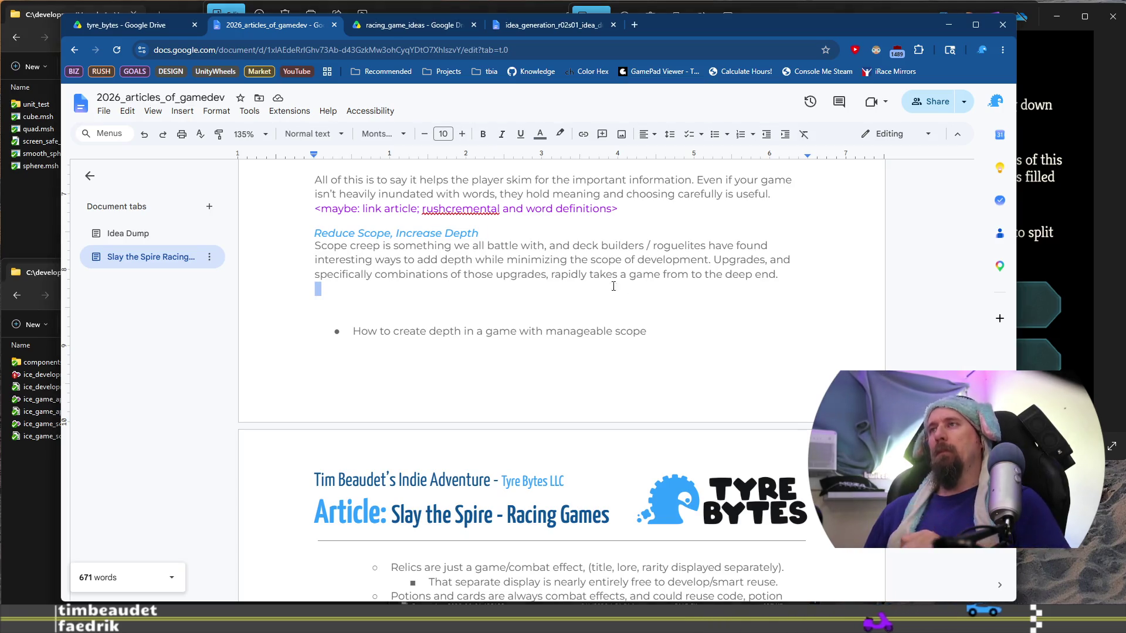
{"action": "scroll", "coordinate": [610, 287], "scroll_direction": "up", "scroll_amount": 5}
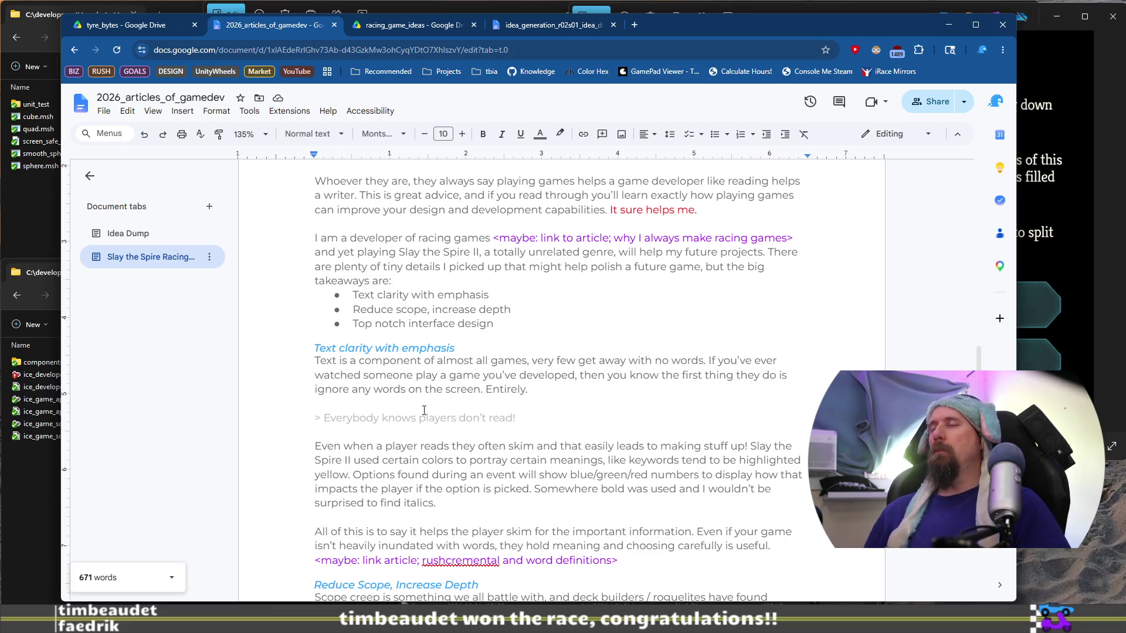
{"action": "scroll", "coordinate": [429, 408], "scroll_direction": "down", "scroll_amount": 1}
{"action": "scroll", "coordinate": [430, 409], "scroll_direction": "down", "scroll_amount": 2}
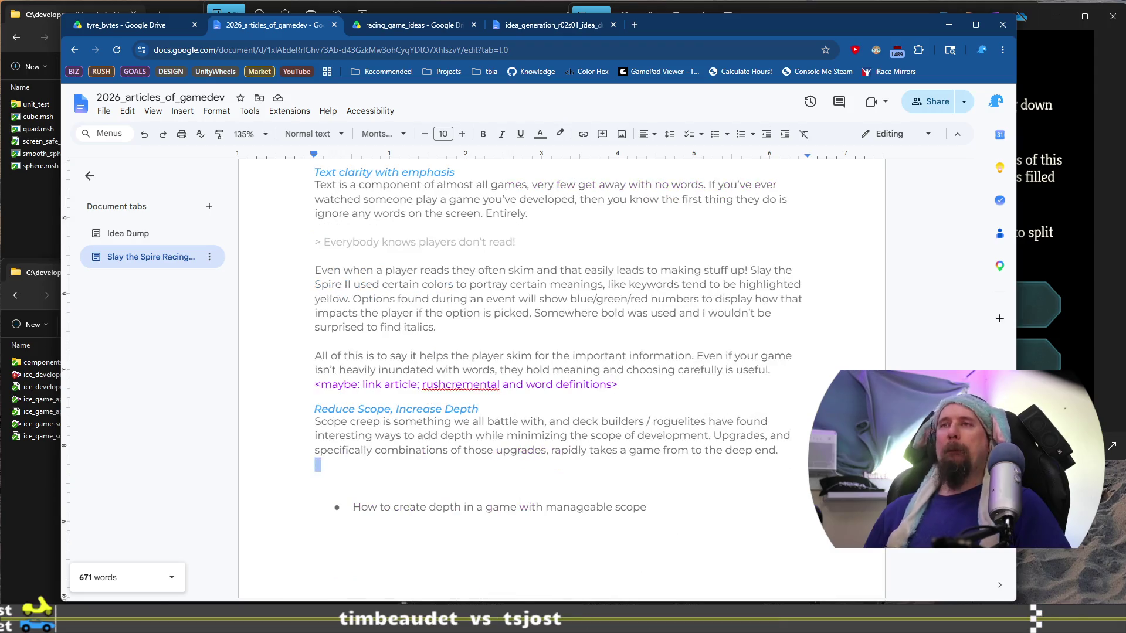
{"action": "scroll", "coordinate": [432, 408], "scroll_direction": "down", "scroll_amount": 6}
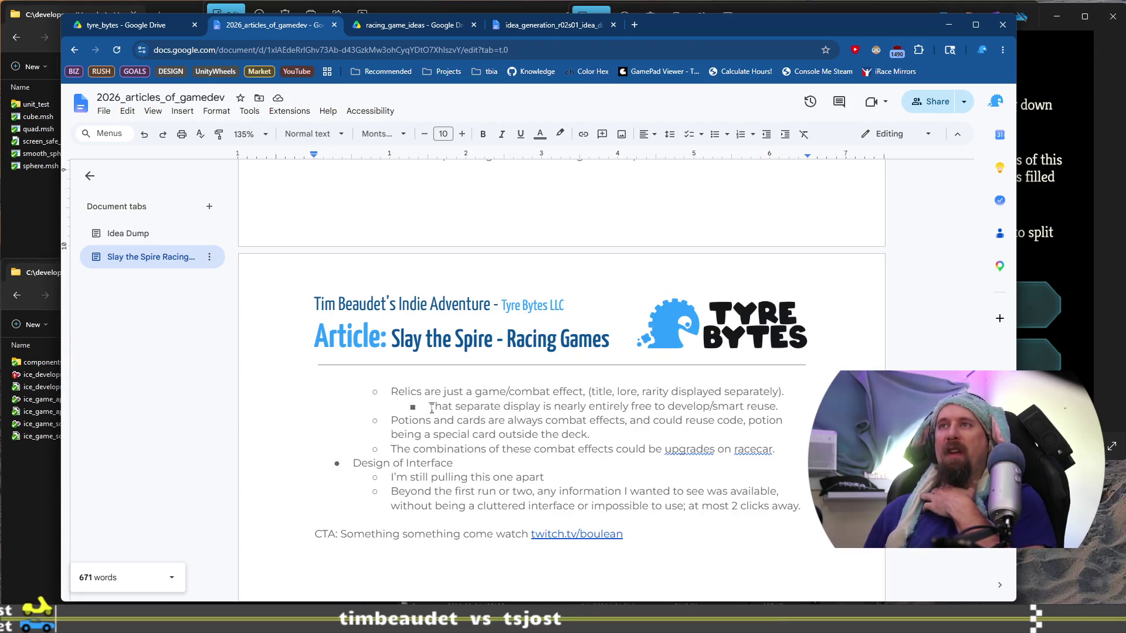
{"action": "scroll", "coordinate": [431, 409], "scroll_direction": "up", "scroll_amount": 4}
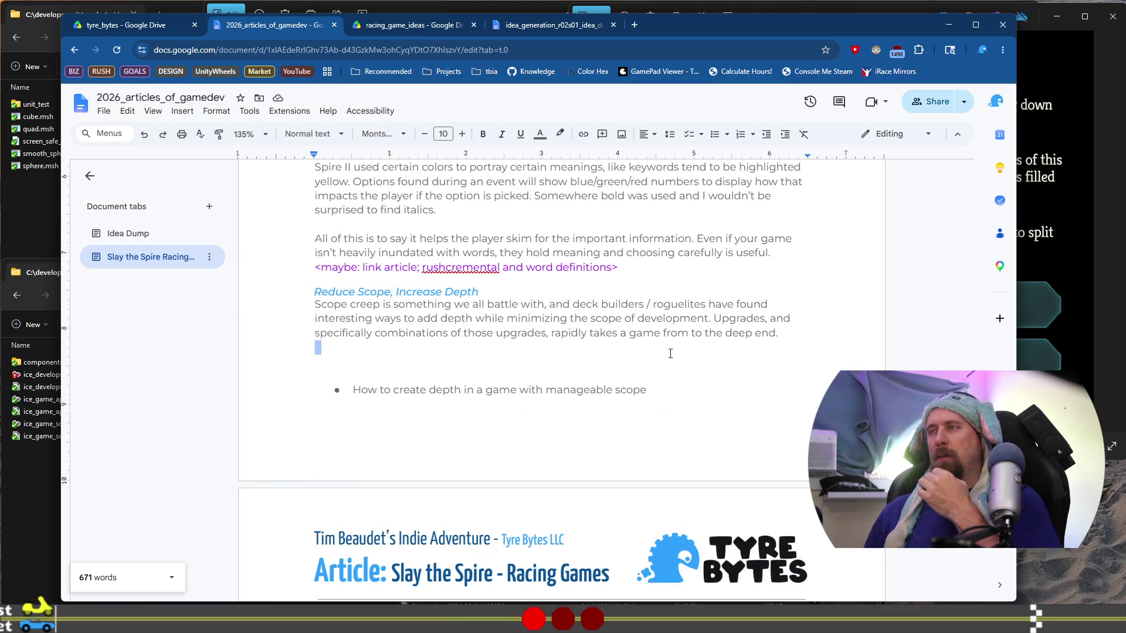
{"action": "key", "text": "ctrl+z"}
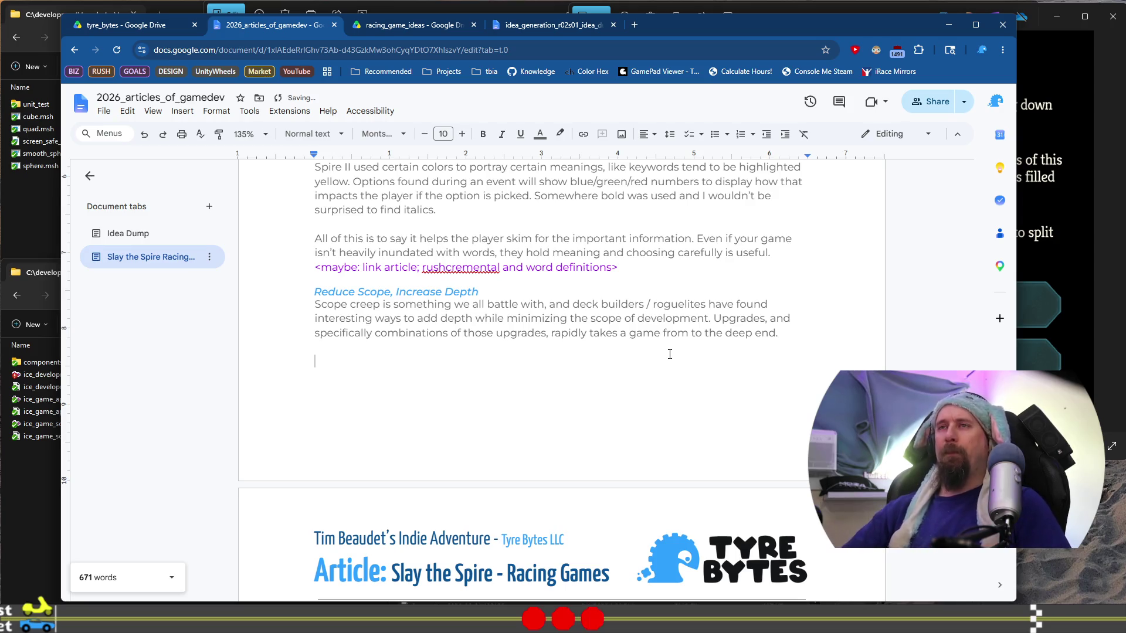
Step: Check the Potions bullet in the outline, then return to the empty line under Reduce Scope
{"action": "type", "text": "In"}
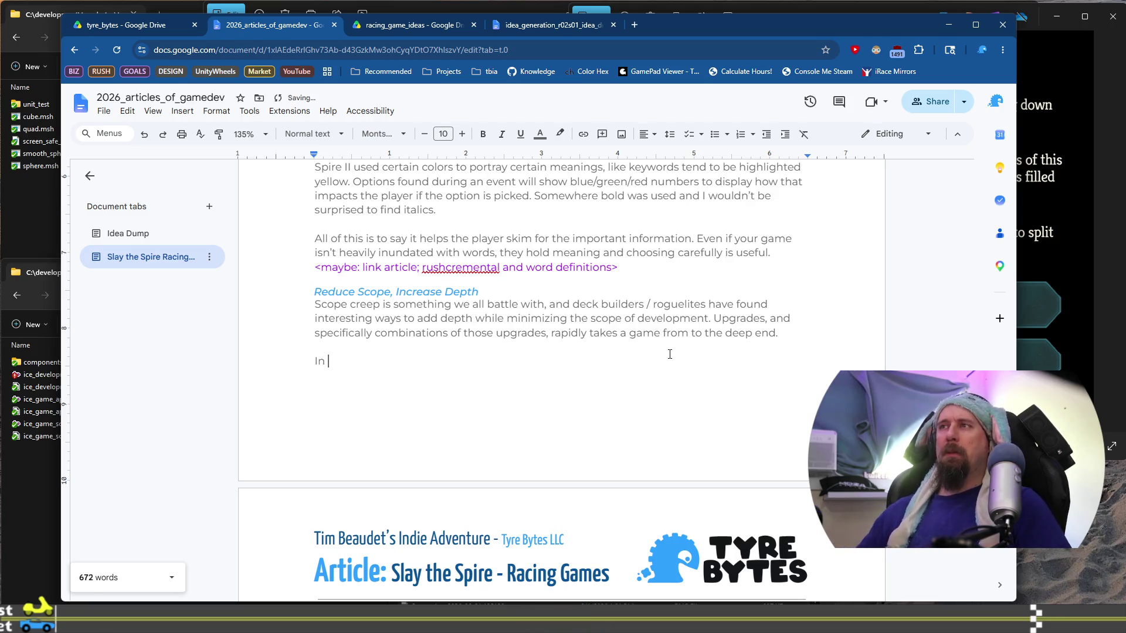
{"action": "scroll", "coordinate": [670, 354], "scroll_direction": "down", "scroll_amount": 4}
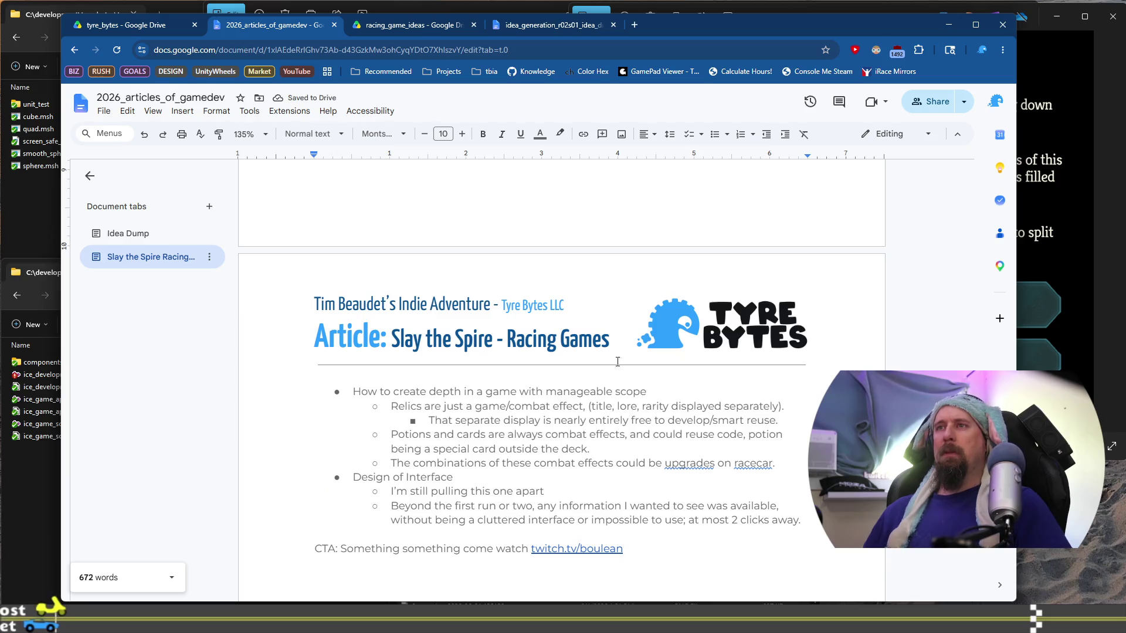
{"action": "triple_click", "coordinate": [413, 434]}
{"action": "left_click", "coordinate": [609, 451]}
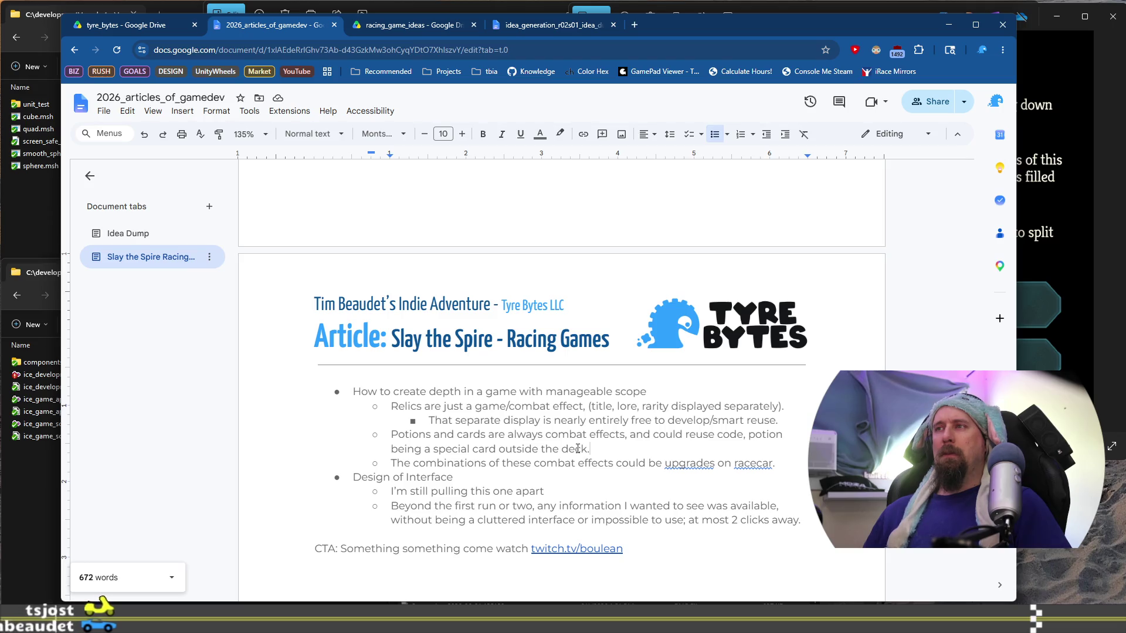
{"action": "scroll", "coordinate": [578, 448], "scroll_direction": "up", "scroll_amount": 3}
{"action": "left_click", "coordinate": [380, 302]}
Step: Start the new paragraph with 'In Slay the Spire II', dropping a half-typed parenthetical
{"action": "type", "text": "In"}
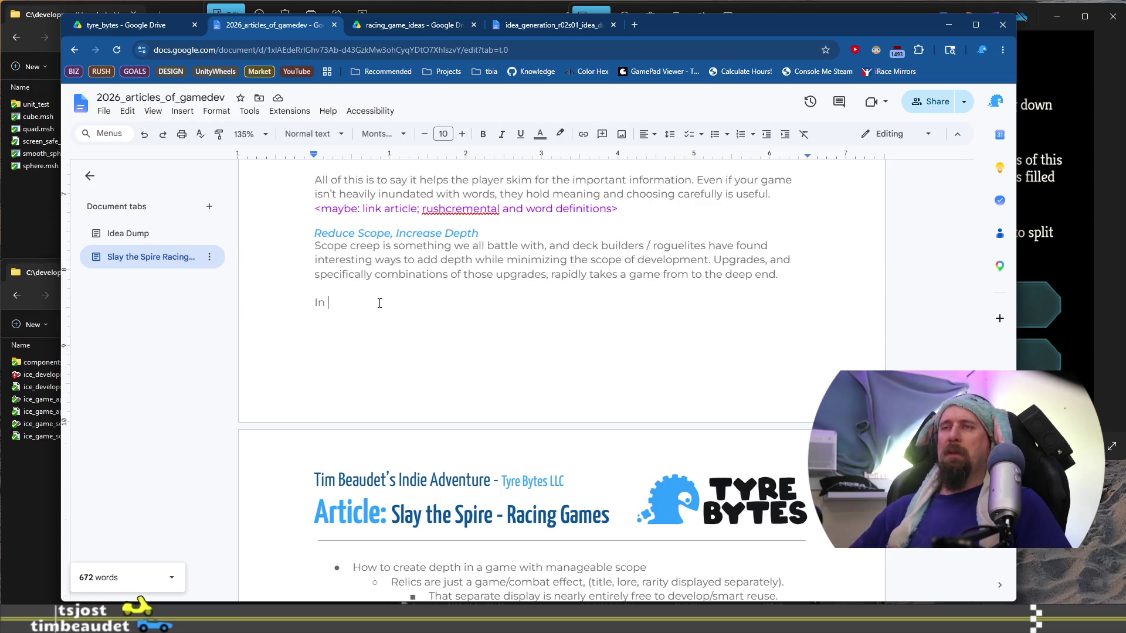
{"action": "key", "text": "BackSpace"}
{"action": "key", "text": "BackSpace"}
{"action": "key", "text": "BackSpace"}
{"action": "type", "text": "Slay "}
{"action": "type", "text": "the S"}
{"action": "type", "text": "pire II"}
{"action": "type", "text": " (proba"}
{"action": "key", "text": "BackSpace"}
{"action": "key", "text": "BackSpace"}
{"action": "key", "text": "BackSpace"}
{"action": "type", "text": "h"}
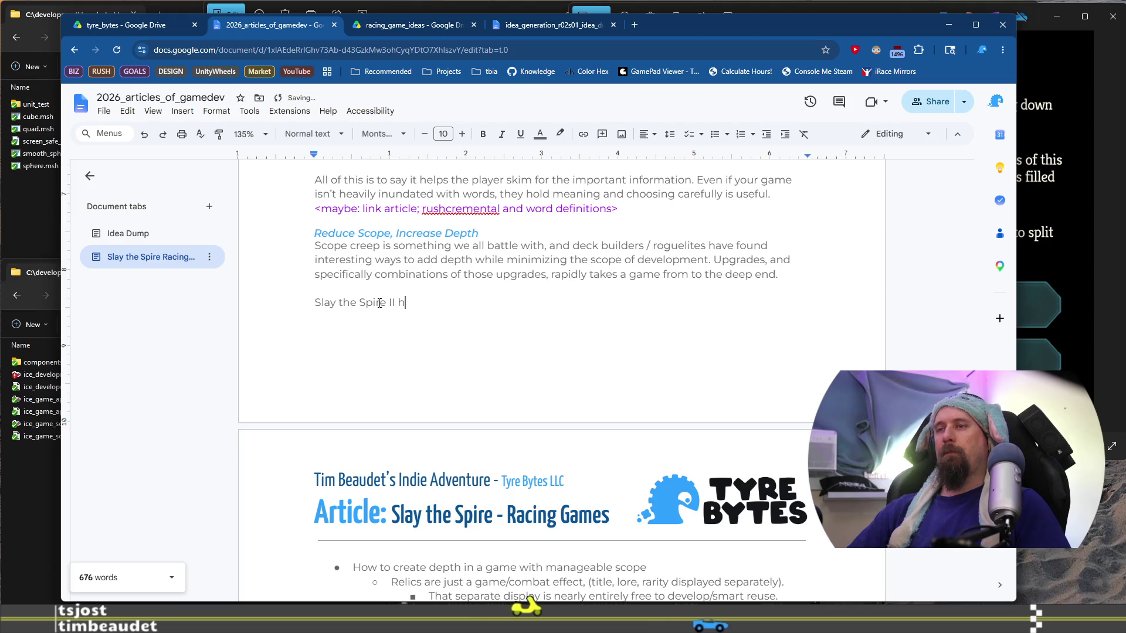
{"action": "type", "text": "ad"}
{"action": "key", "text": "Home"}
{"action": "type", "text": "In"}
{"action": "key", "text": "End"}
{"action": "key", "text": "BackSpace"}
{"action": "key", "text": "BackSpace"}
{"action": "key", "text": "BackSpace"}
Step: Finish the sentence 'cards, potions and relics all have effects in combat.', fixing typos
{"action": "type", "text": "m"}
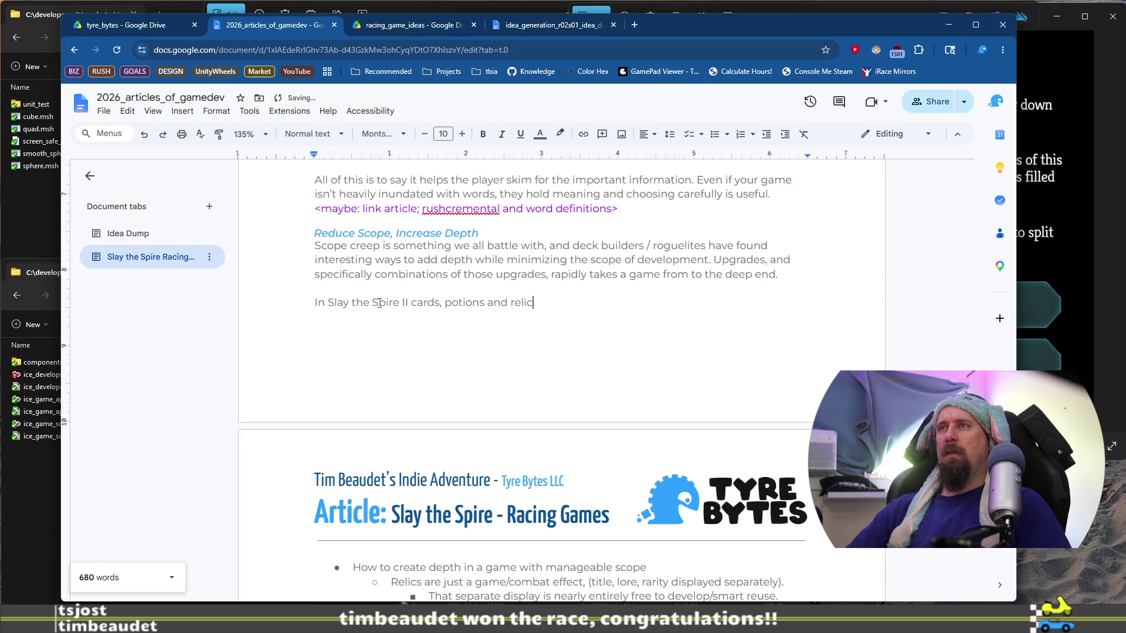
{"action": "key", "text": "BackSpace"}
{"action": "type", "text": "s all have effects,"}
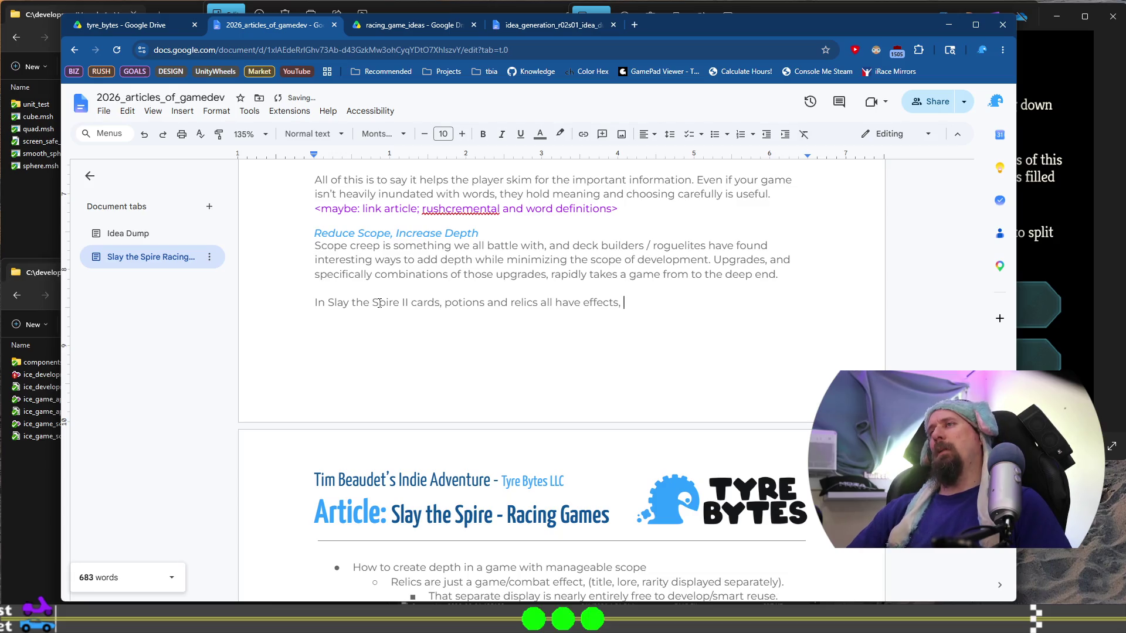
{"action": "type", "text": "mo"}
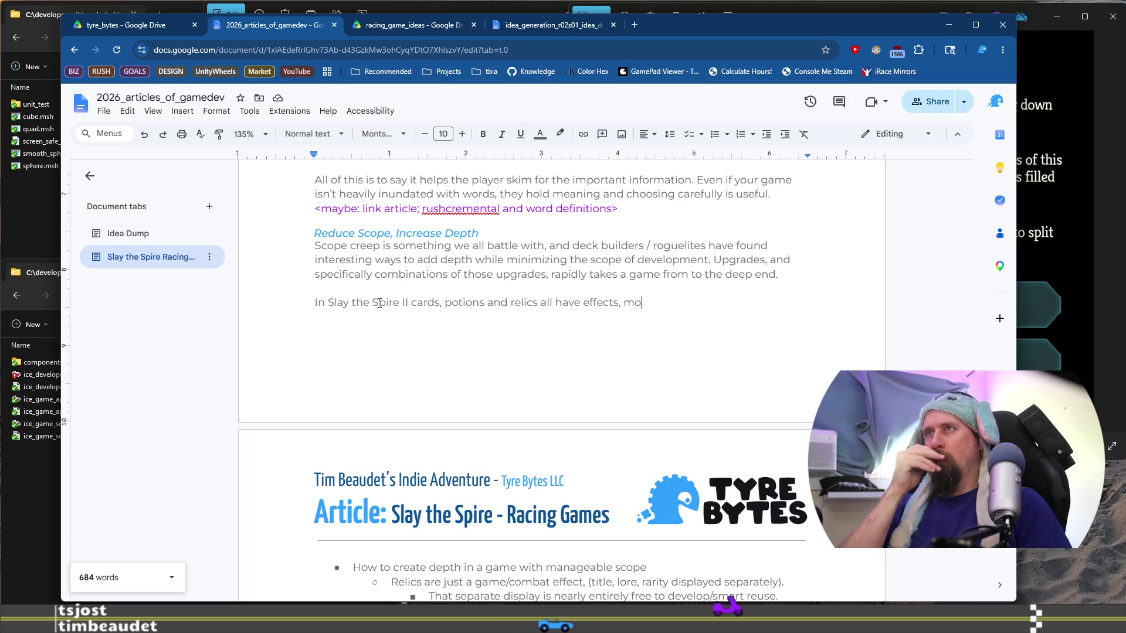
{"action": "key", "text": "BackSpace"}
{"action": "key", "text": "BackSpace"}
{"action": "key", "text": "BackSpace"}
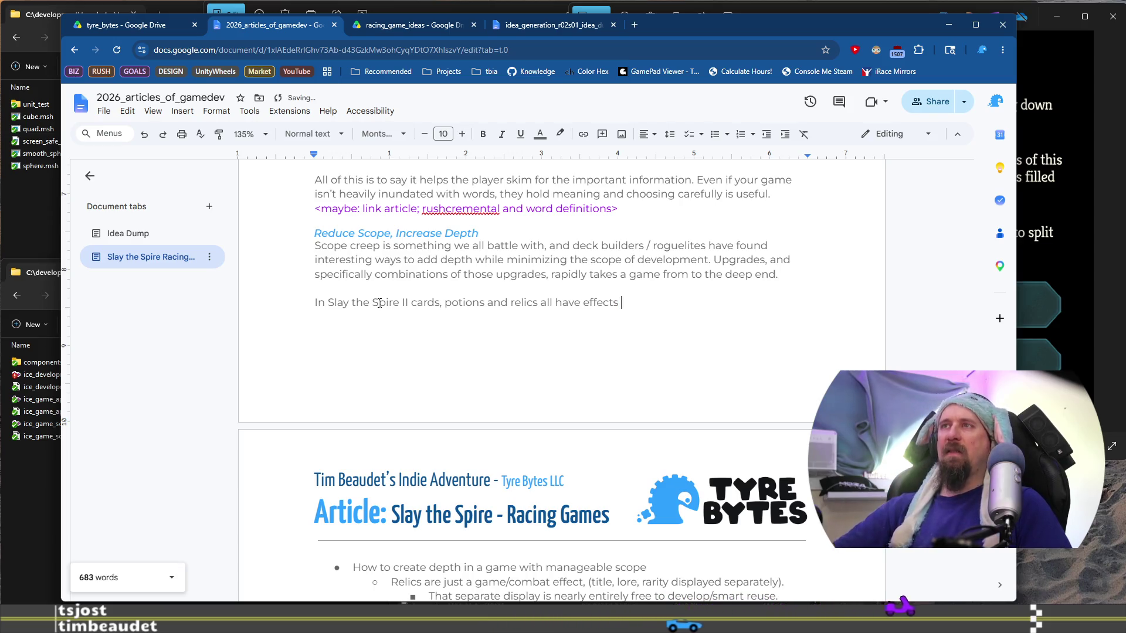
{"action": "type", "text": "Sl"}
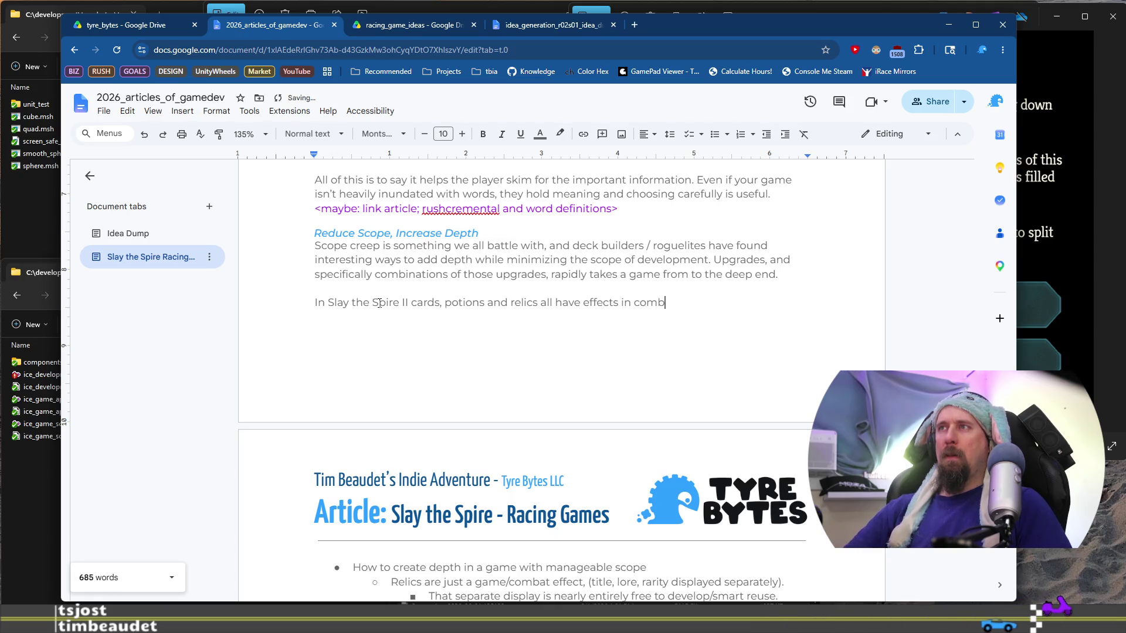
{"action": "type", "text": "ay t"}
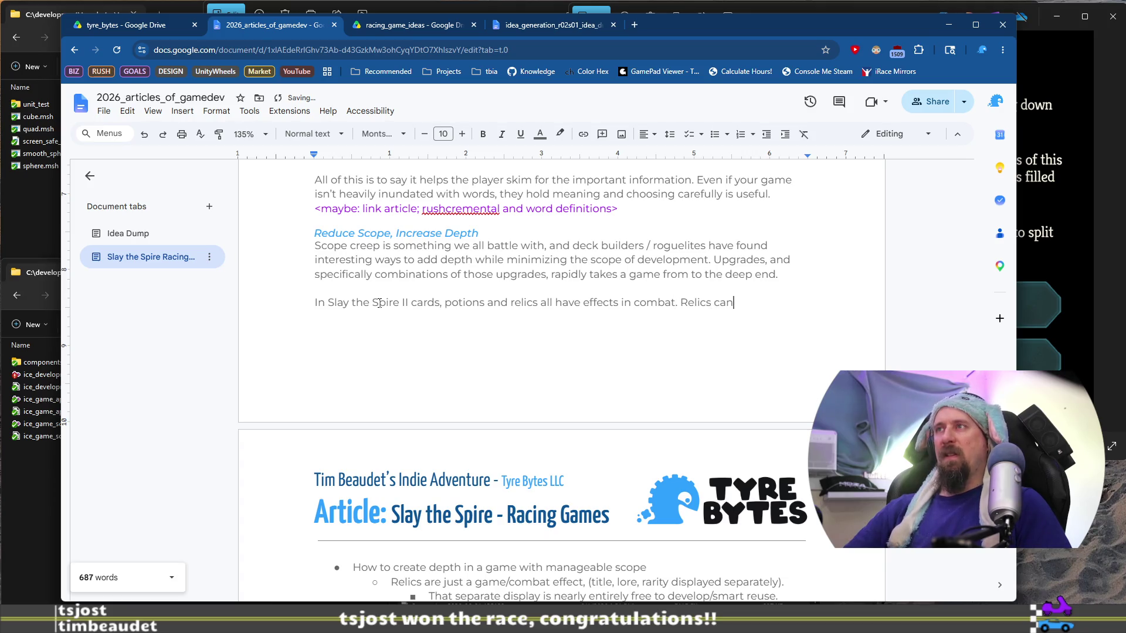
{"action": "key", "text": "ctrl+Left"}
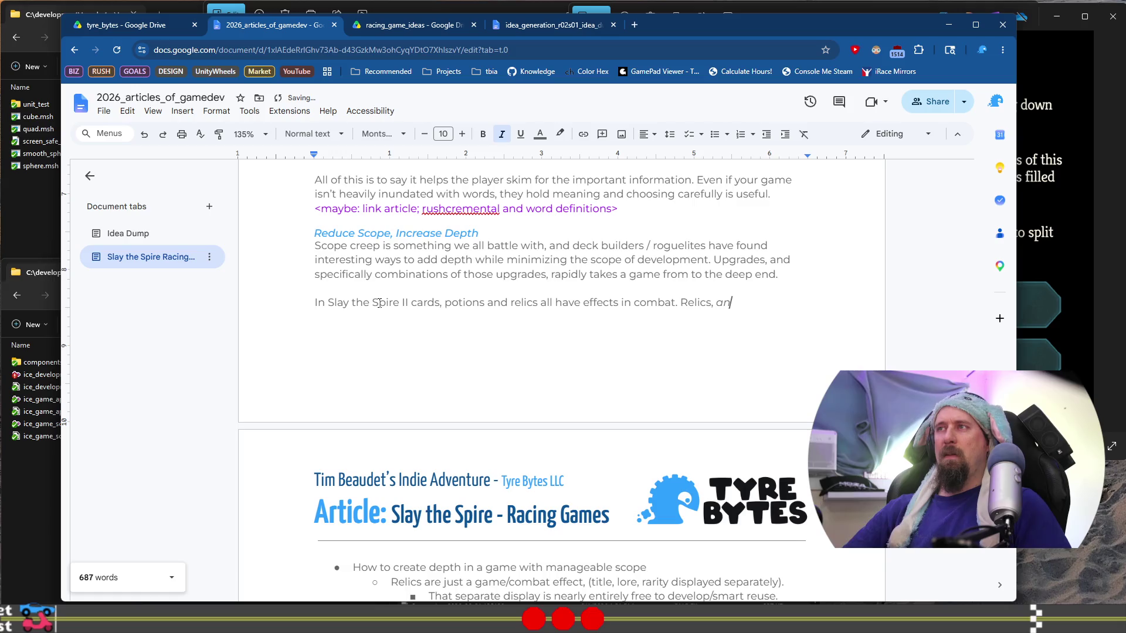
Step: Add 'Relics, and maybe potions?, can change things outside of combat' with 'maybe potions' italicised
{"action": "type", "text": "maybe potions?."}
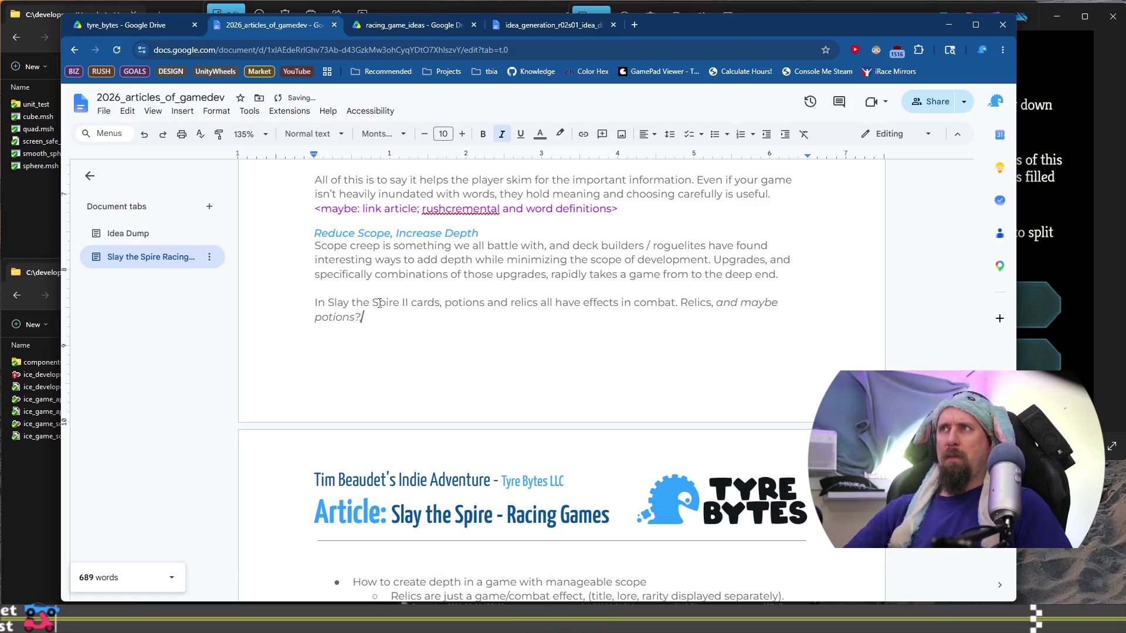
{"action": "key", "text": "ctrl+i"}
{"action": "type", "text": ", can"}
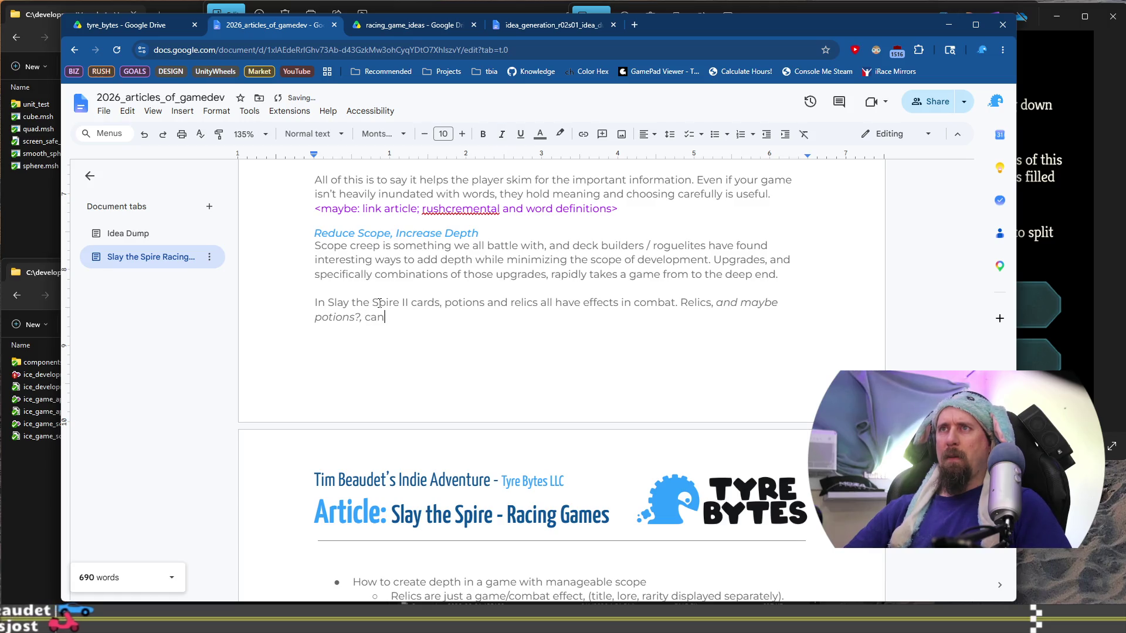
{"action": "type", "text": " be"}
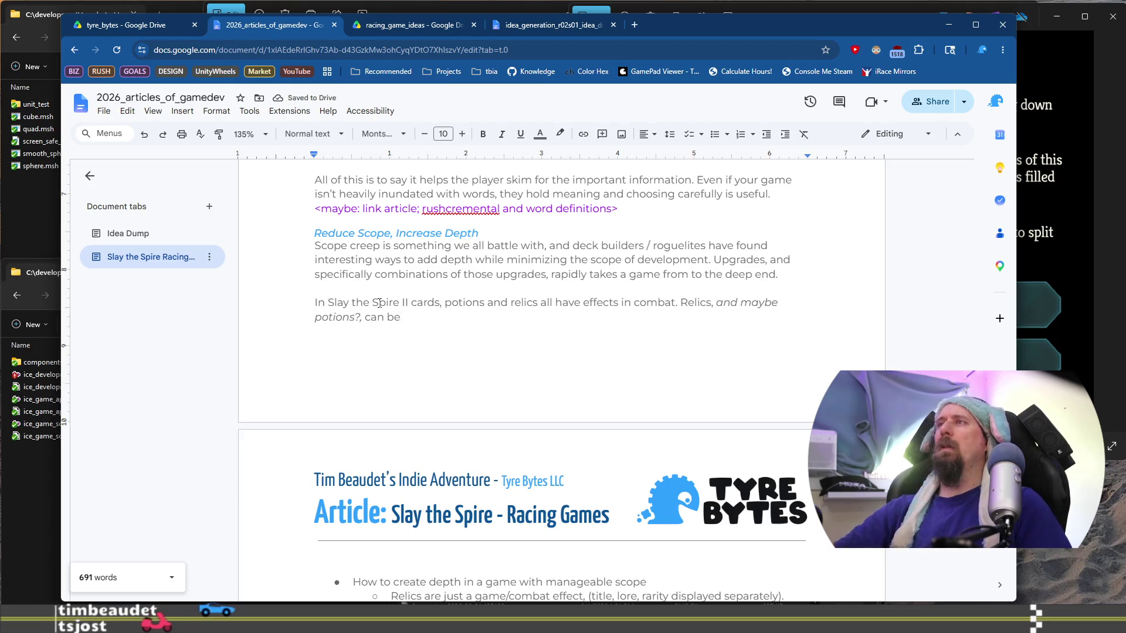
{"action": "key", "text": "ctrl+Left"}
{"action": "key", "text": "ctrl+Left"}
{"action": "key", "text": "ctrl+Left"}
{"action": "key", "text": "End"}
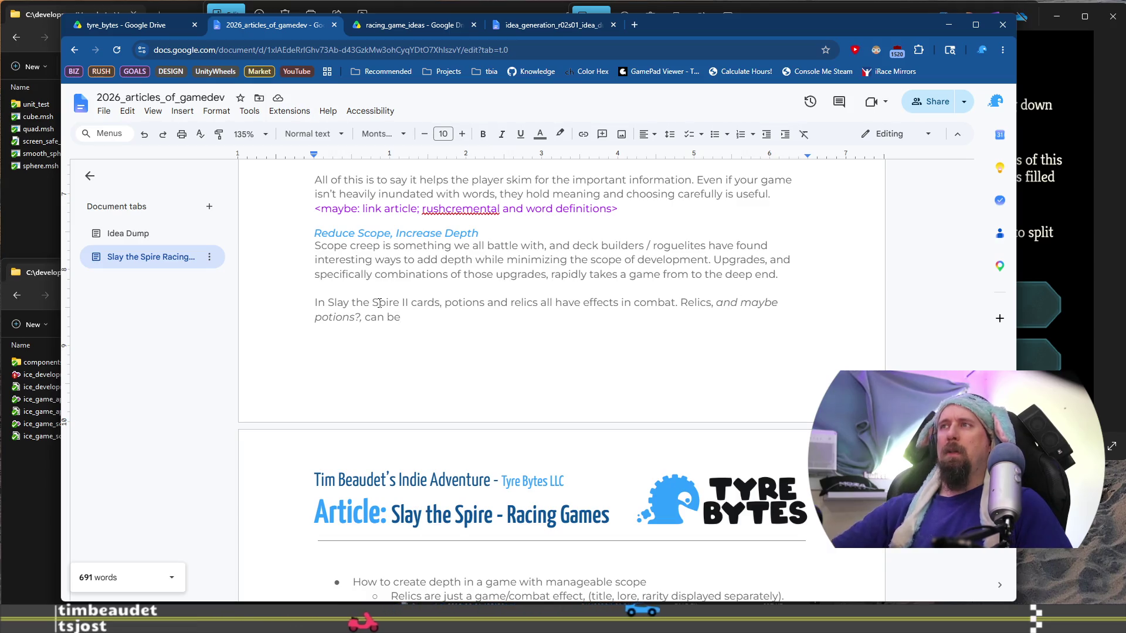
{"action": "key", "text": "BackSpace"}
{"action": "key", "text": "BackSpace"}
{"action": "type", "text": "effec"}
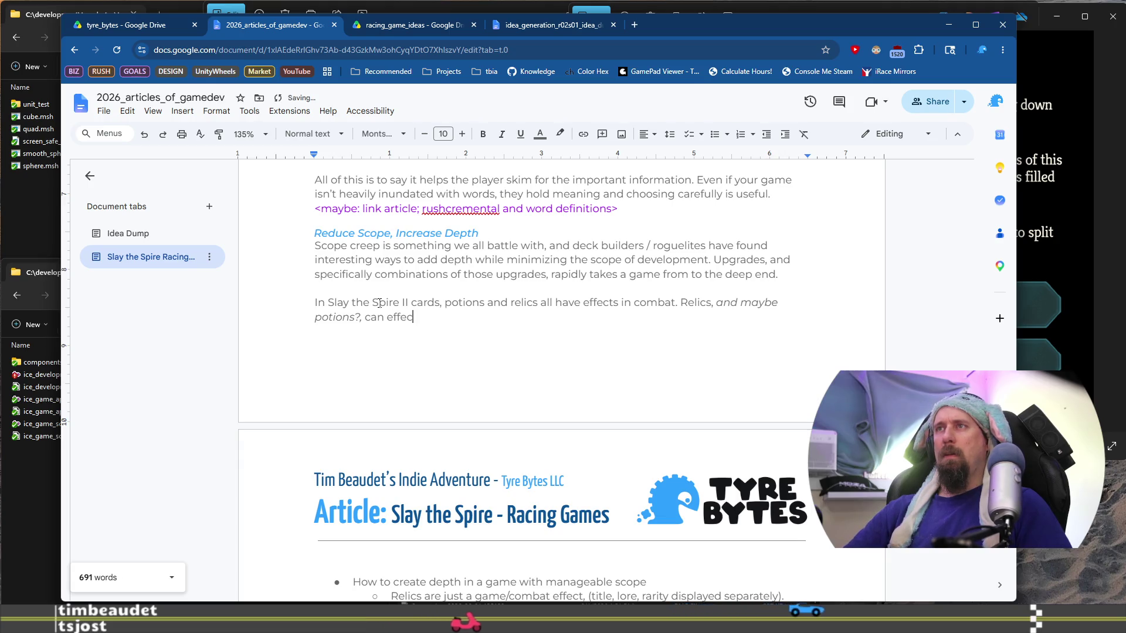
{"action": "key", "text": "BackSpace"}
{"action": "key", "text": "BackSpace"}
{"action": "key", "text": "BackSpace"}
{"action": "type", "text": "change things outside of com"}
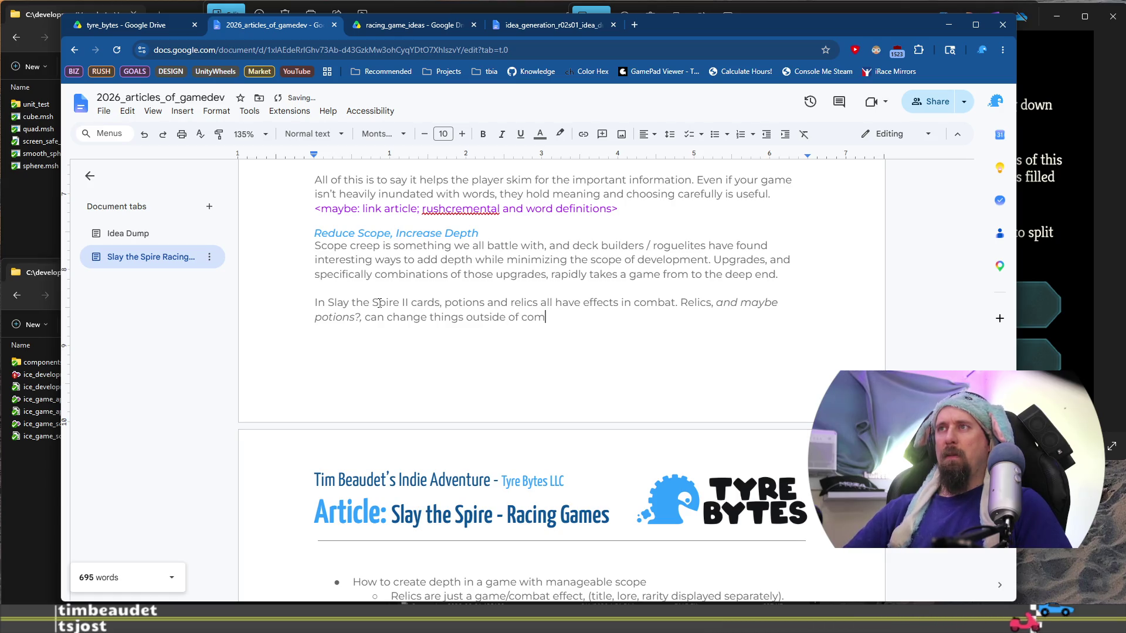
{"action": "type", "text": "bat t"}
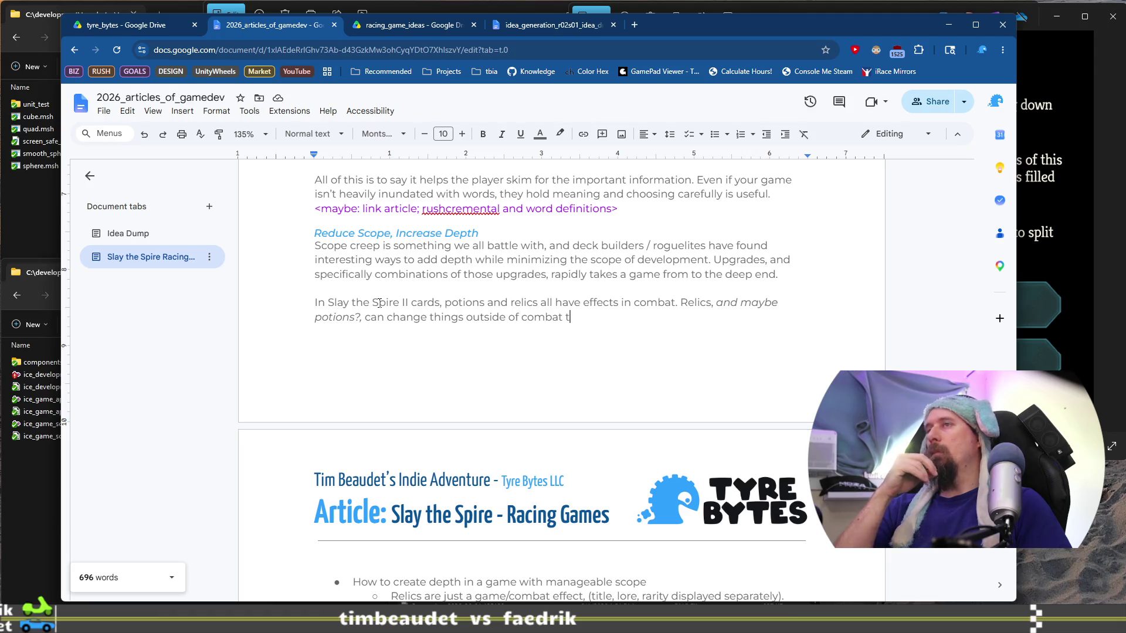
{"action": "key", "text": "shift+Home"}
{"action": "key", "text": "ctrl+shift+Left"}
{"action": "key", "text": "ctrl+shift+Left"}
{"action": "key", "text": "ctrl+shift+Left"}
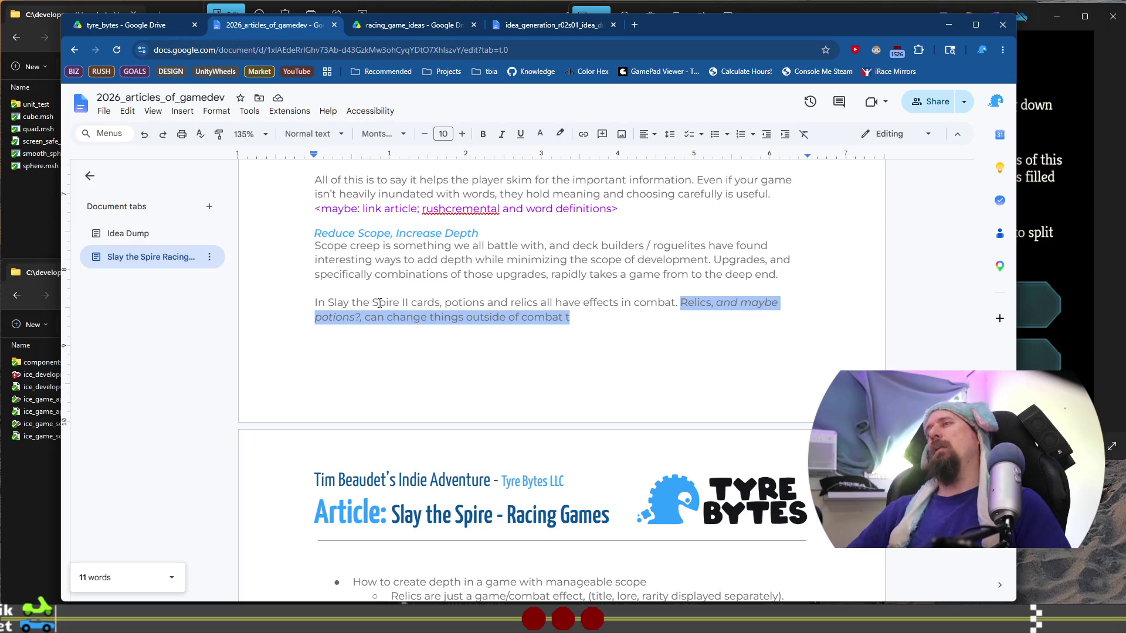
Step: Swap the relics sentence for 'These can all reuse the same code-path and data when carefully designed.'
{"action": "key", "text": "Right"}
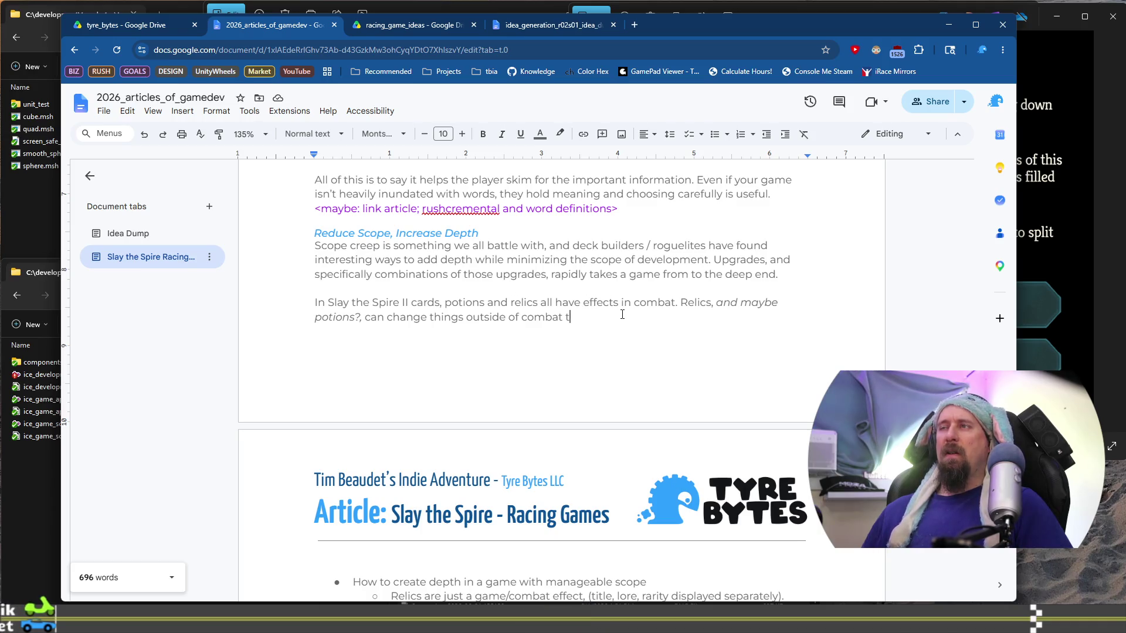
{"action": "left_click", "coordinate": [678, 302], "text": "shift"}
{"action": "key", "text": "BackSpace"}
{"action": "type", "text": "These ef"}
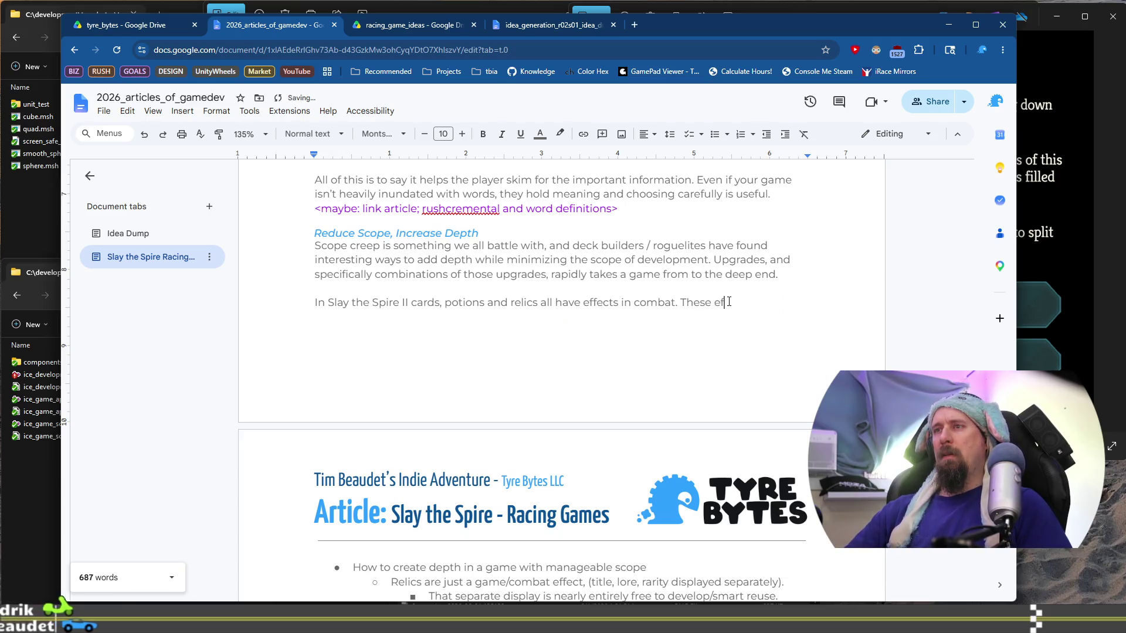
{"action": "key", "text": "BackSpace"}
{"action": "key", "text": "BackSpace"}
{"action": "key", "text": "BackSpace"}
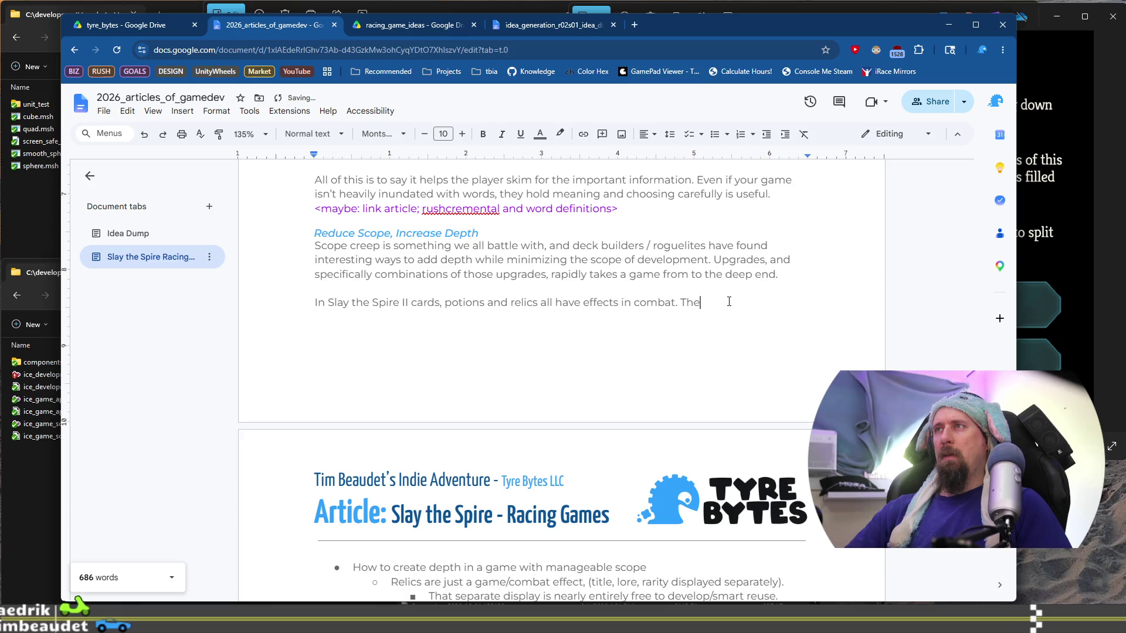
{"action": "type", "text": "se can "}
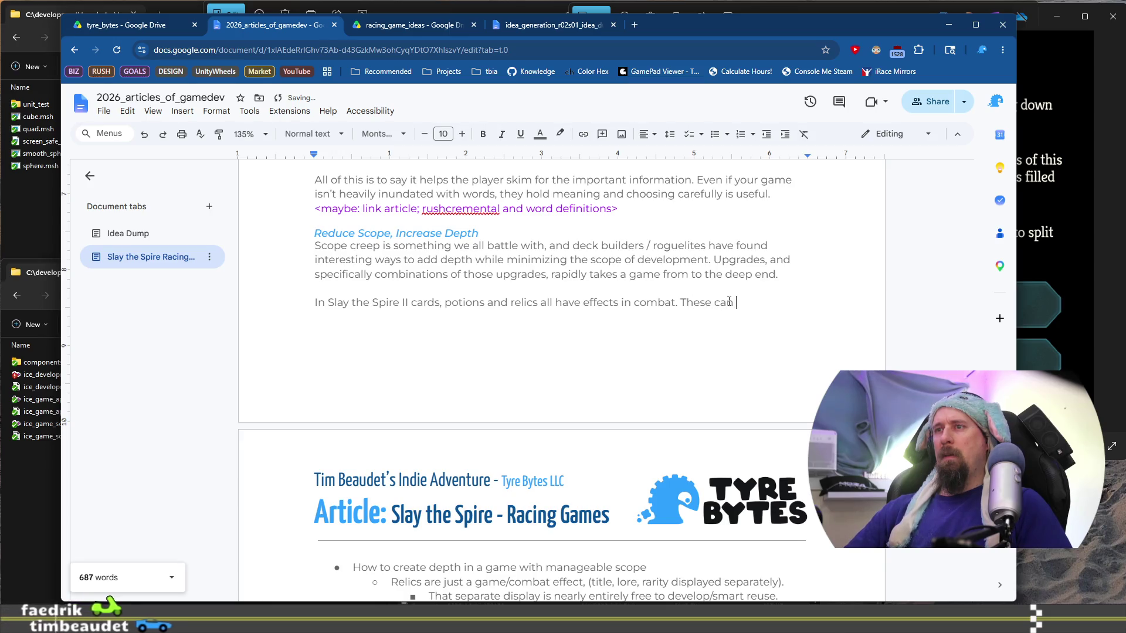
{"action": "type", "text": "all be"}
{"action": "scroll", "coordinate": [684, 322], "scroll_direction": "down", "scroll_amount": 2}
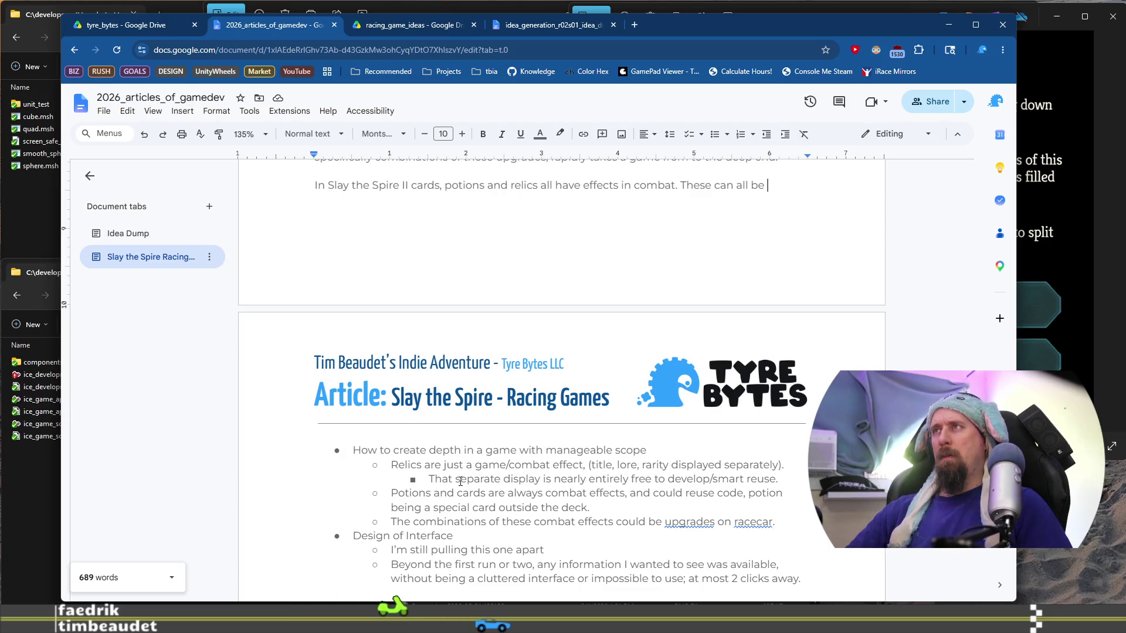
{"action": "key", "text": "BackSpace"}
{"action": "key", "text": "BackSpace"}
{"action": "type", "text": "reusu"}
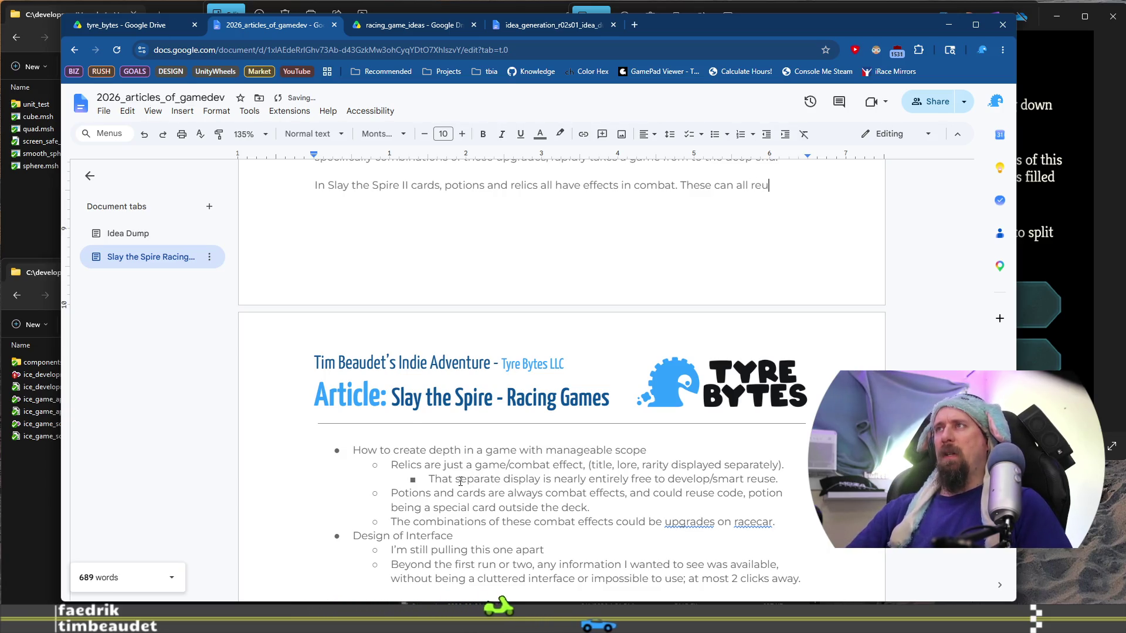
{"action": "key", "text": "BackSpace"}
{"action": "type", "text": "e the "}
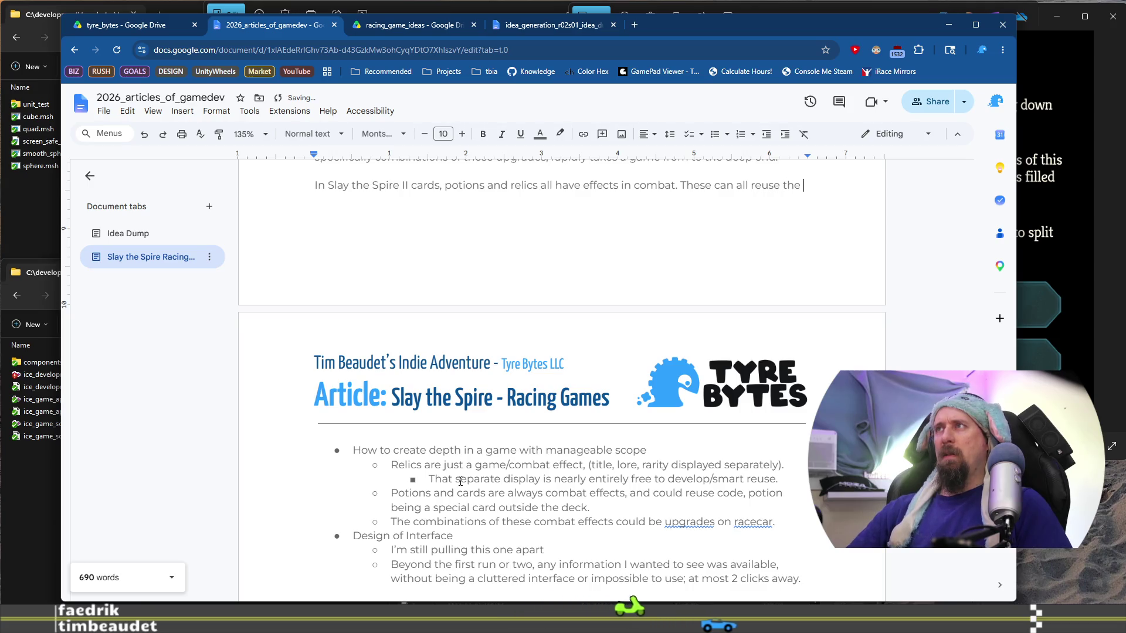
{"action": "type", "text": "same code-"}
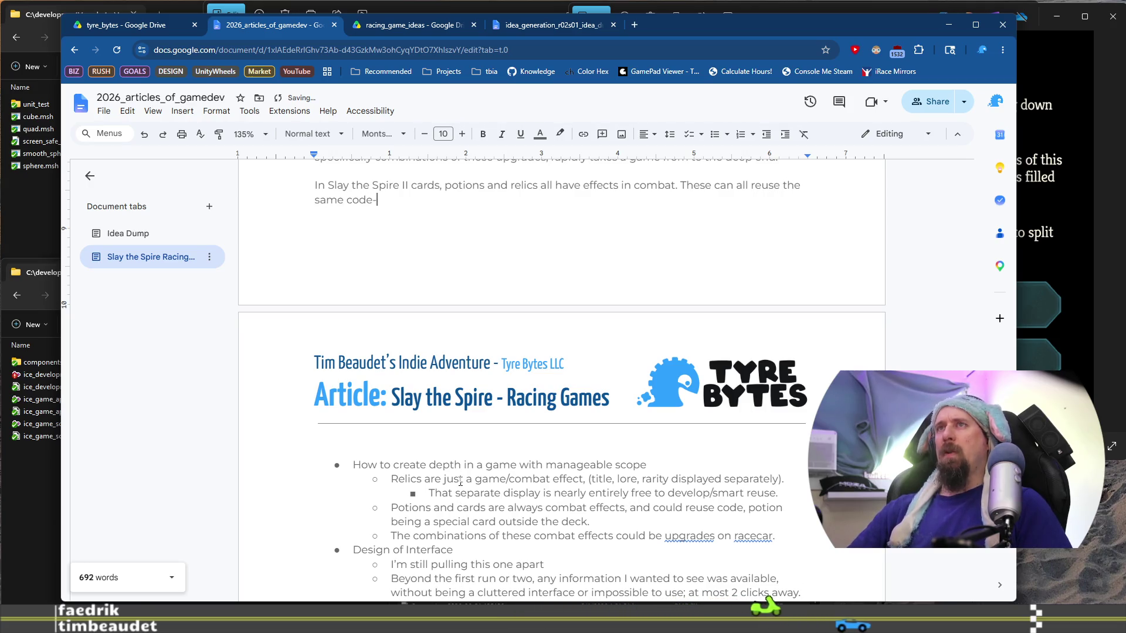
{"action": "type", "text": "path and da"}
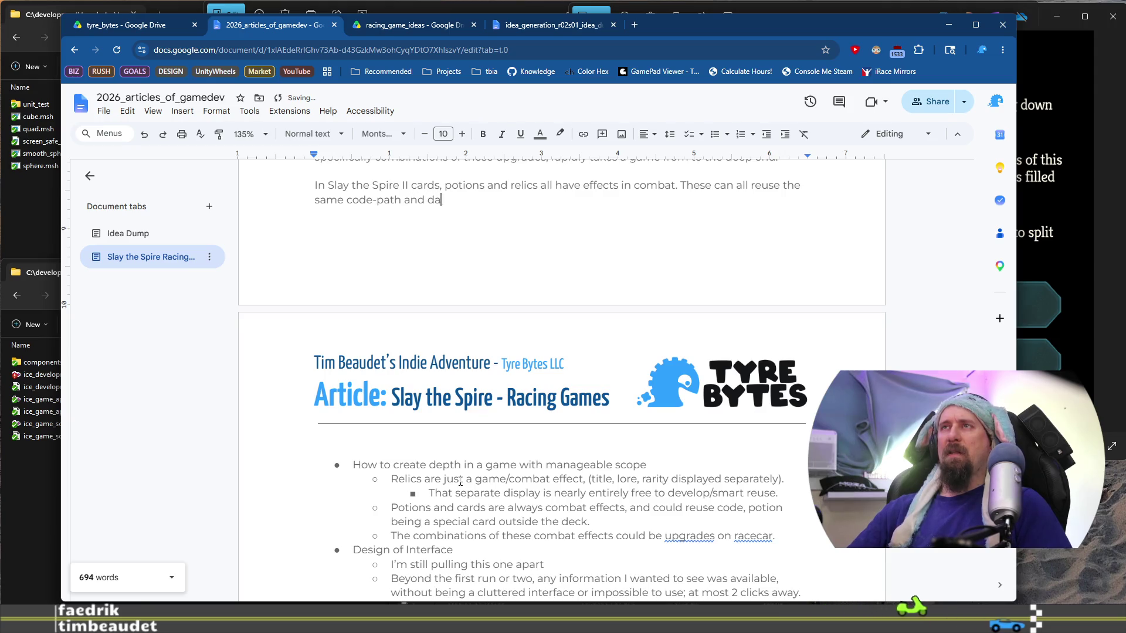
{"action": "type", "text": "ta st"}
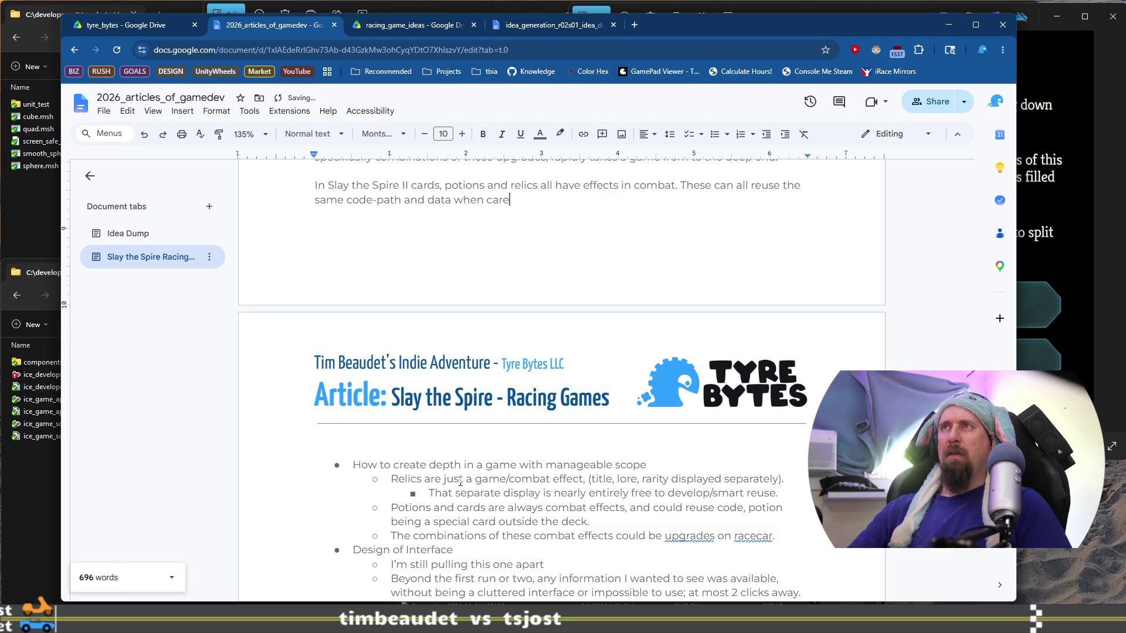
{"action": "type", "text": "gned."}
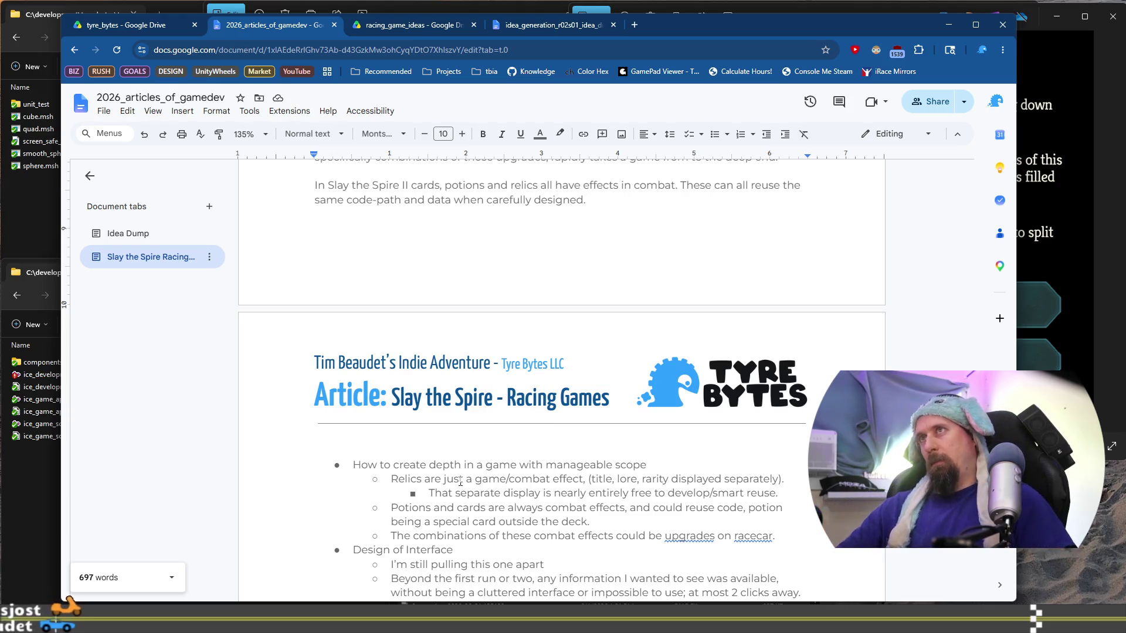
{"action": "key", "text": "BackSpace"}
{"action": "key", "text": "BackSpace"}
{"action": "type", "text": "."}
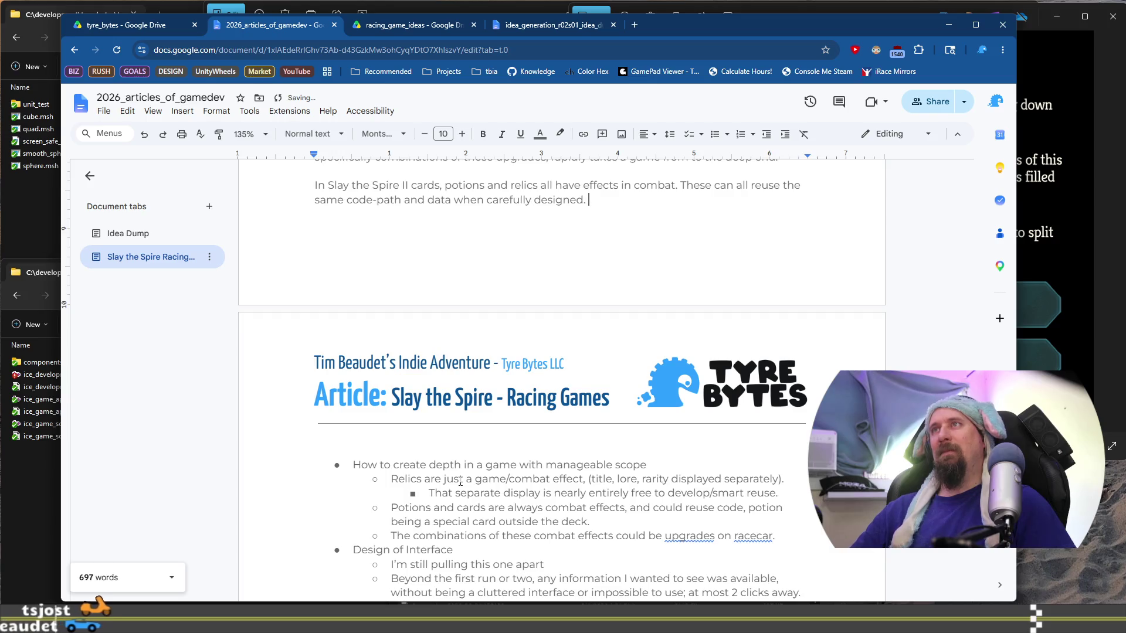
{"action": "scroll", "coordinate": [478, 412], "scroll_direction": "up", "scroll_amount": 3}
{"action": "scroll", "coordinate": [478, 412], "scroll_direction": "up", "scroll_amount": 6}
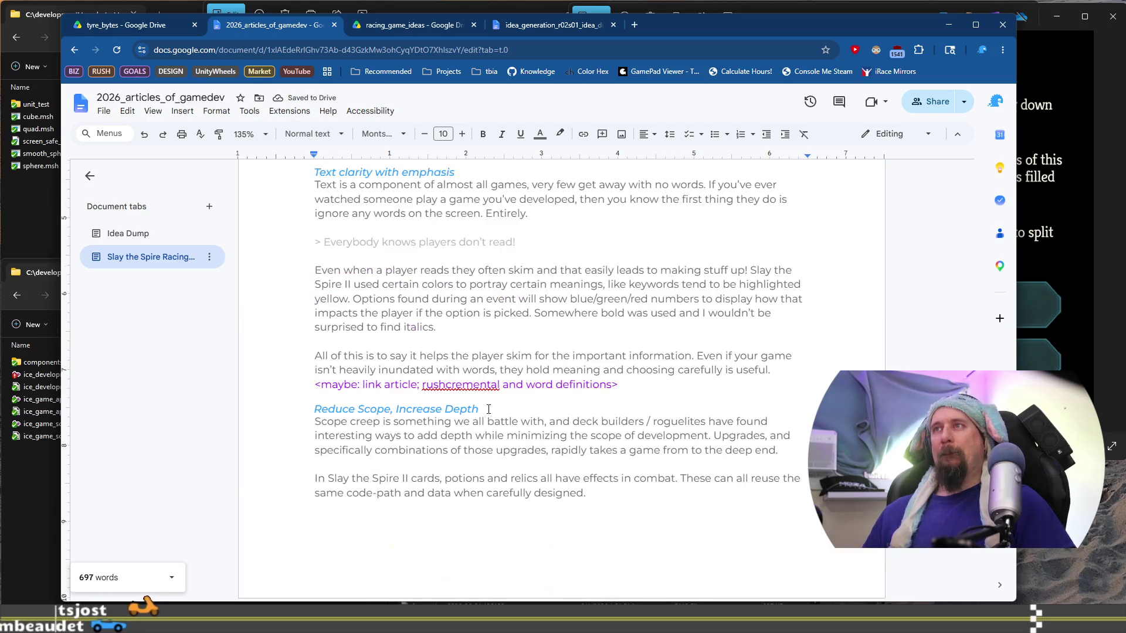
{"action": "scroll", "coordinate": [587, 396], "scroll_direction": "up", "scroll_amount": 1}
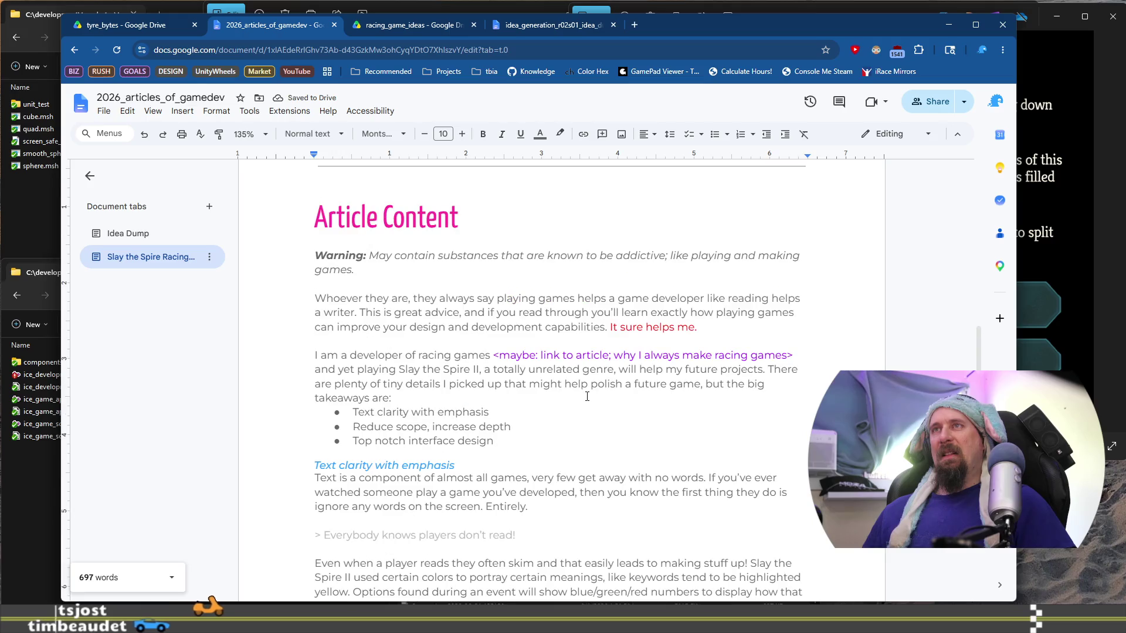
{"action": "scroll", "coordinate": [583, 389], "scroll_direction": "down", "scroll_amount": 5}
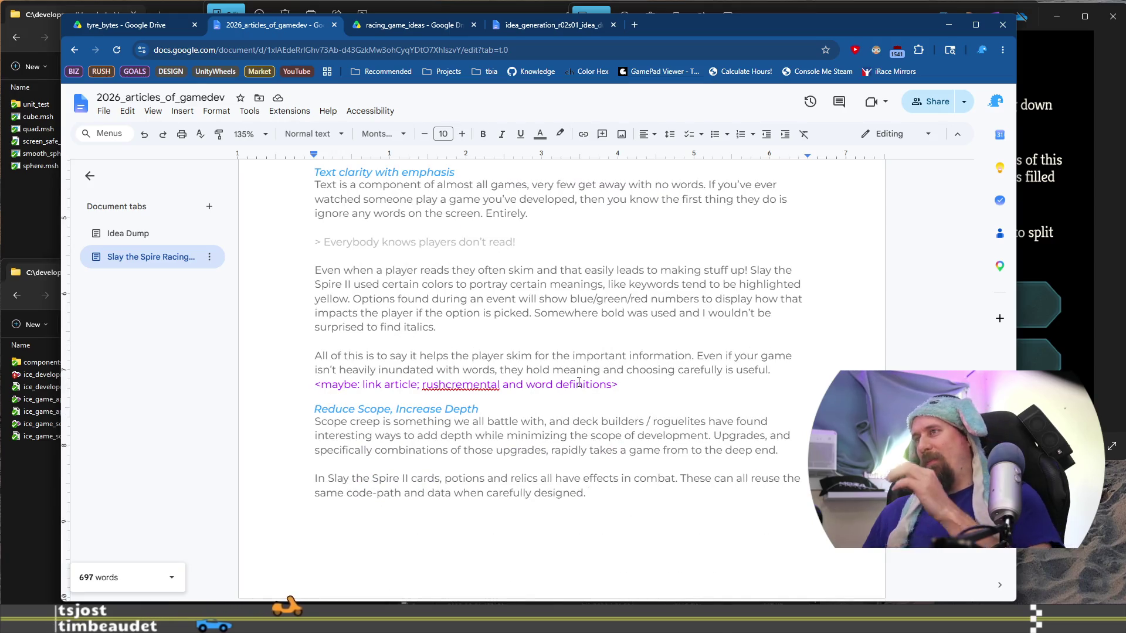
{"action": "triple_click", "coordinate": [634, 383]}
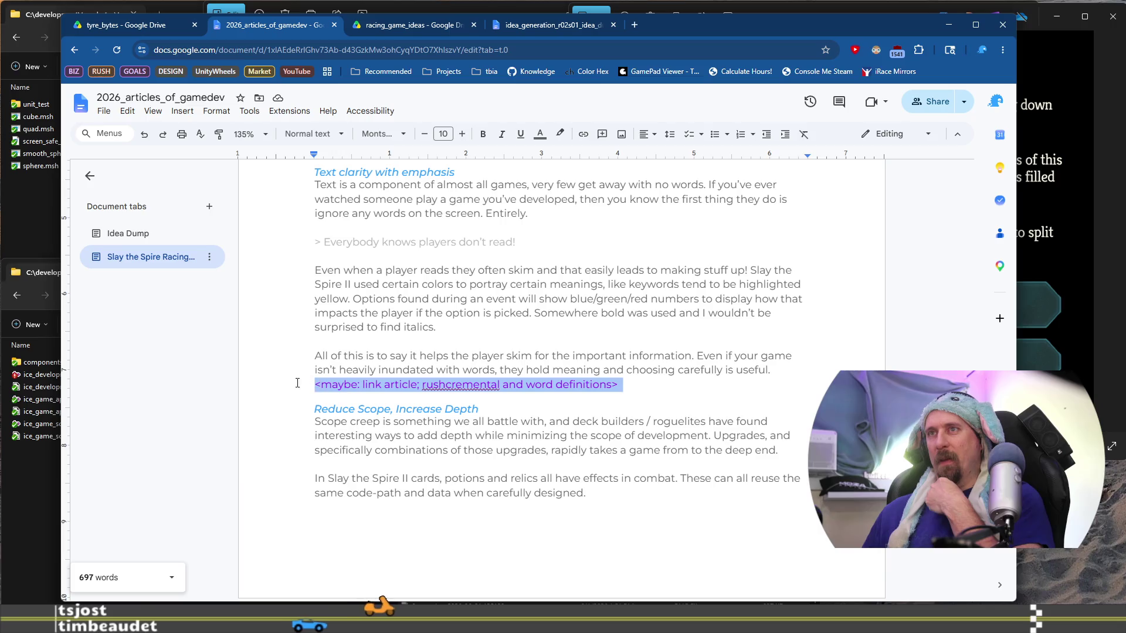
{"action": "scroll", "coordinate": [616, 389], "scroll_direction": "down", "scroll_amount": 1}
{"action": "scroll", "coordinate": [617, 389], "scroll_direction": "down", "scroll_amount": 1}
{"action": "left_click", "coordinate": [630, 376]}
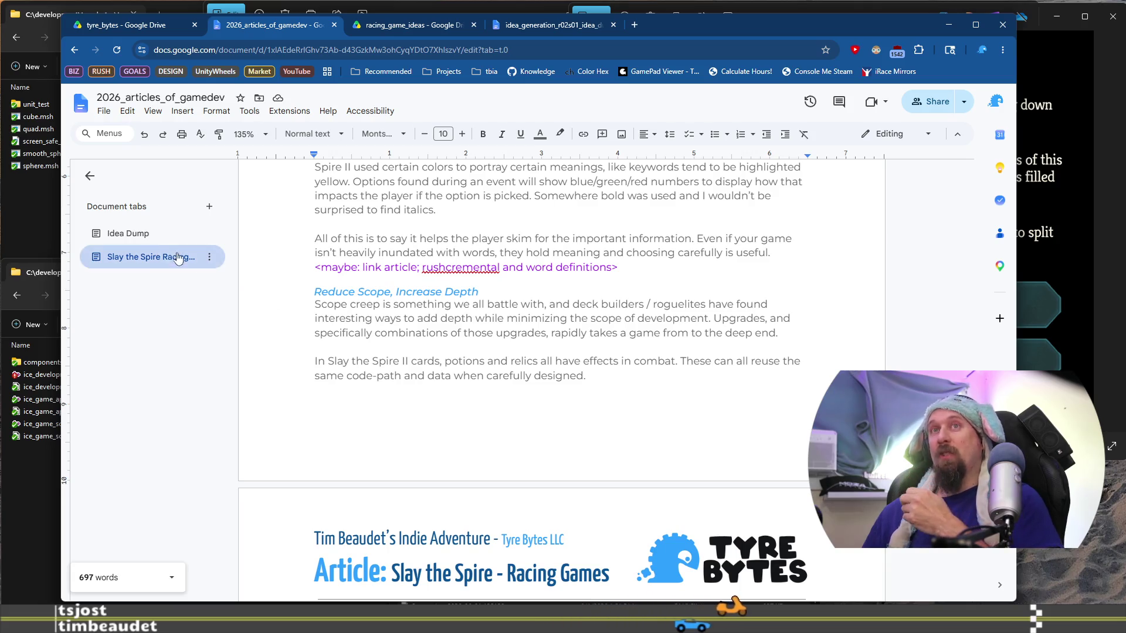
Step: In the Idea Dump tab, add a new line after 'with intent.' for the lessons note
{"action": "left_click", "coordinate": [126, 233]}
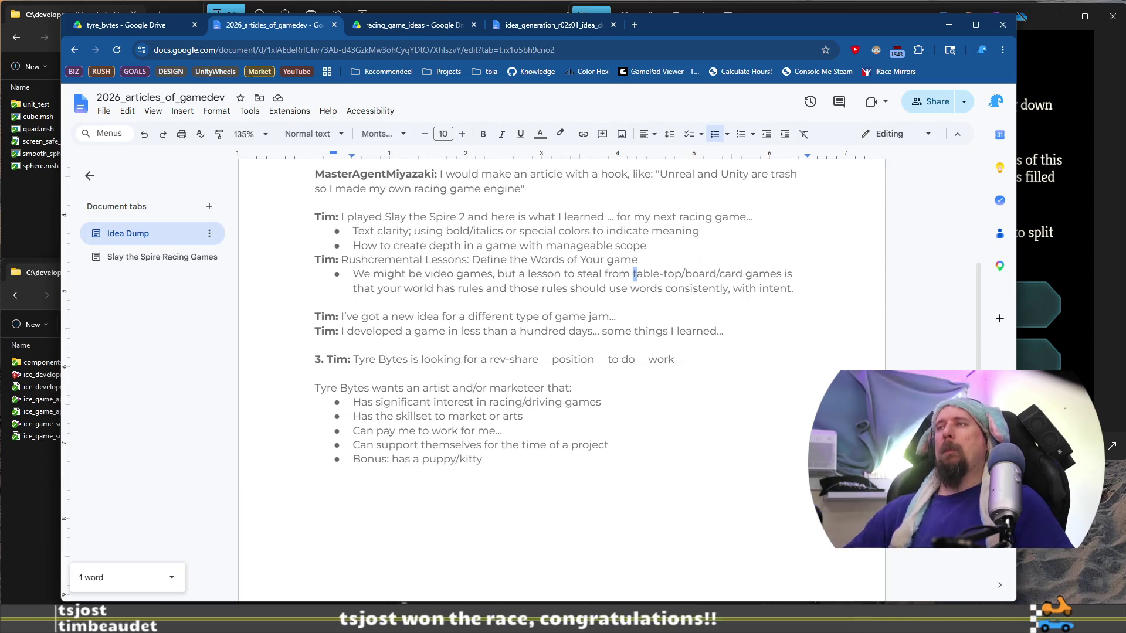
{"action": "key", "text": "Return"}
{"action": "key", "text": "Return"}
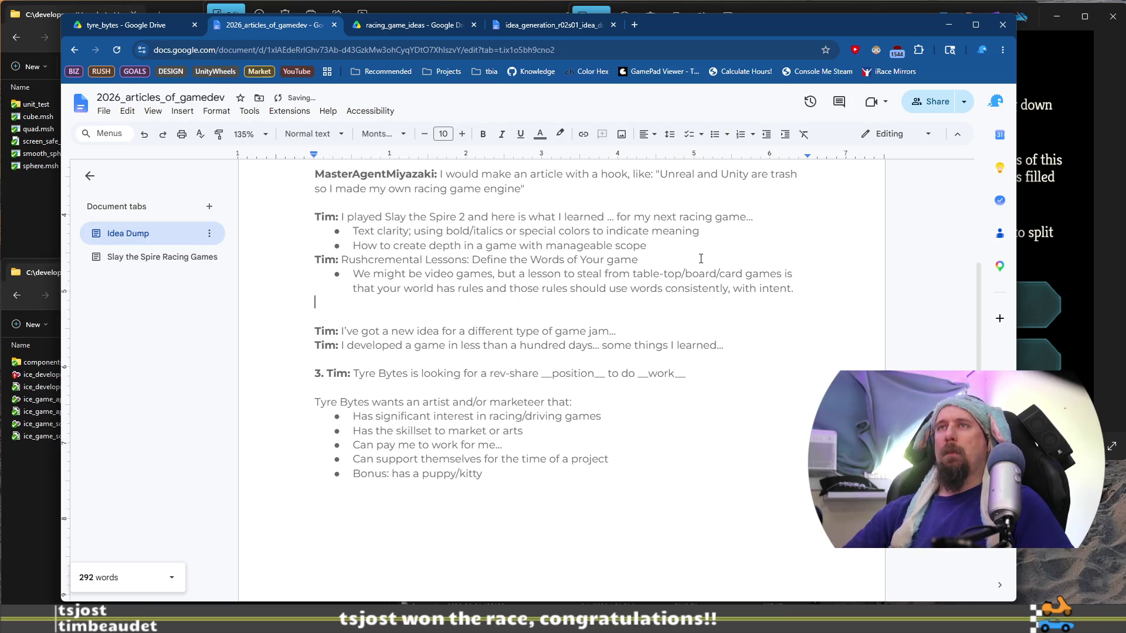
{"action": "type", "text": "Tim: Rushcremental Lessons:"}
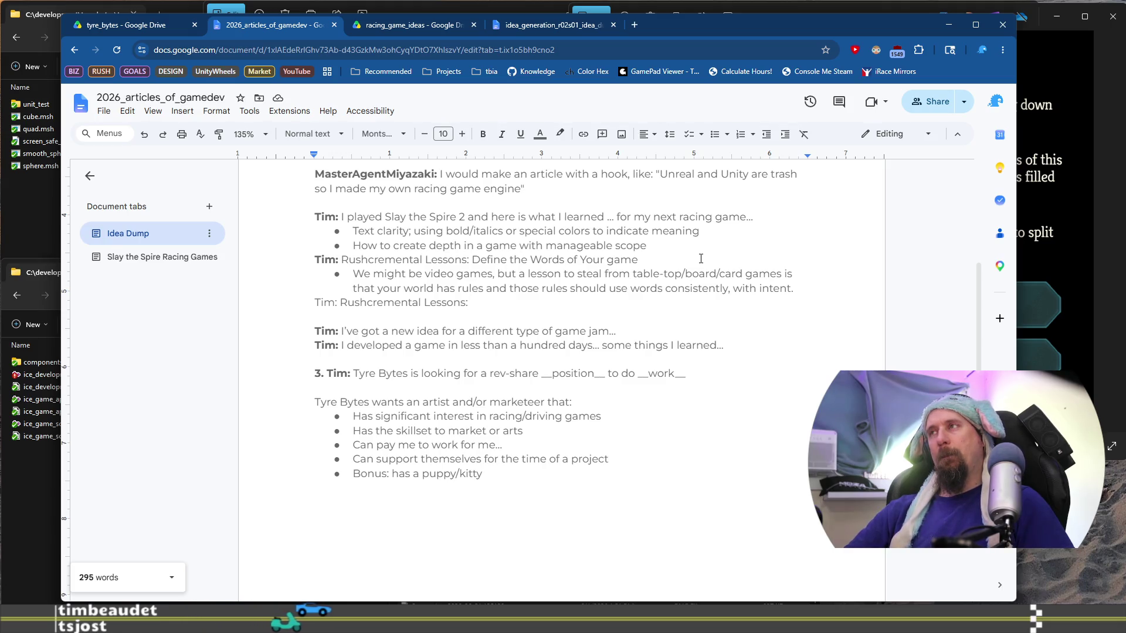
Step: Bold the 'Tim:' label, end the line 'Rushcremental Lessons: ???', and start a bullet
{"action": "key", "text": "shift+Right"}
{"action": "key", "text": "shift+Right"}
{"action": "key", "text": "shift+Right"}
{"action": "key", "text": "ctrl+b"}
{"action": "key", "text": "End"}
{"action": "type", "text": "Rushing"}
{"action": "key", "text": "ctrl+BackSpace"}
{"action": "type", "text": "???"}
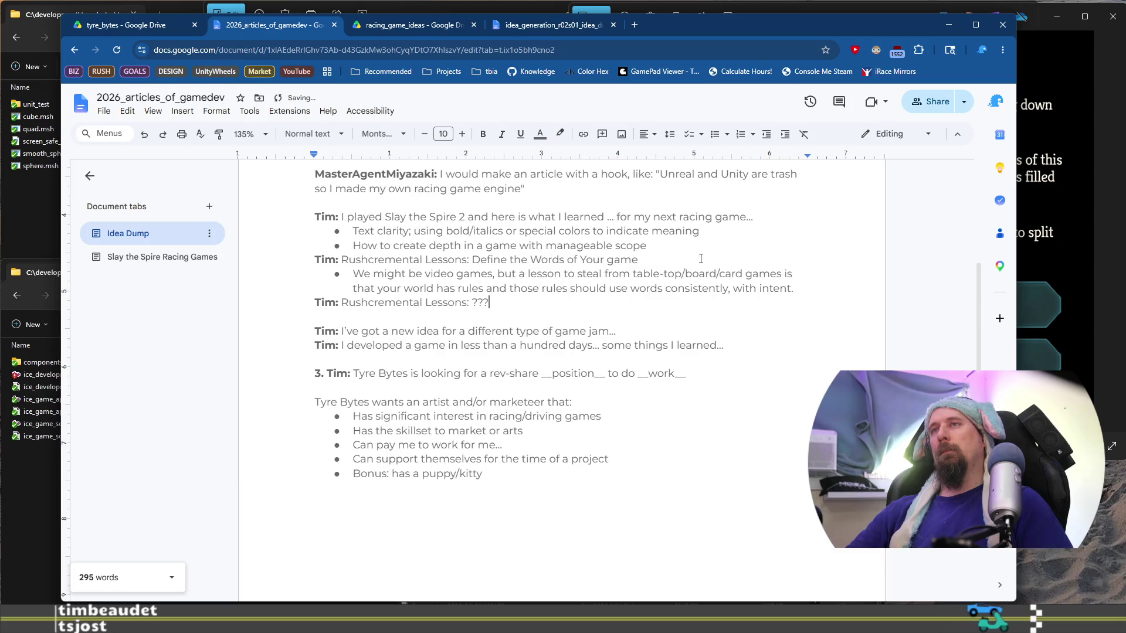
{"action": "key", "text": "Return"}
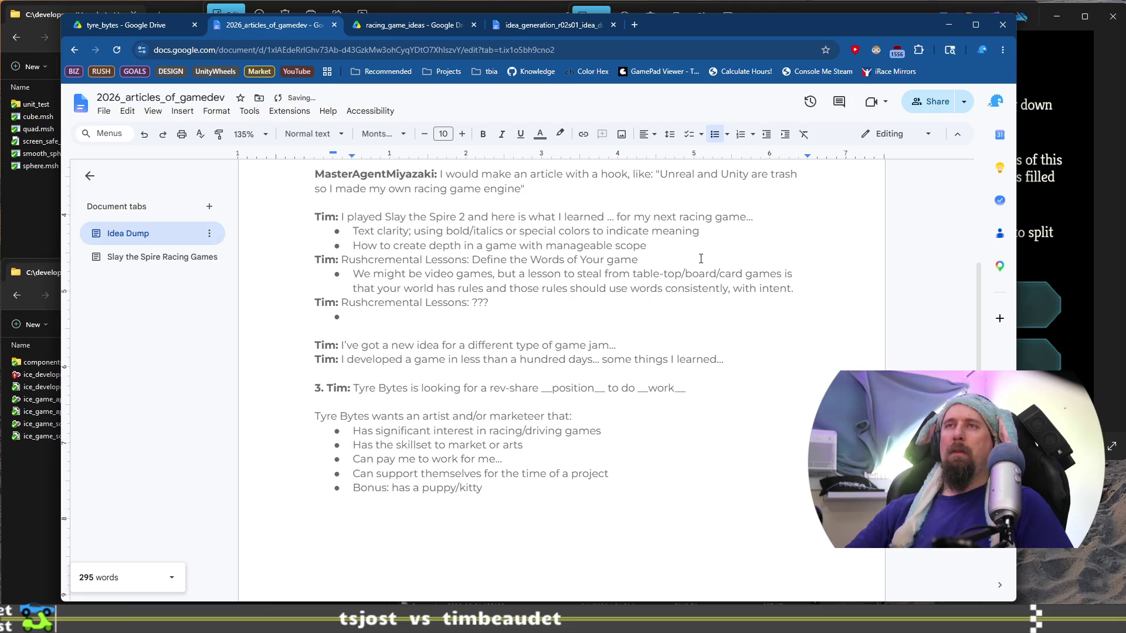
Step: Write that effects/upgrades/rewards in Rushcremental led to redoing code over and over
{"action": "type", "text": "De "}
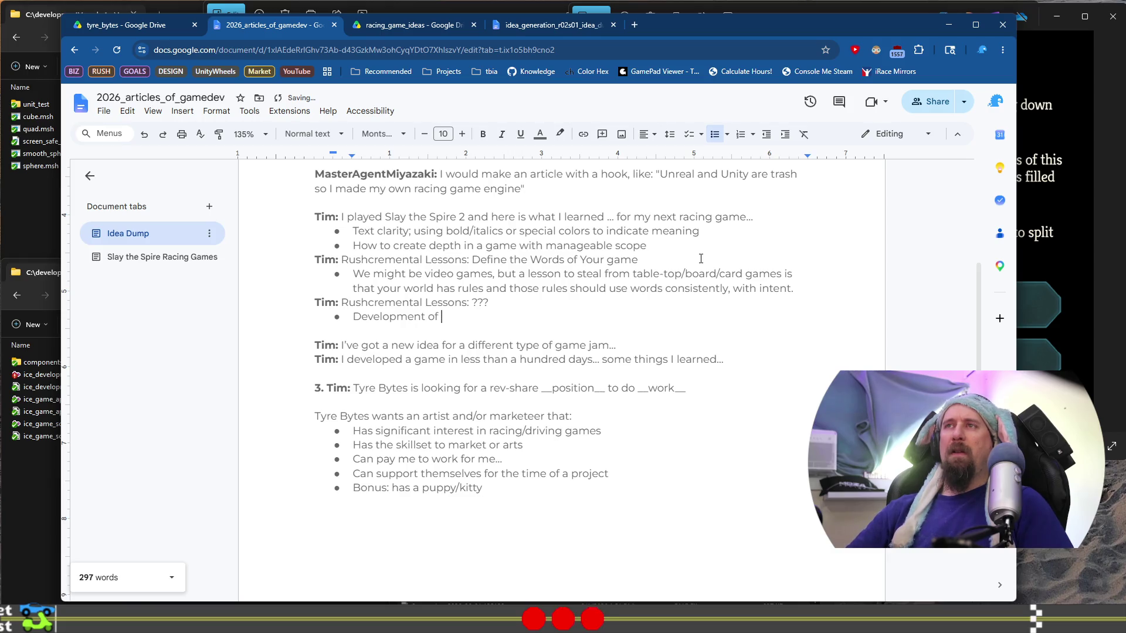
{"action": "type", "text": "effects/sta"}
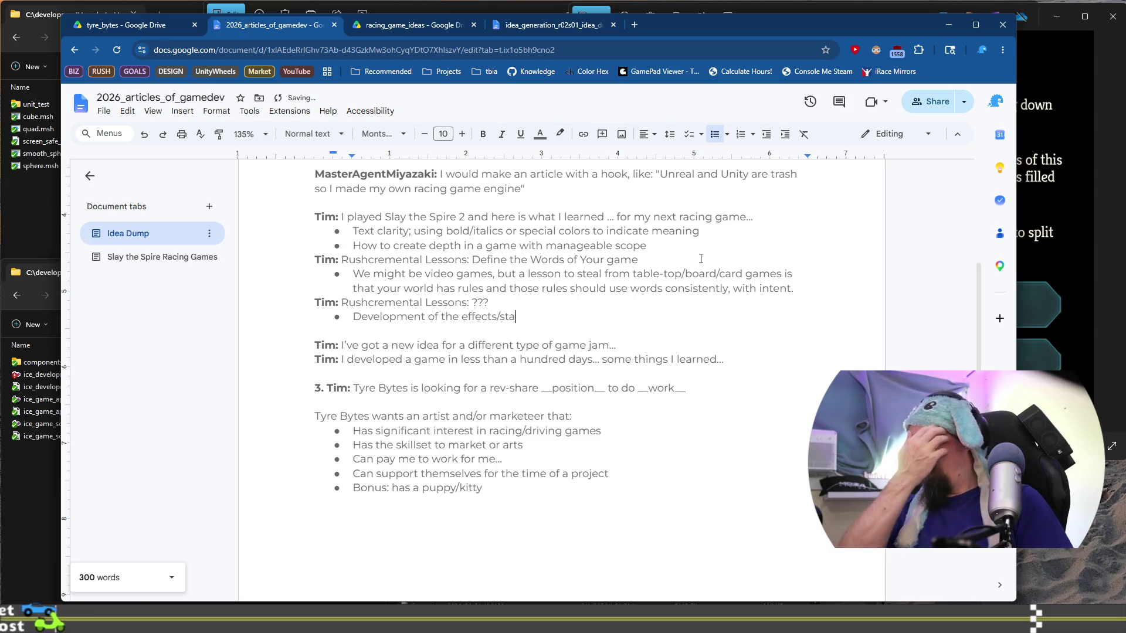
{"action": "key", "text": "BackSpace"}
{"action": "key", "text": "BackSpace"}
{"action": "key", "text": "BackSpace"}
{"action": "type", "text": "rewards"}
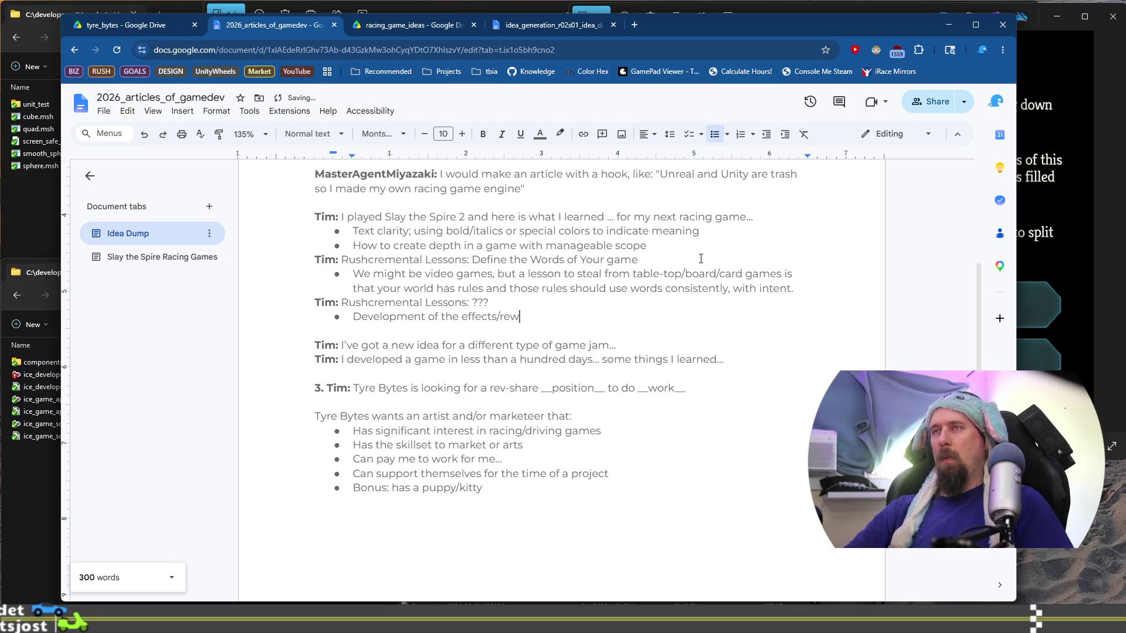
{"action": "key", "text": "Left"}
{"action": "key", "text": "Left"}
{"action": "key", "text": "Left"}
{"action": "key", "text": "BackSpace"}
{"action": "key", "text": "BackSpace"}
{"action": "key", "text": "BackSpace"}
{"action": "type", "text": "u"}
{"action": "key", "text": "BackSpace"}
{"action": "type", "text": "upgrades"}
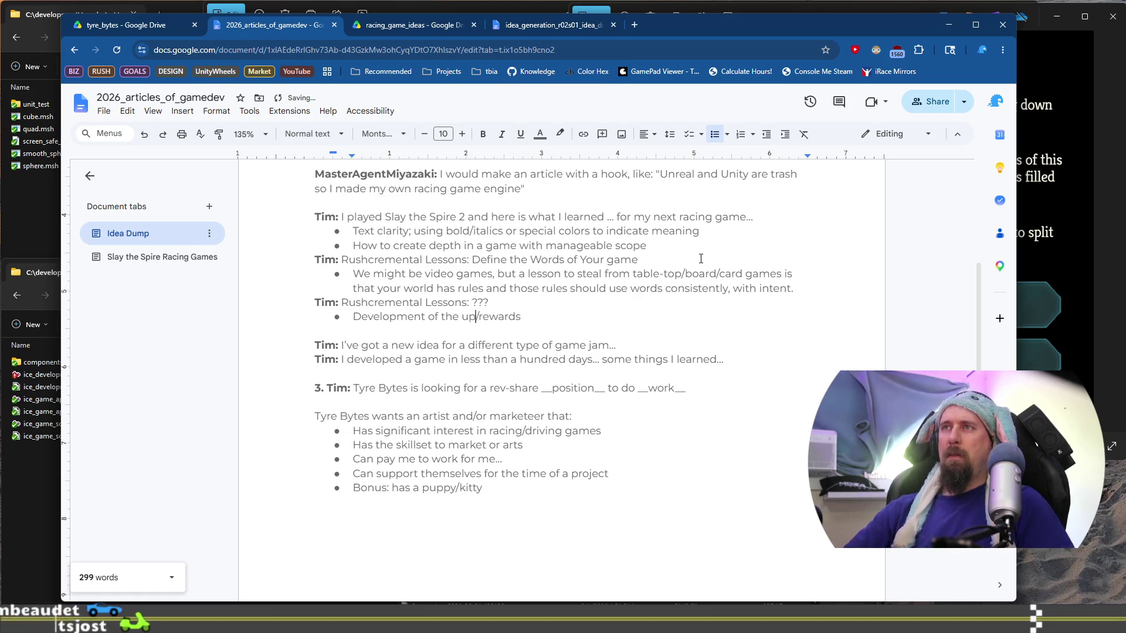
{"action": "key", "text": "End"}
{"action": "type", "text": "in "}
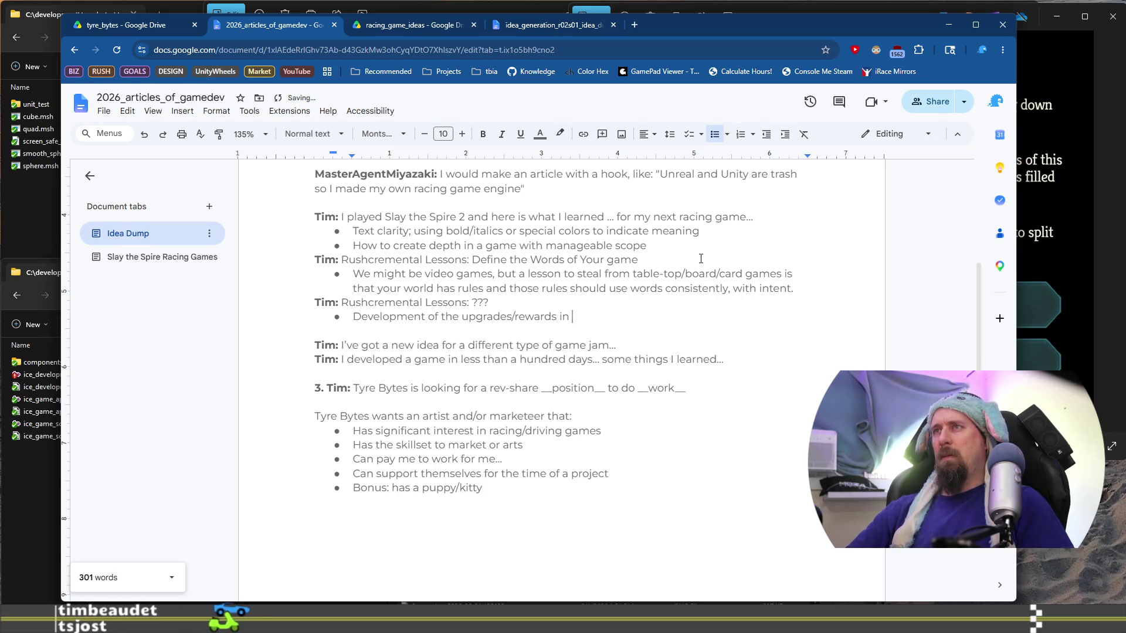
{"action": "type", "text": "Ru"}
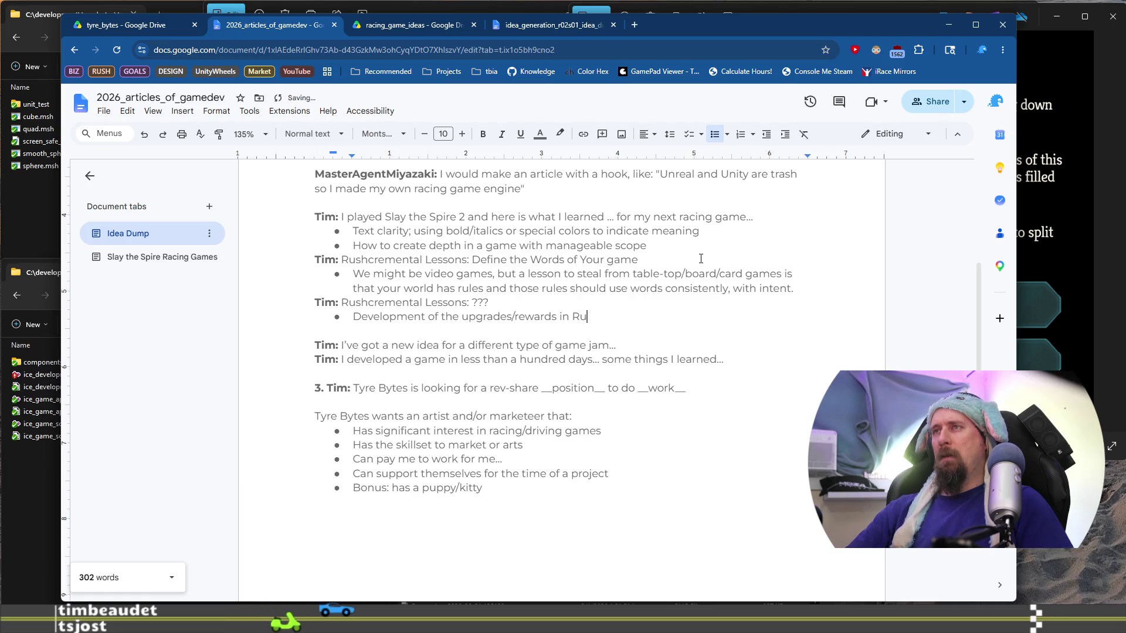
{"action": "type", "text": "shcremental read"}
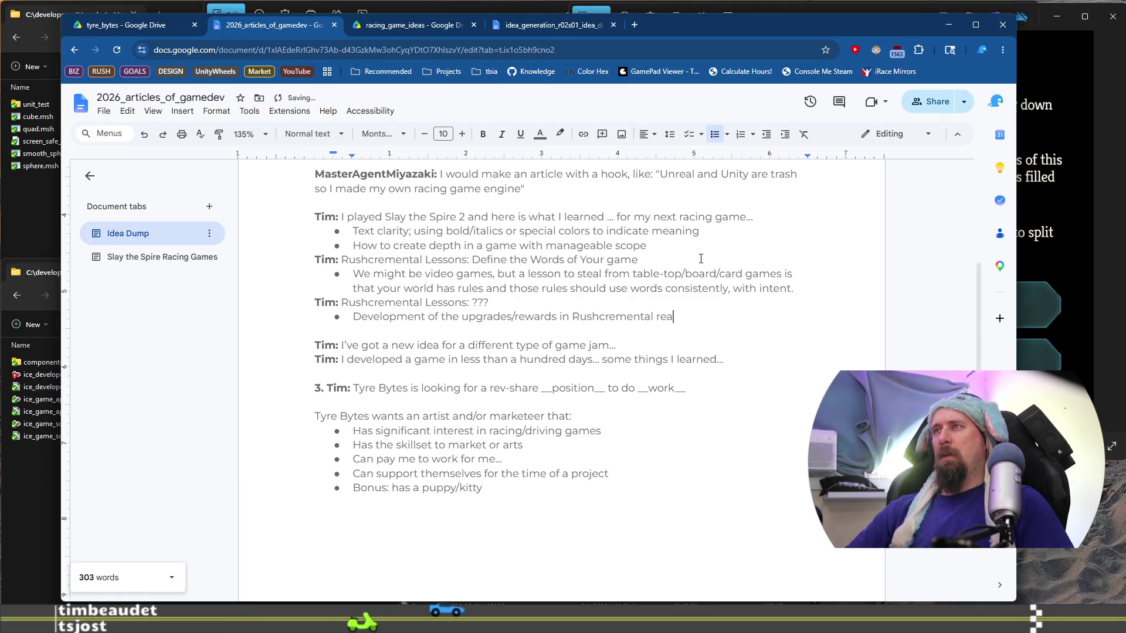
{"action": "key", "text": "BackSpace"}
{"action": "key", "text": "BackSpace"}
{"action": "key", "text": "BackSpace"}
{"action": "type", "text": "lead to "}
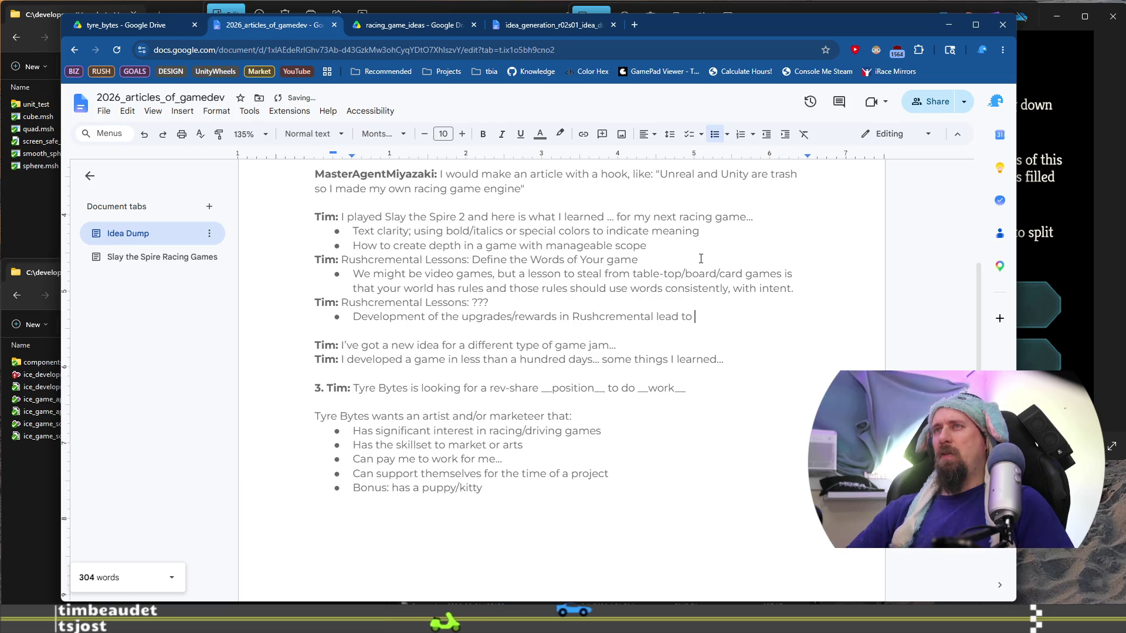
{"action": "type", "text": "r"}
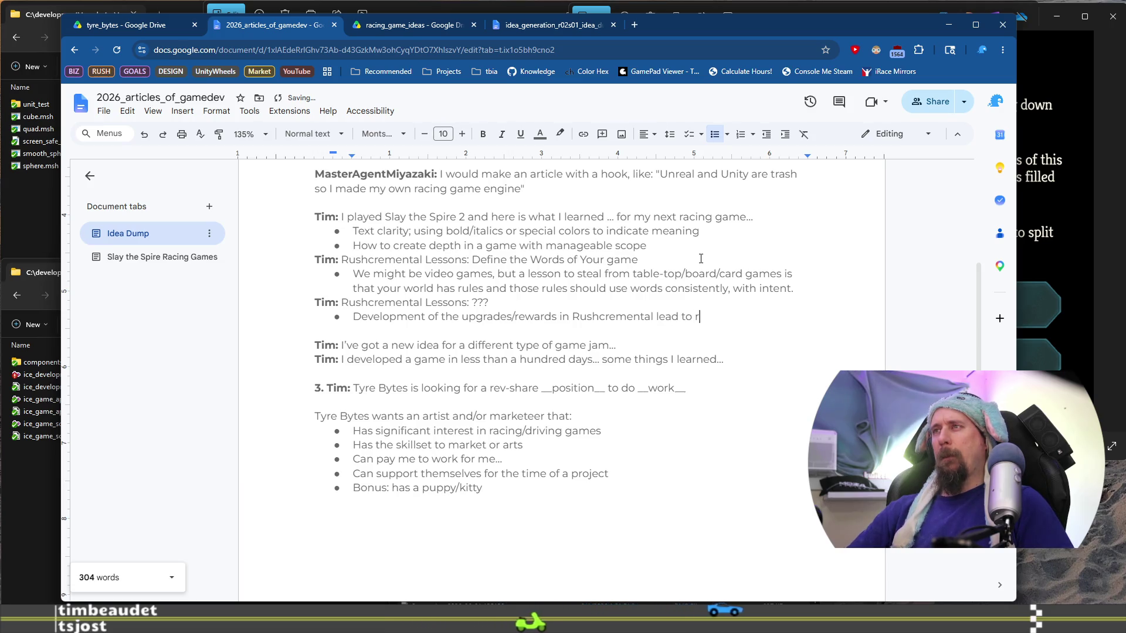
{"action": "type", "text": "edoing code ov"}
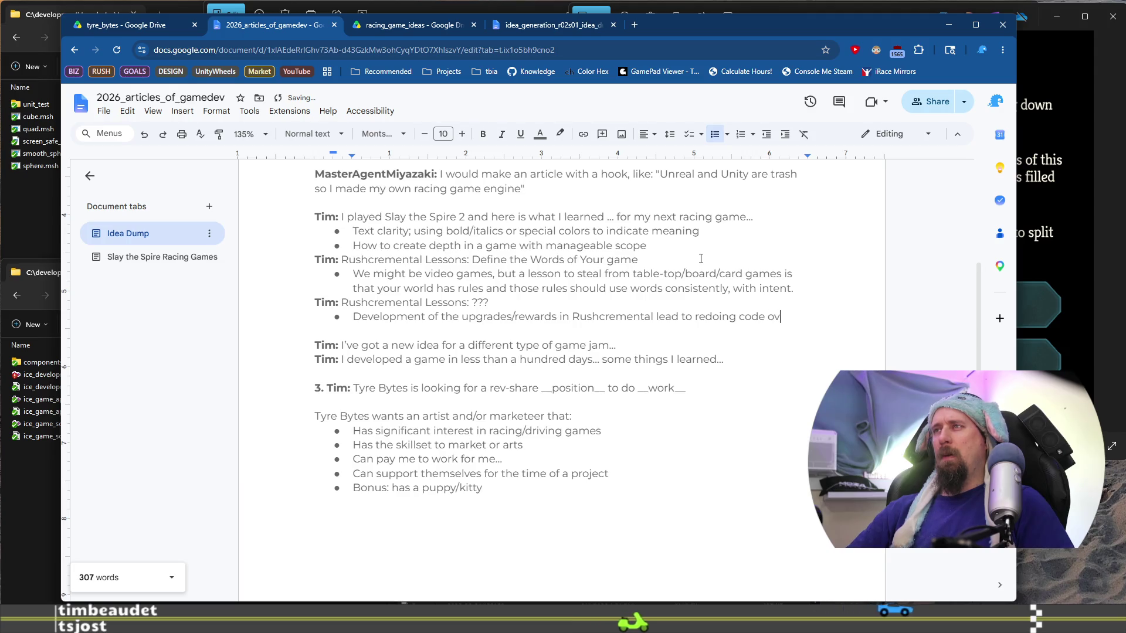
{"action": "type", "text": "er and over and over again. W"}
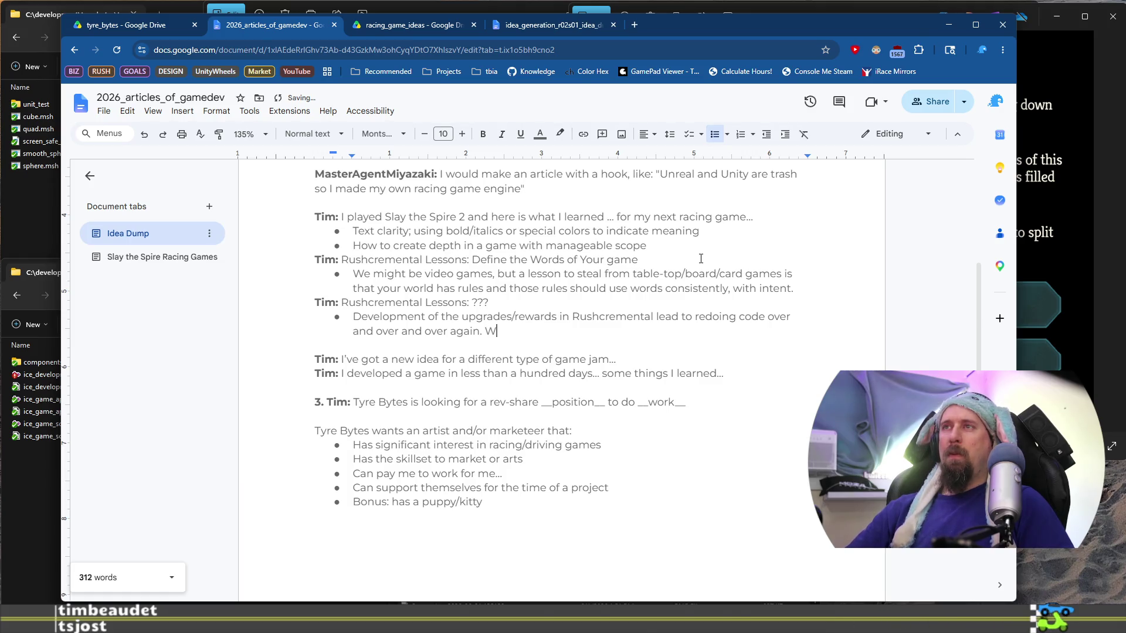
{"action": "type", "text": "ith hindsight I"}
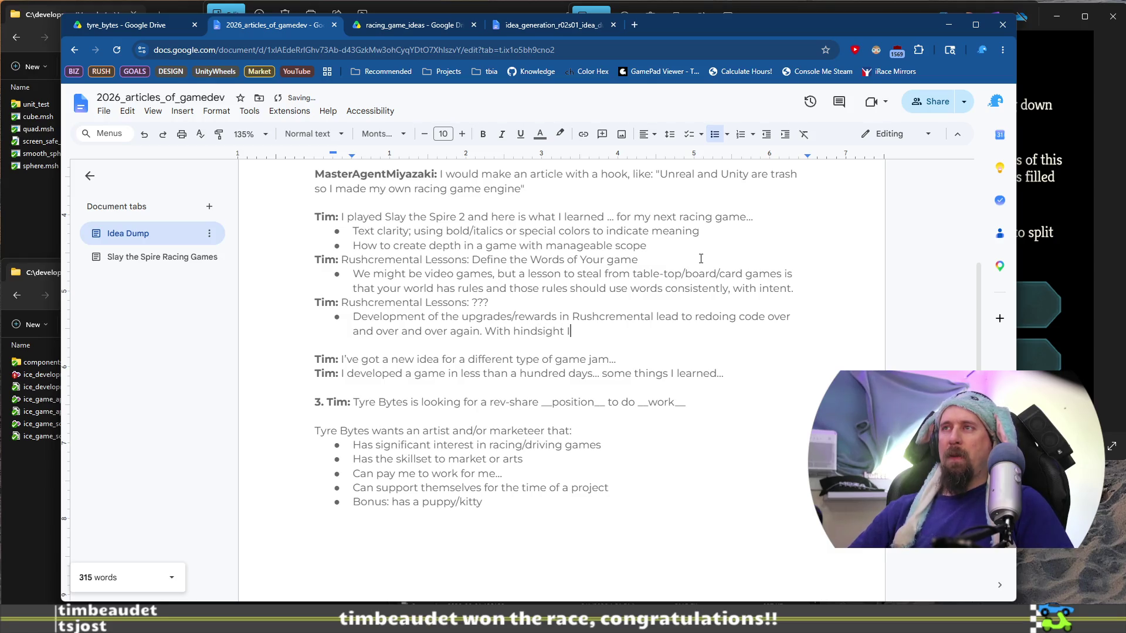
Step: Add the hindsight point that a single reward system could rule them all, then begin 'This would reduce'
{"action": "key", "text": "BackSpace"}
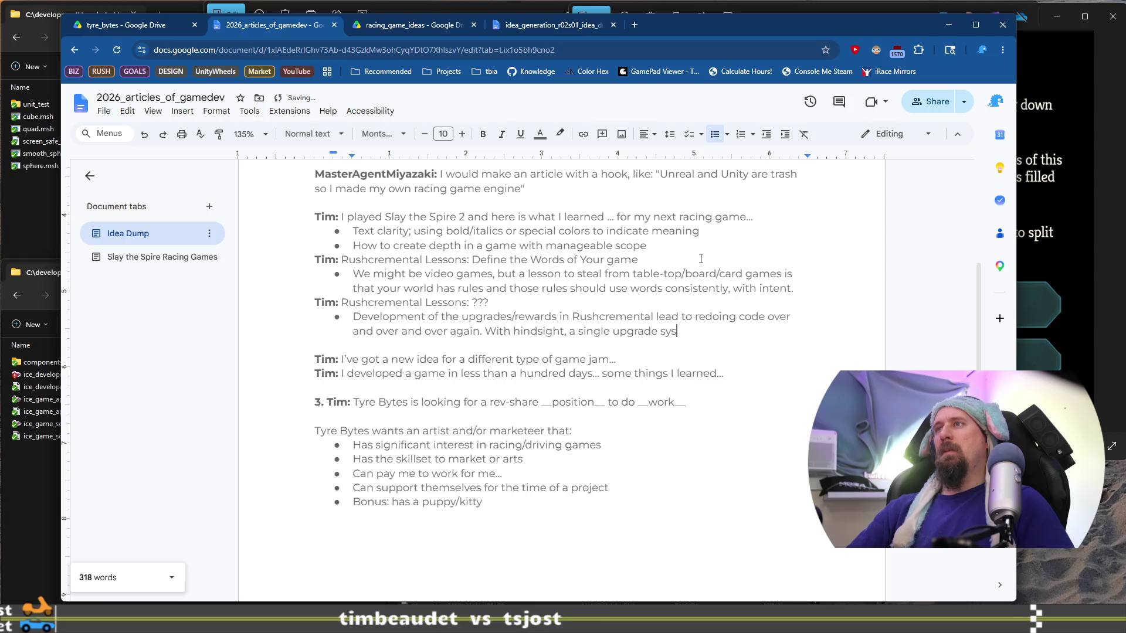
{"action": "type", "text": "tem could rule them all."}
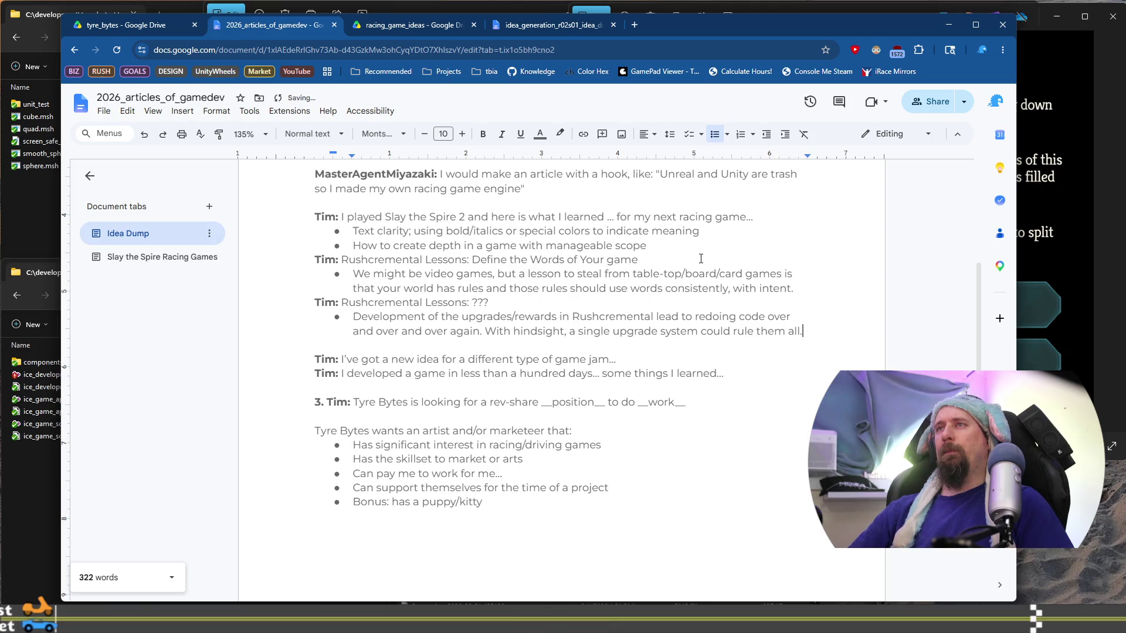
{"action": "key", "text": "ctrl+BackSpace"}
{"action": "type", "text": "reward"}
{"action": "key", "text": "End"}
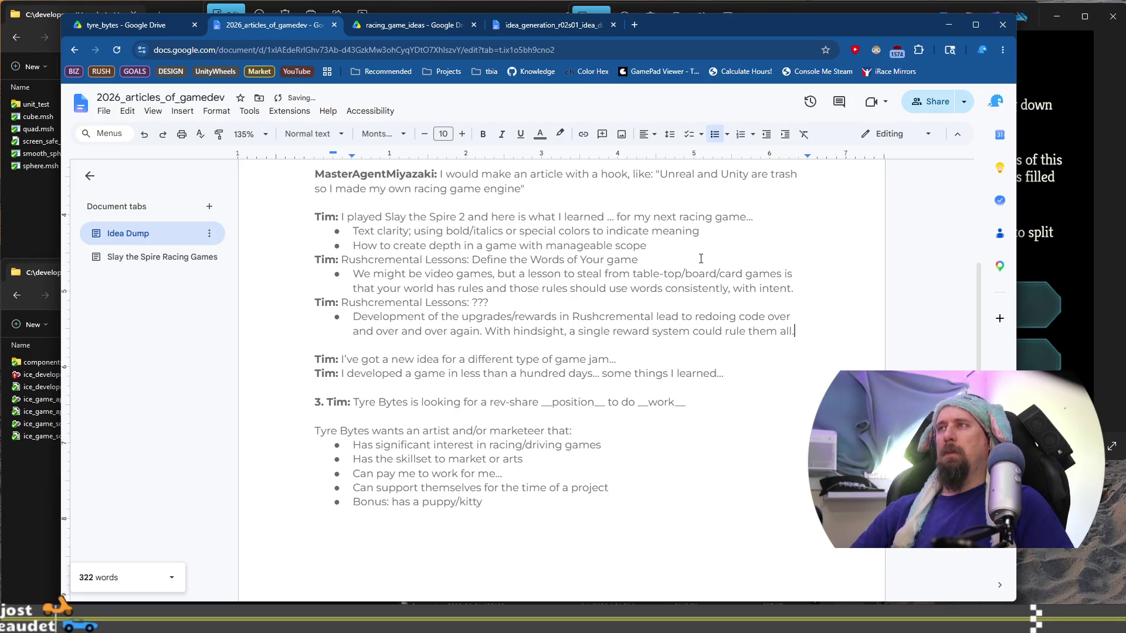
{"action": "key", "text": "Return"}
{"action": "type", "text": "This would reduce do"}
Step: Complete the bullet 'This would reduce code, potential for bugs, and keep data organized/more similar.'
{"action": "key", "text": "BackSpace"}
{"action": "key", "text": "BackSpace"}
{"action": "type", "text": "code, potential "}
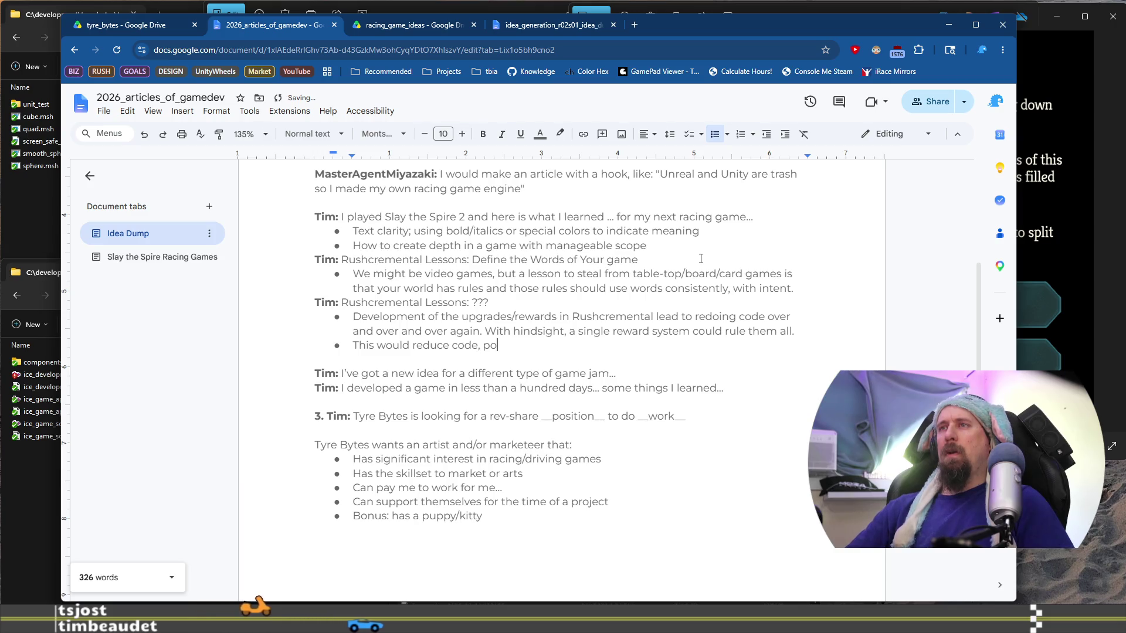
{"action": "type", "text": "fo"}
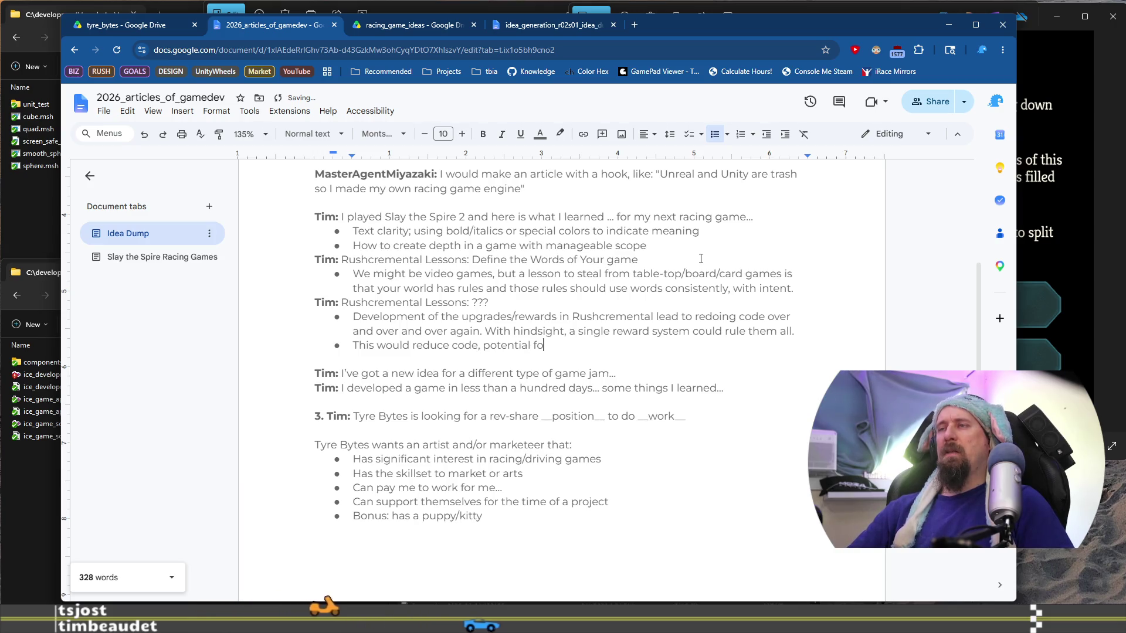
{"action": "type", "text": "r bugs, and keep data or"}
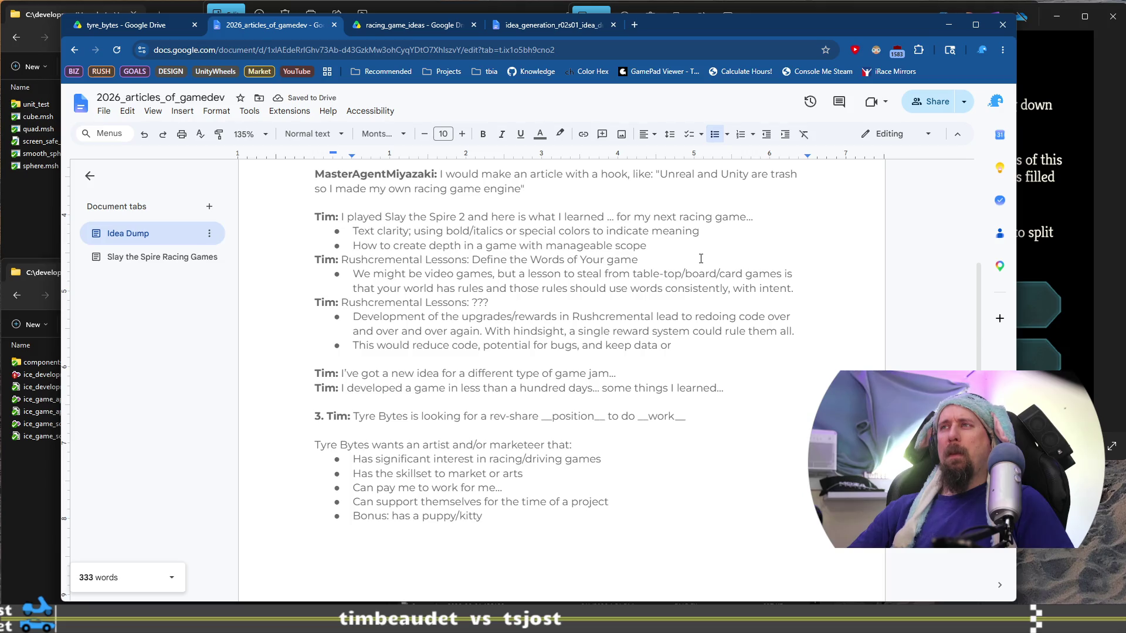
{"action": "type", "text": "ganized/mo"}
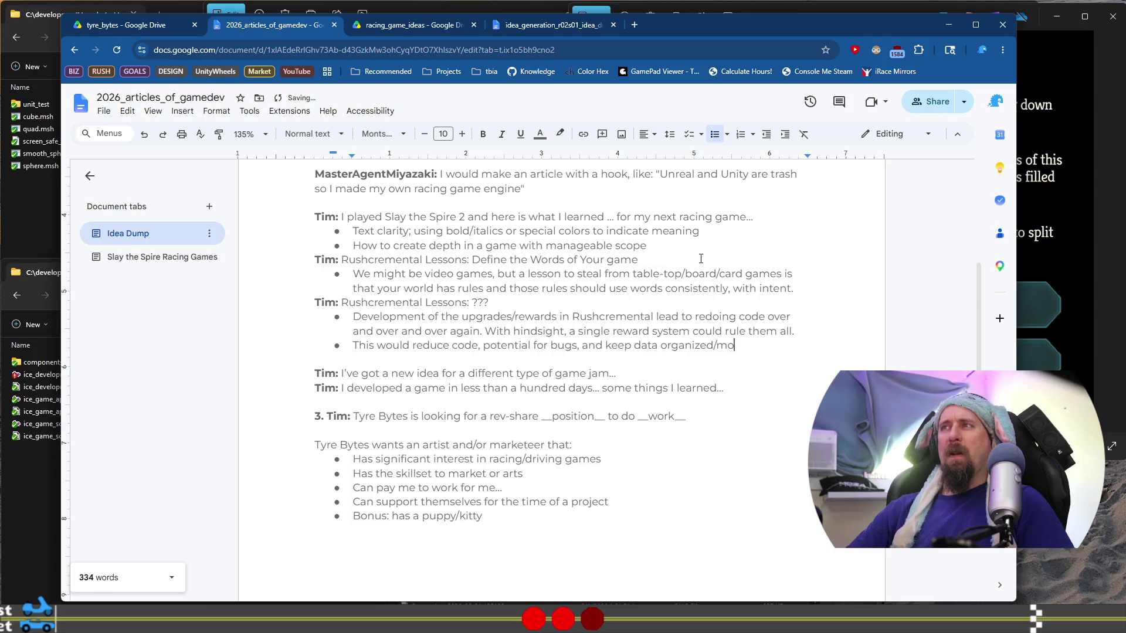
{"action": "type", "text": "re similar."}
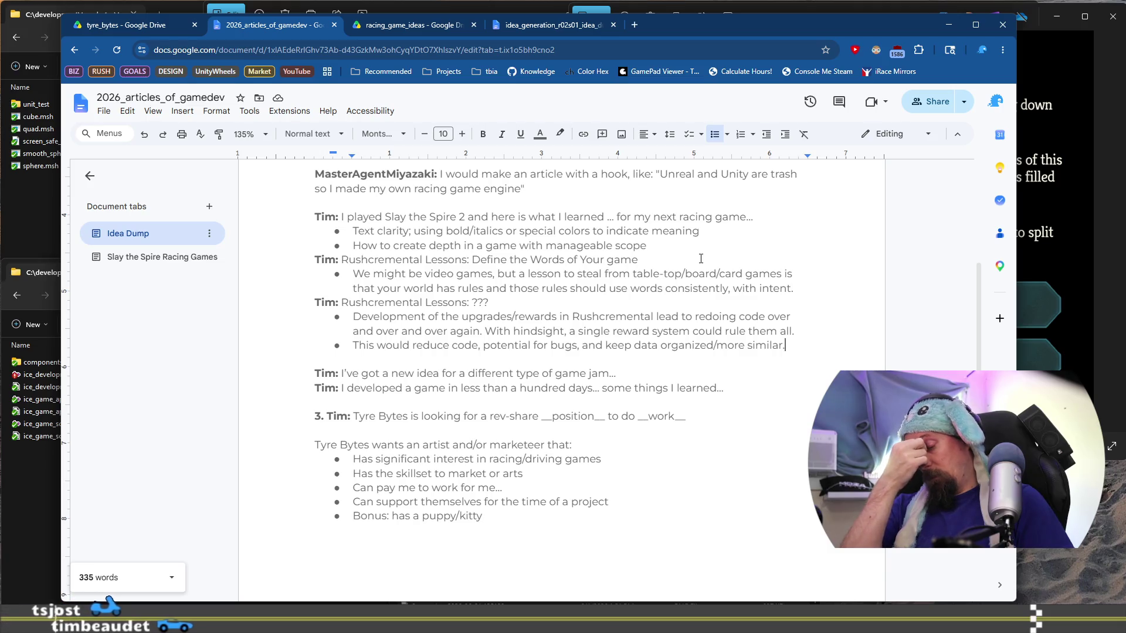
Step: Add an indented sub-bullet reading 'However it isn't easy'
{"action": "key", "text": "Return"}
{"action": "key", "text": "Tab"}
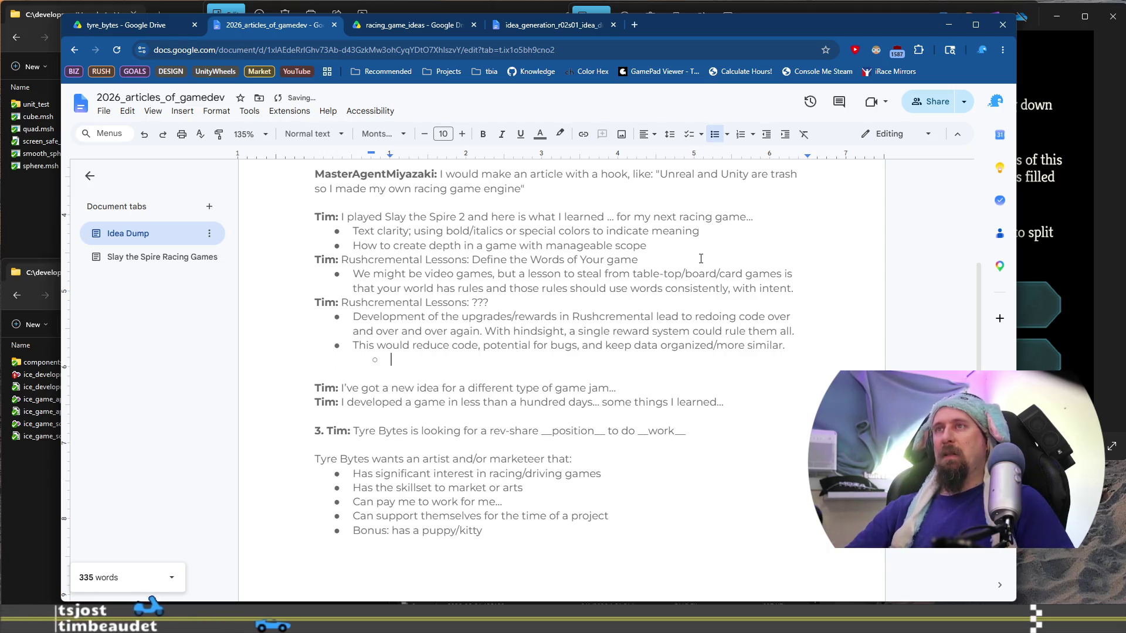
{"action": "type", "text": "However "}
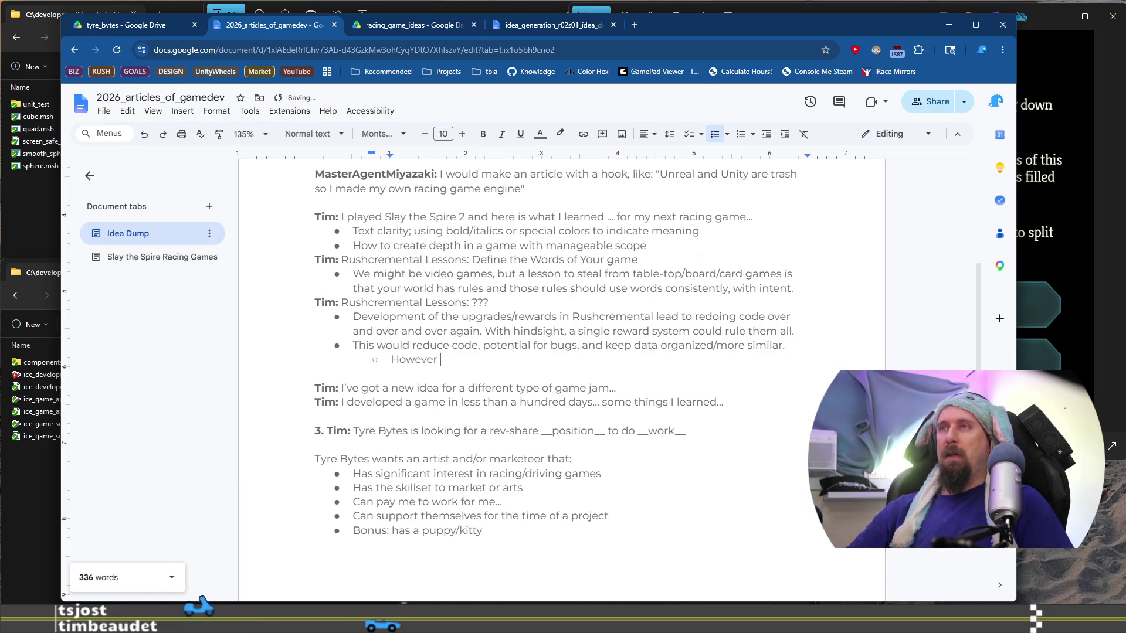
{"action": "type", "text": "it isn't eas"}
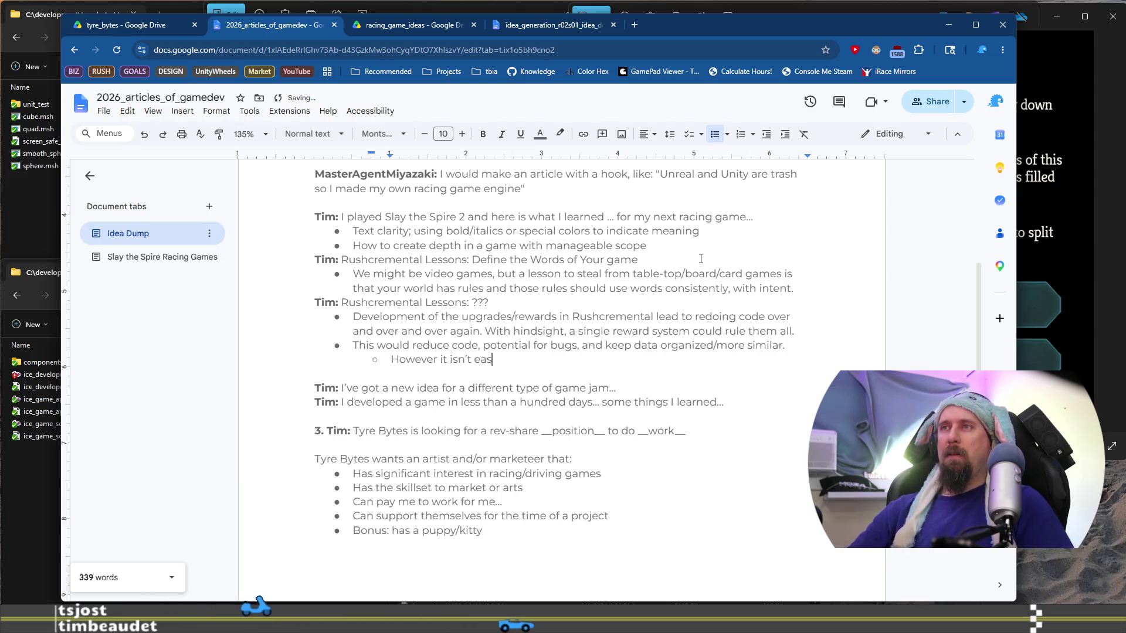
{"action": "type", "text": "y"}
{"action": "key", "text": "ctrl+Left"}
{"action": "key", "text": "ctrl+Left"}
{"action": "type", "text": "alw"}
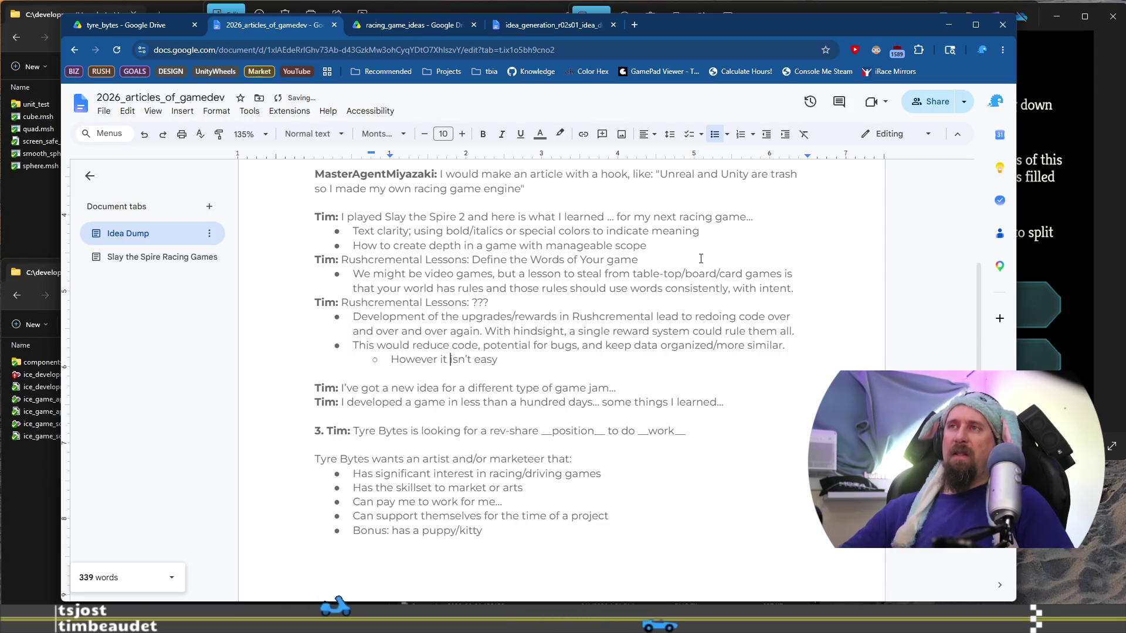
{"action": "type", "text": "ays"}
{"action": "key", "text": "End"}
{"action": "key", "text": "ctrl+Left"}
{"action": "key", "text": "ctrl+Left"}
{"action": "key", "text": "ctrl+Left"}
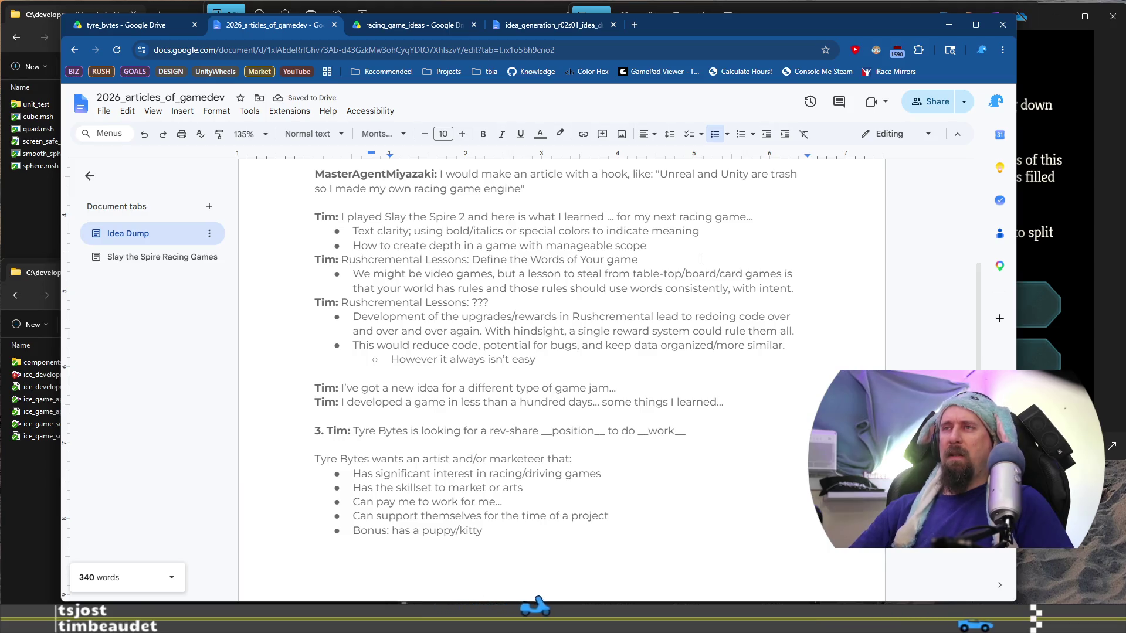
{"action": "key", "text": "ctrl+shift+Right"}
{"action": "key", "text": "Delete"}
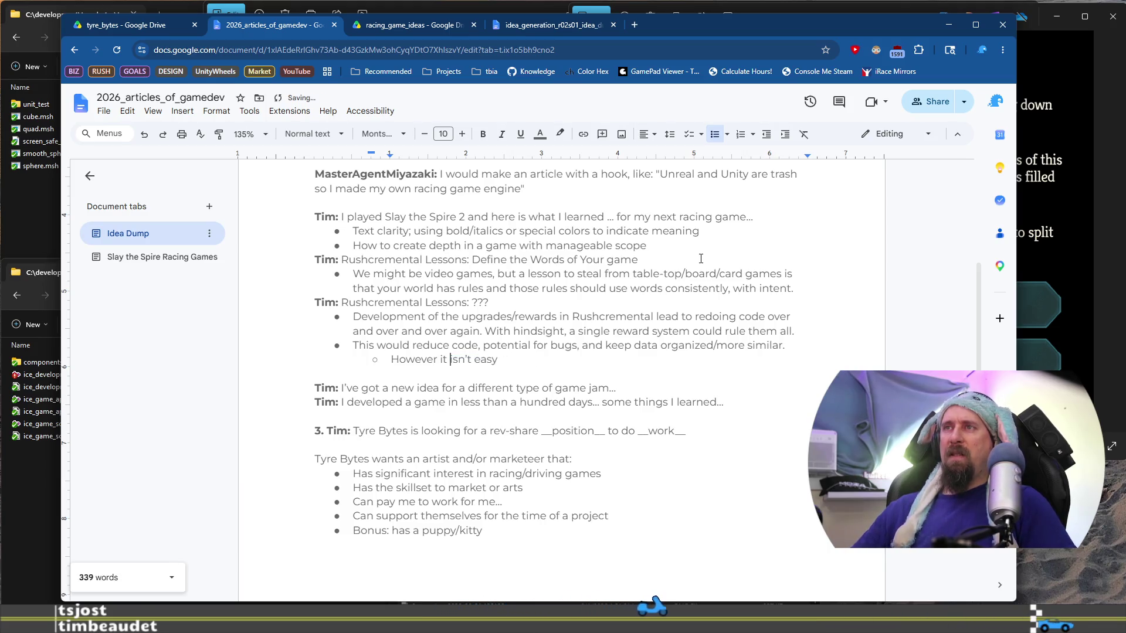